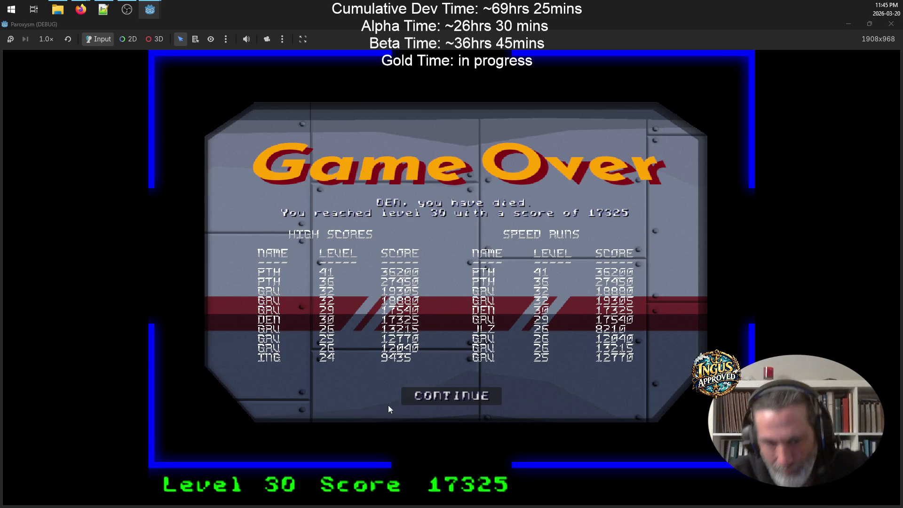
# Step: Get past Game Over, quit Paroxysm from Credits, and centre the Firefox radio player
pyautogui.click(442, 396)
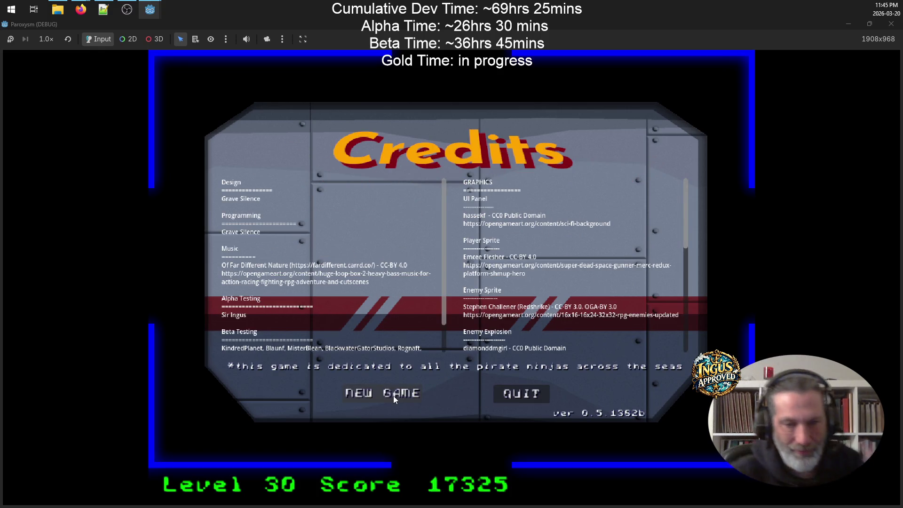
pyautogui.click(524, 397)
pyautogui.hotkey('alt', 'Tab')
pyautogui.moveTo(902, 83)
pyautogui.mouseDown()
pyautogui.moveTo(609, 84)
pyautogui.moveTo(503, 127)
pyautogui.moveTo(674, 104)
pyautogui.mouseUp()
# Step: Highlight the UI input-handling lines 233–235, then the Game Logic lines 237–241, and return to Godot
pyautogui.click(153, 309)
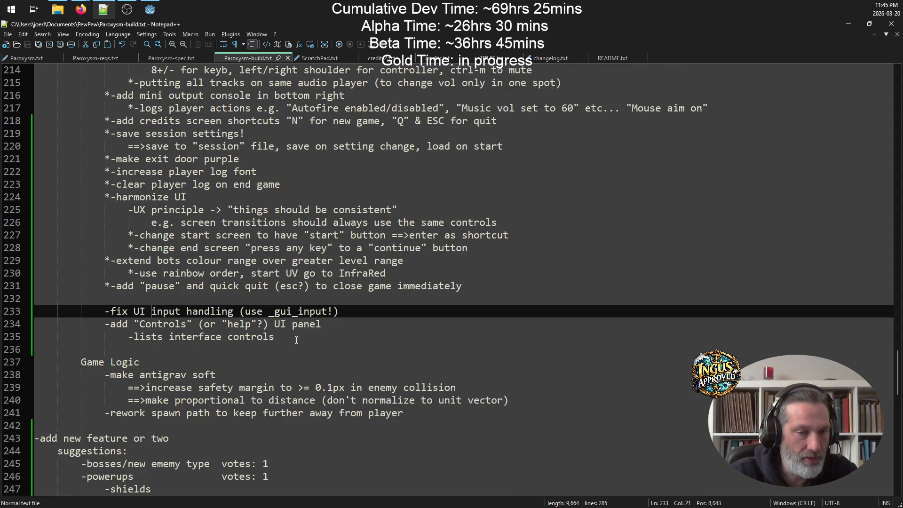
pyautogui.moveTo(283, 336); pyautogui.dragTo(35, 310)
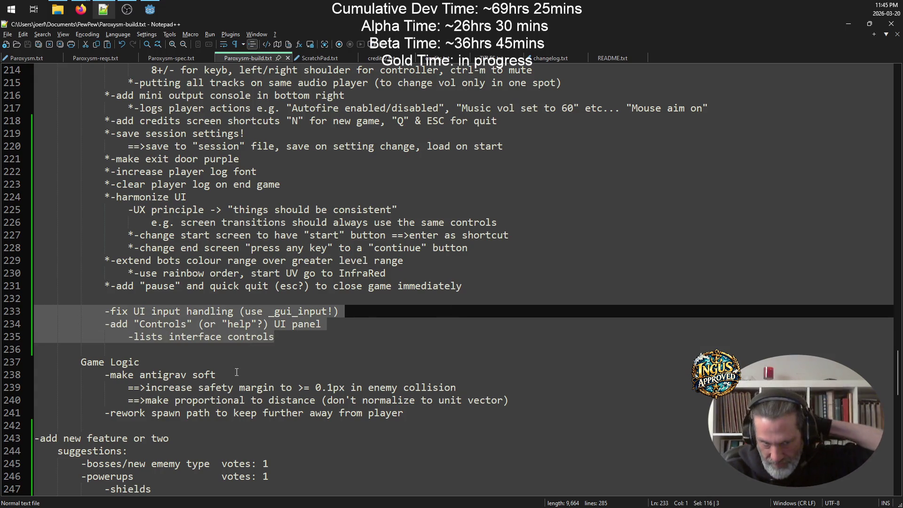
pyautogui.moveTo(433, 416)
pyautogui.mouseDown()
pyautogui.moveTo(235, 400)
pyautogui.moveTo(36, 361)
pyautogui.mouseUp()
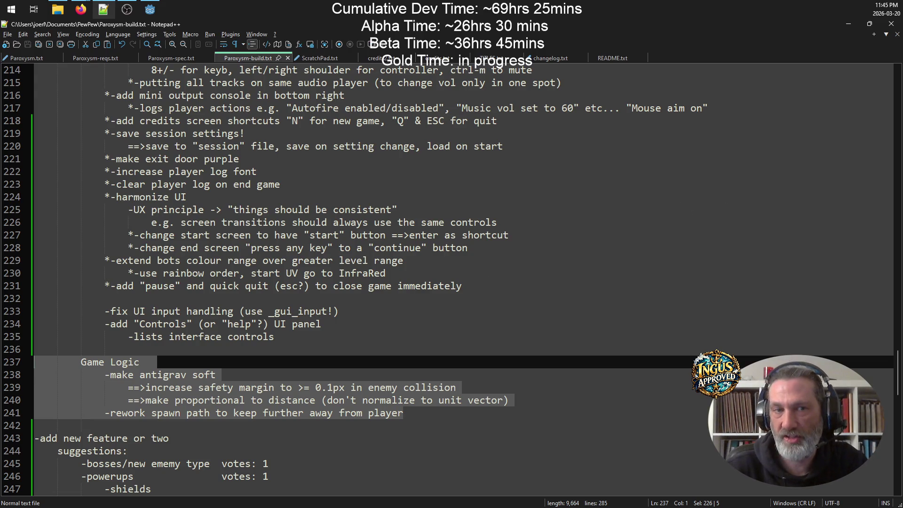
pyautogui.hotkey('alt', 'Tab')
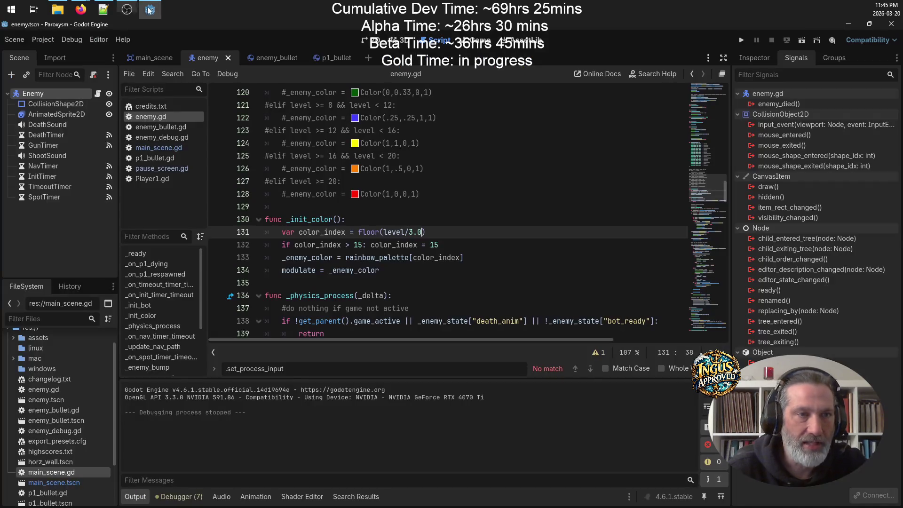
pyautogui.click(149, 10)
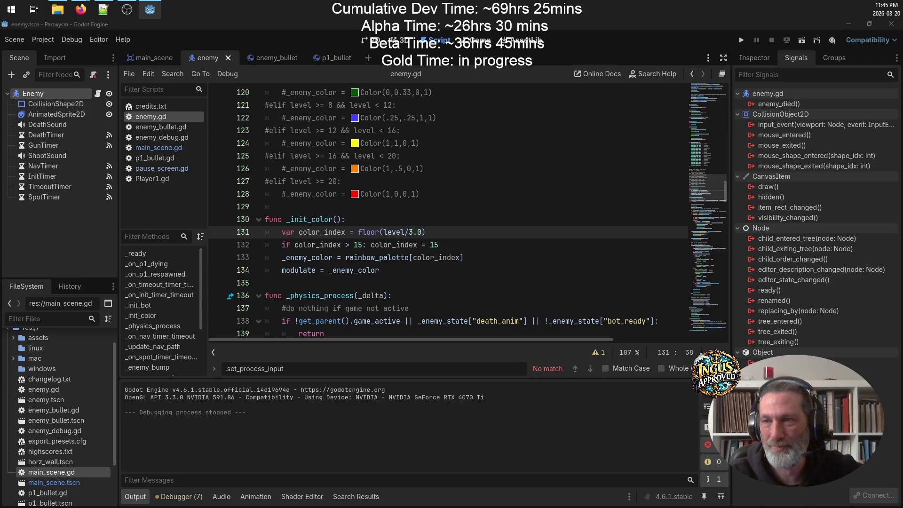
# Step: Close Firefox's Twitch video producer tab and drag the radio player off the right edge
pyautogui.click(611, 109)
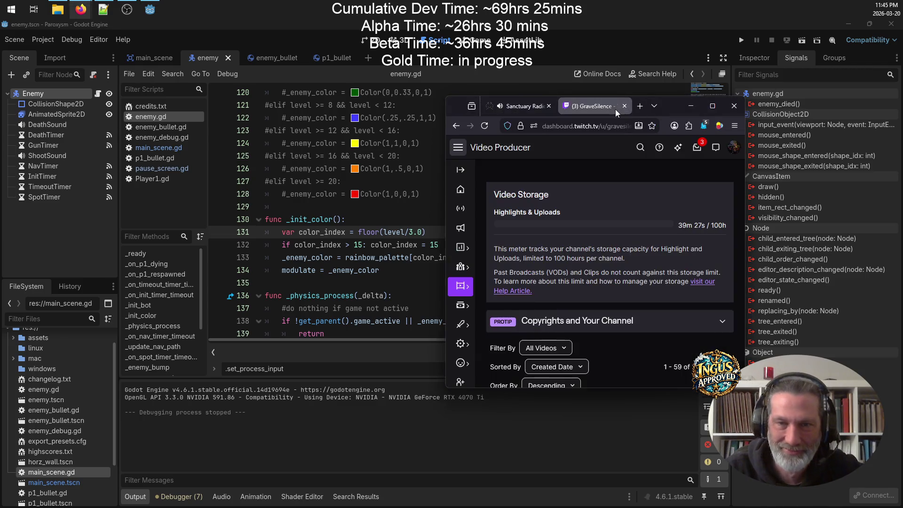
pyautogui.click(618, 106)
pyautogui.moveTo(625, 106)
pyautogui.mouseDown()
pyautogui.moveTo(414, 101)
pyautogui.moveTo(436, 100)
pyautogui.mouseUp()
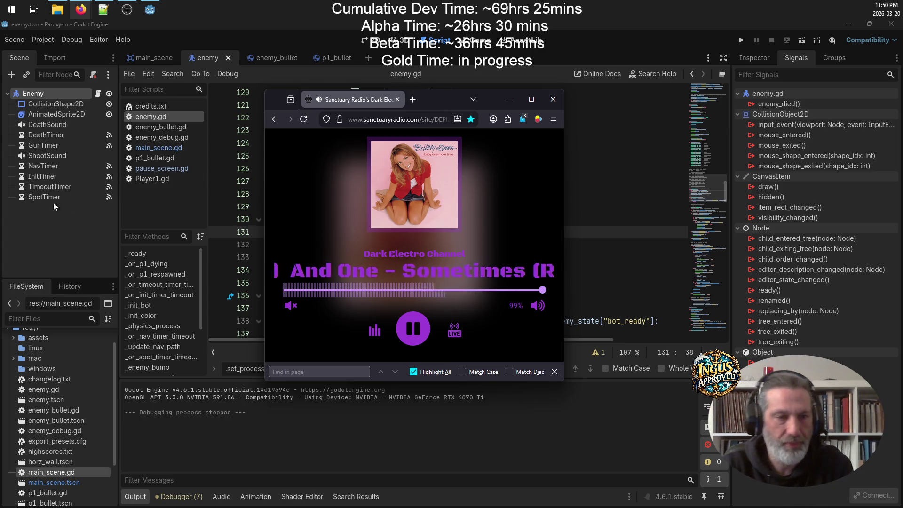
pyautogui.moveTo(433, 100); pyautogui.dragTo(902, 103)
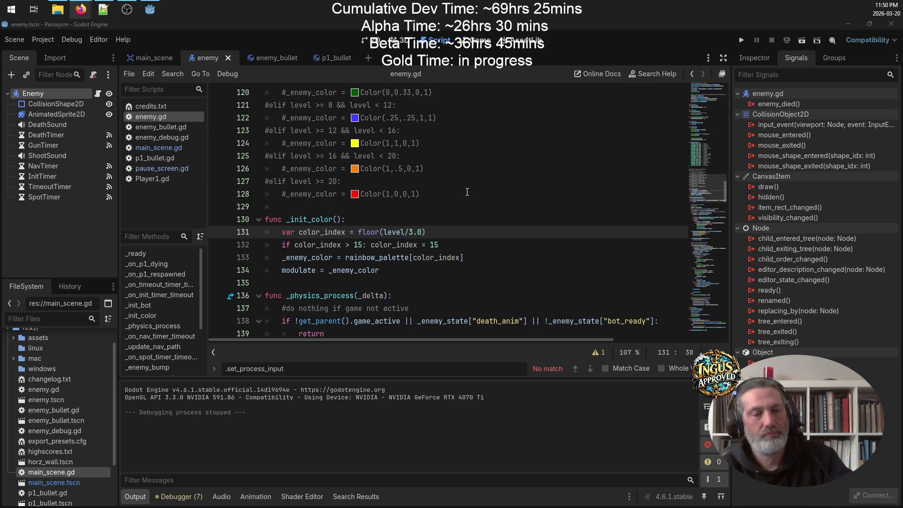
# Step: Deselect the Game Logic lines and look at the _gui_input note on line 233
pyautogui.click(103, 9)
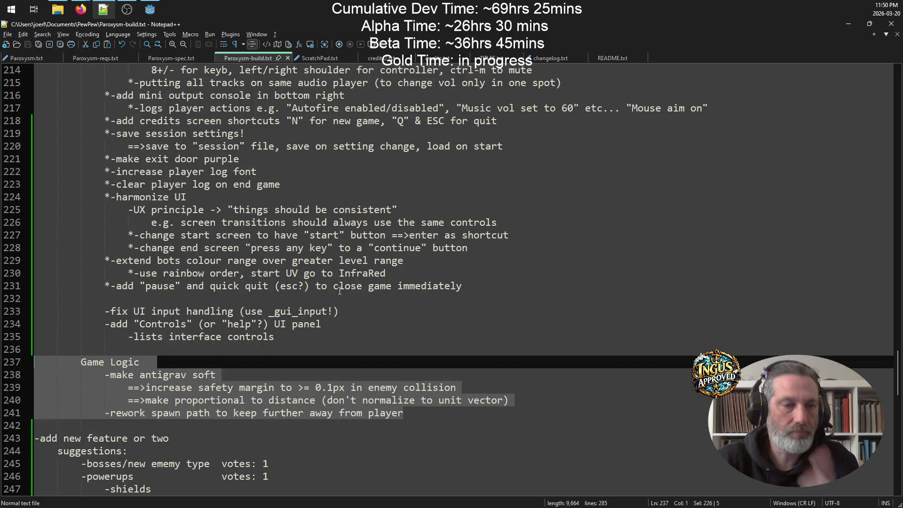
pyautogui.click(221, 362)
pyautogui.click(311, 311)
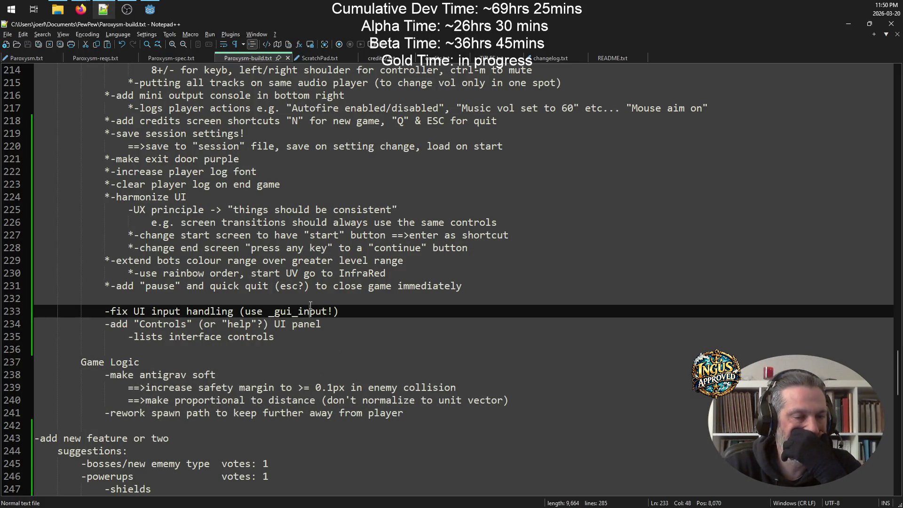
# Step: Back in Godot's enemy.gd, start a Find in Files search across the project
pyautogui.click(149, 10)
pyautogui.click(503, 205)
pyautogui.hotkey('ctrl', 'shift', 'f')
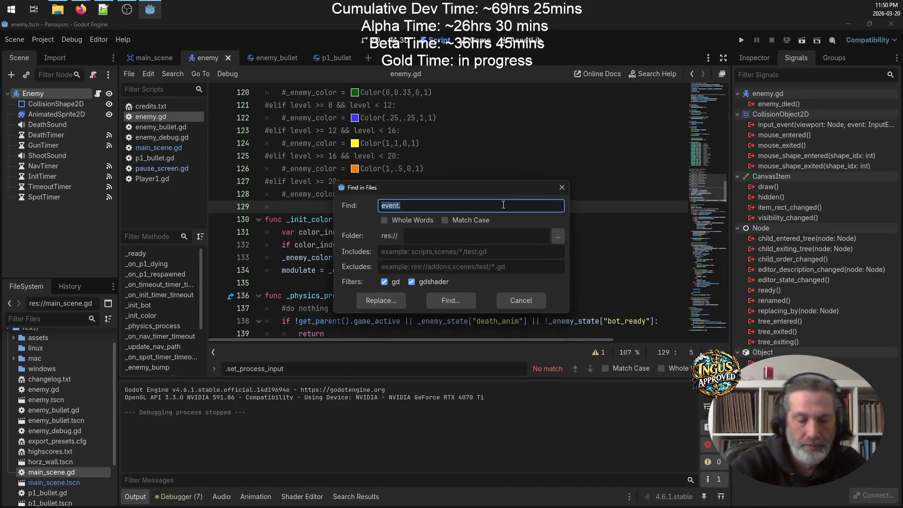
# Step: Search the project for _input (22 matches, 3 files) and collapse the main_scene.gd and end_screen.gd groups
pyautogui.write('_input')
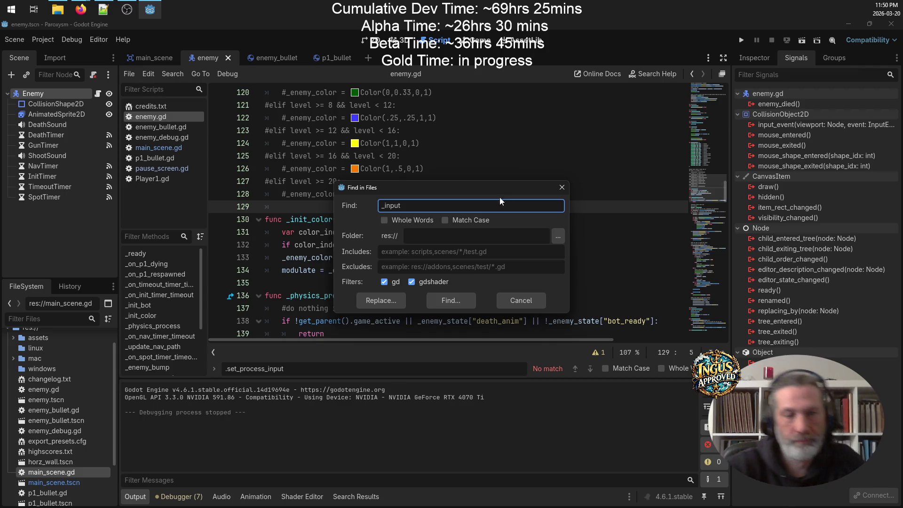
pyautogui.click(458, 298)
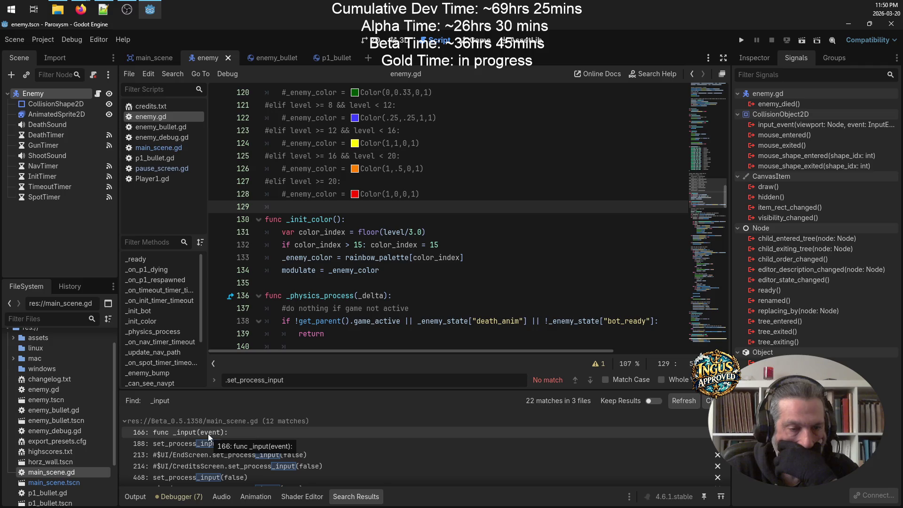
pyautogui.click(125, 422)
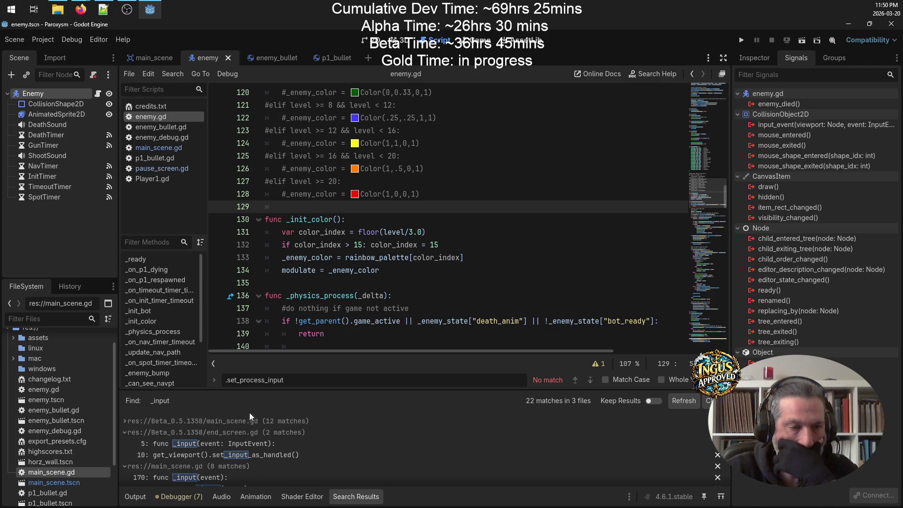
pyautogui.click(125, 433)
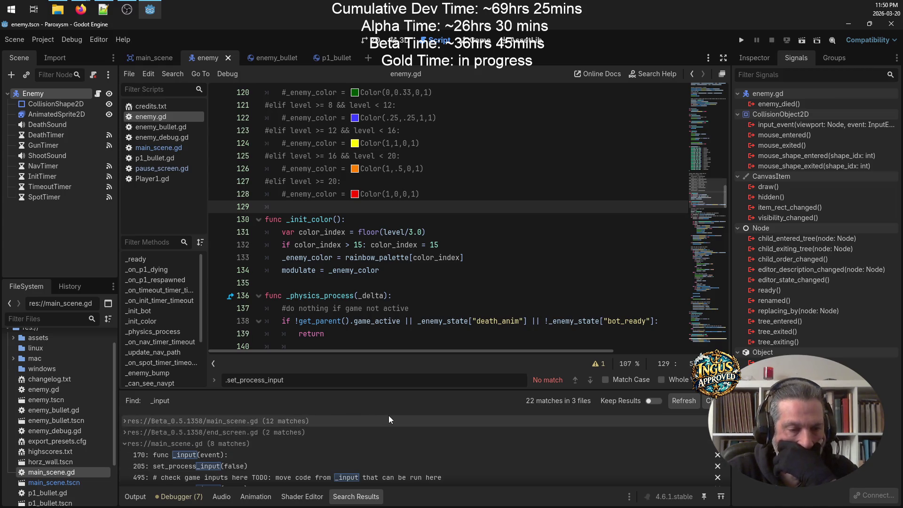
pyautogui.scroll(-1, 389, 416)
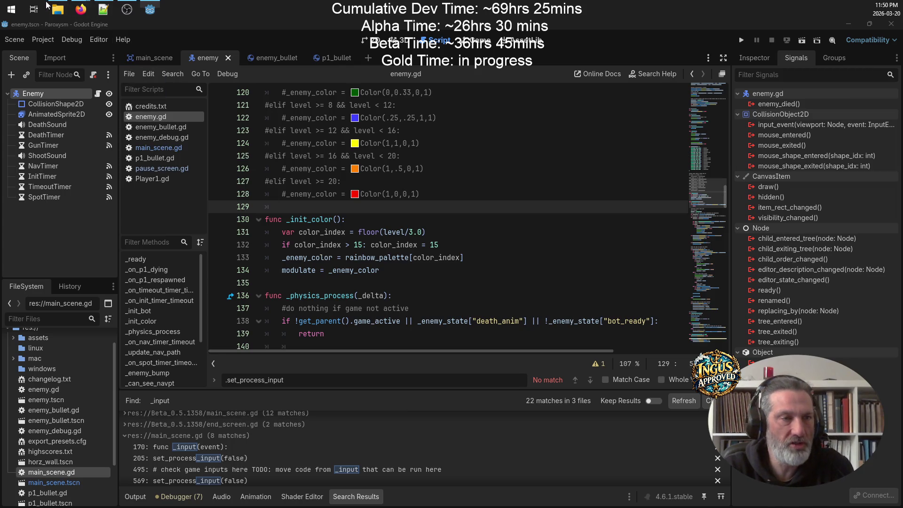
pyautogui.click(57, 9)
# Step: Use TortoiseSVN Revert on Beta_0.5.1358 to discard main_scene.gd's local changes, then return to Godot
pyautogui.doubleClick(407, 231)
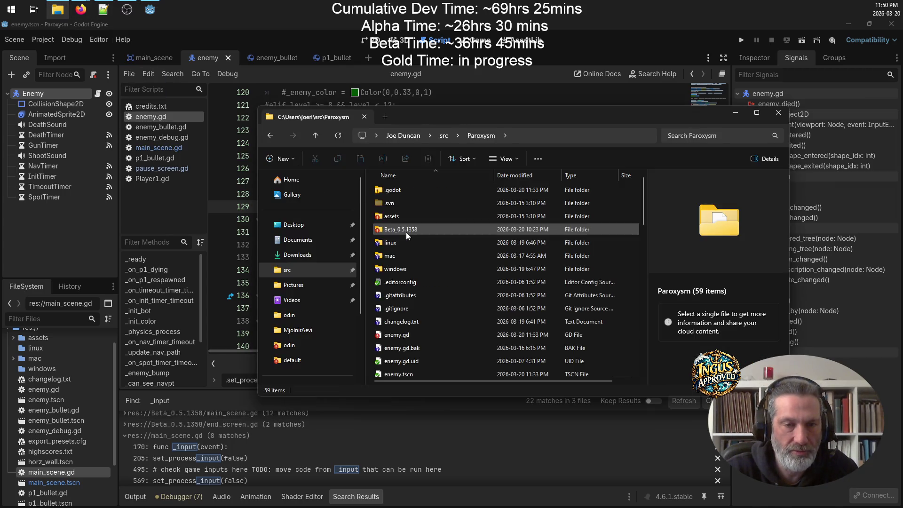
pyautogui.rightClick(406, 231)
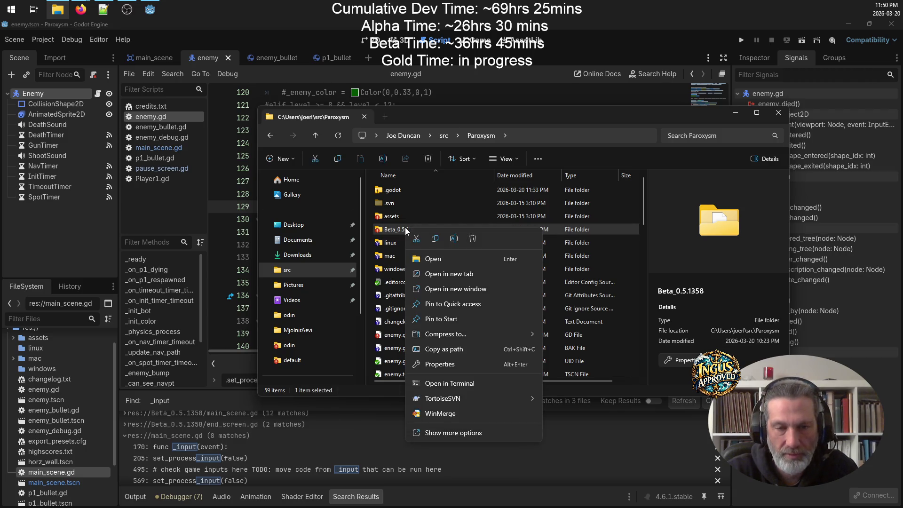
pyautogui.moveTo(502, 400)
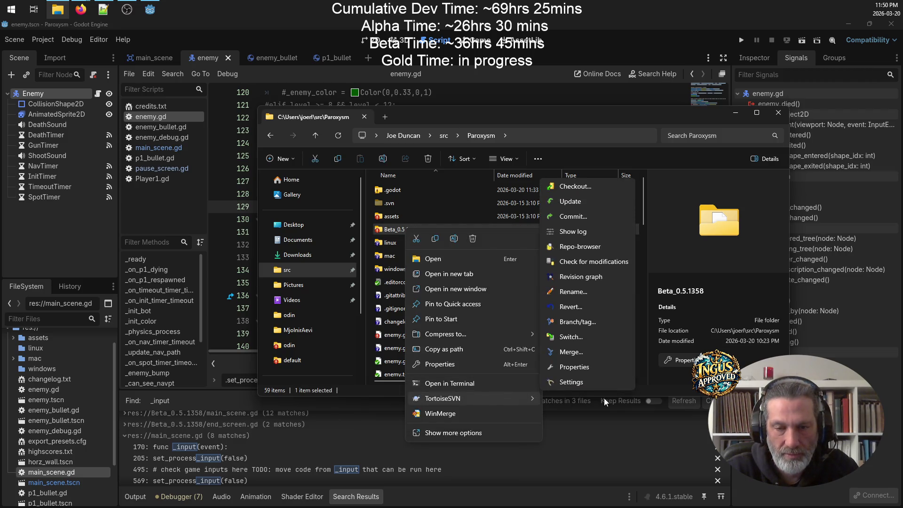
pyautogui.click(577, 304)
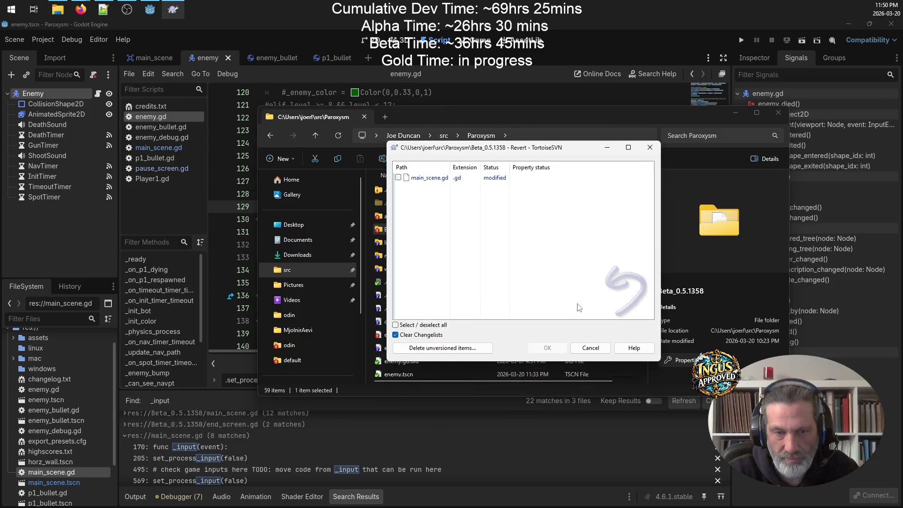
pyautogui.click(398, 177)
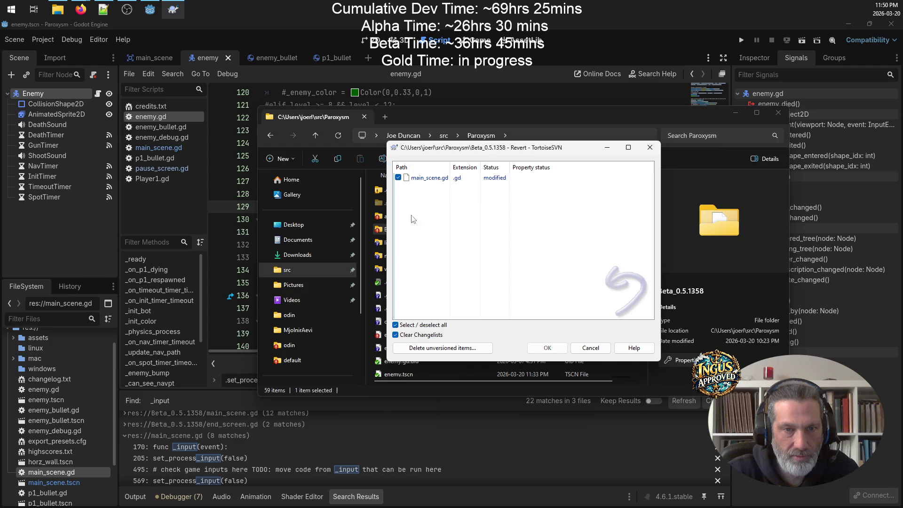
pyautogui.click(547, 348)
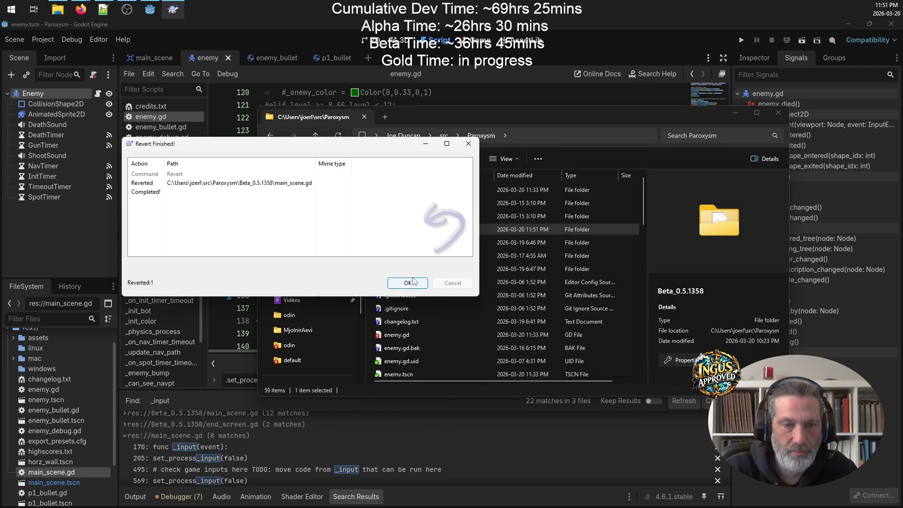
pyautogui.click(414, 282)
pyautogui.click(436, 216)
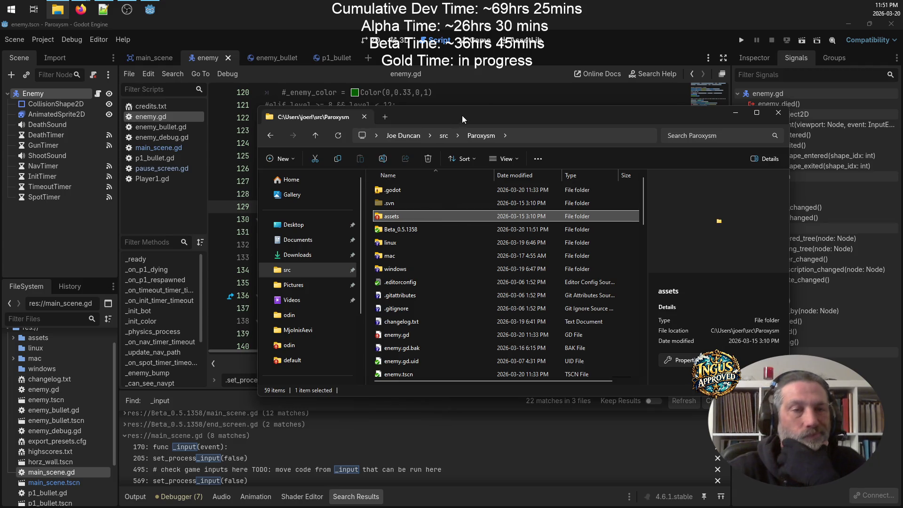
pyautogui.click(574, 30)
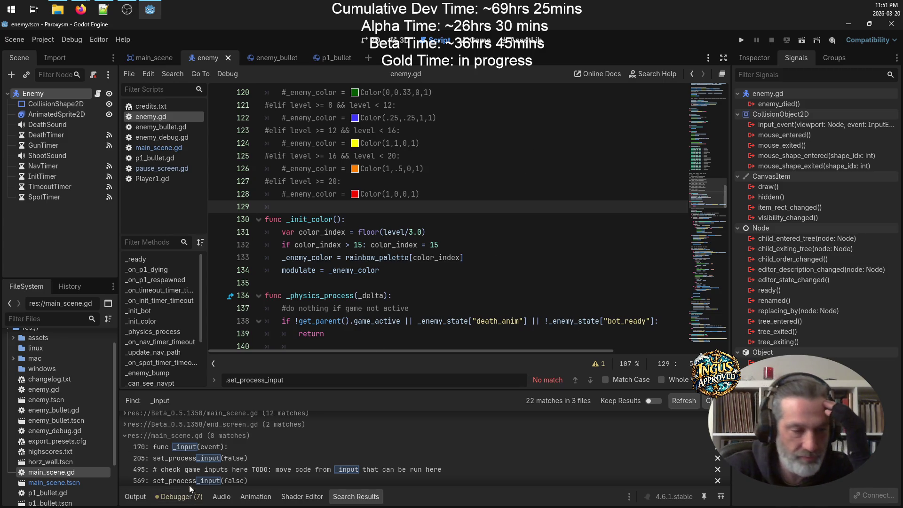
# Step: Open main_scene.gd at its _input function from the search results and read through it
pyautogui.scroll(-1, 224, 462)
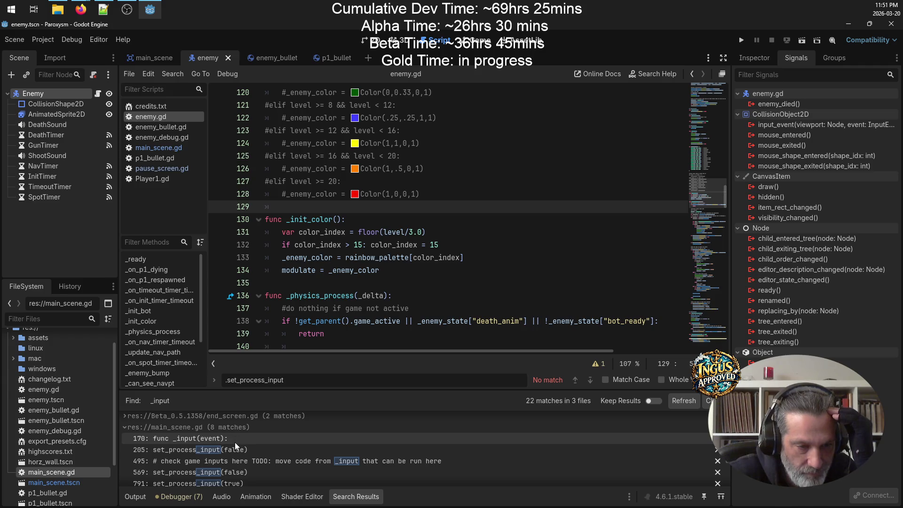
pyautogui.click(235, 442)
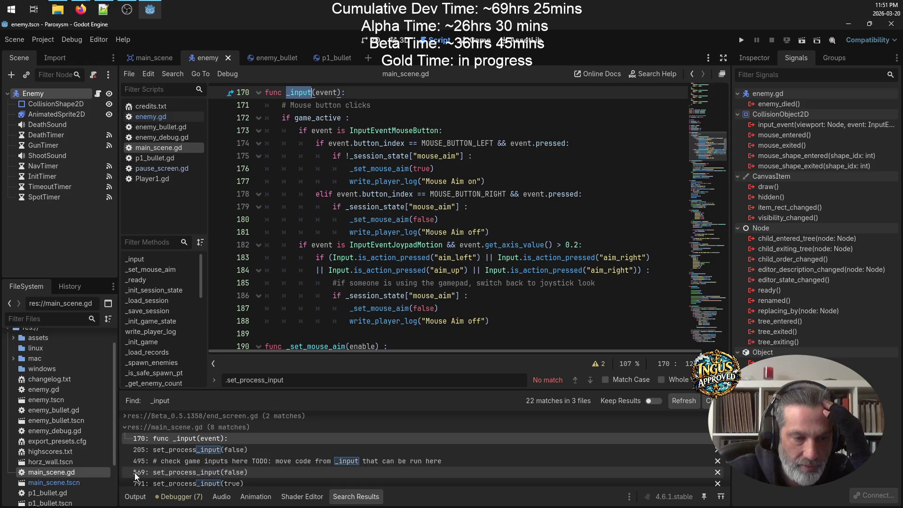
pyautogui.scroll(-2, 201, 447)
pyautogui.scroll(-3, 227, 449)
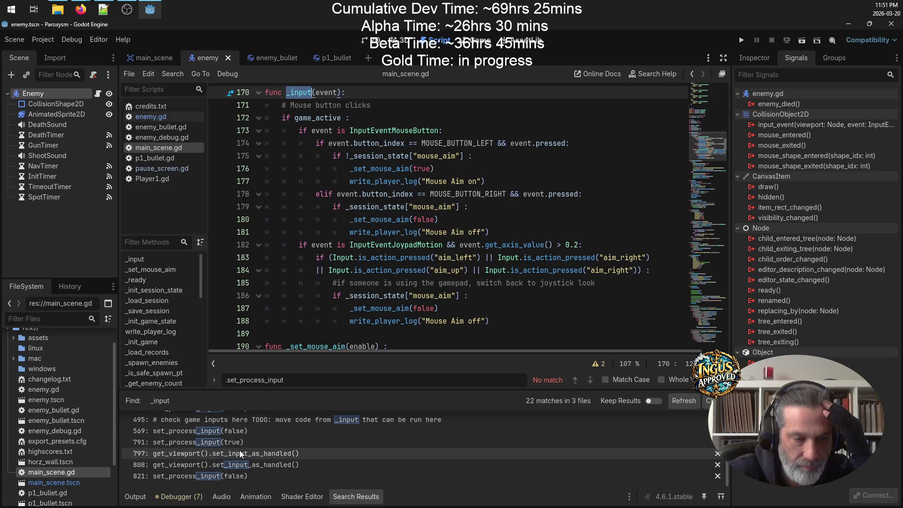
pyautogui.scroll(3, 244, 456)
pyautogui.scroll(-4, 247, 458)
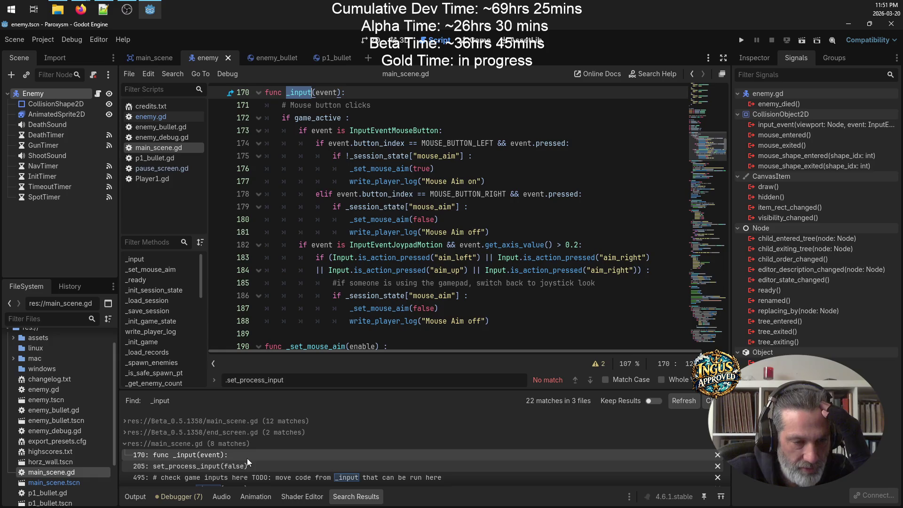
pyautogui.scroll(3, 247, 458)
pyautogui.scroll(-1, 247, 458)
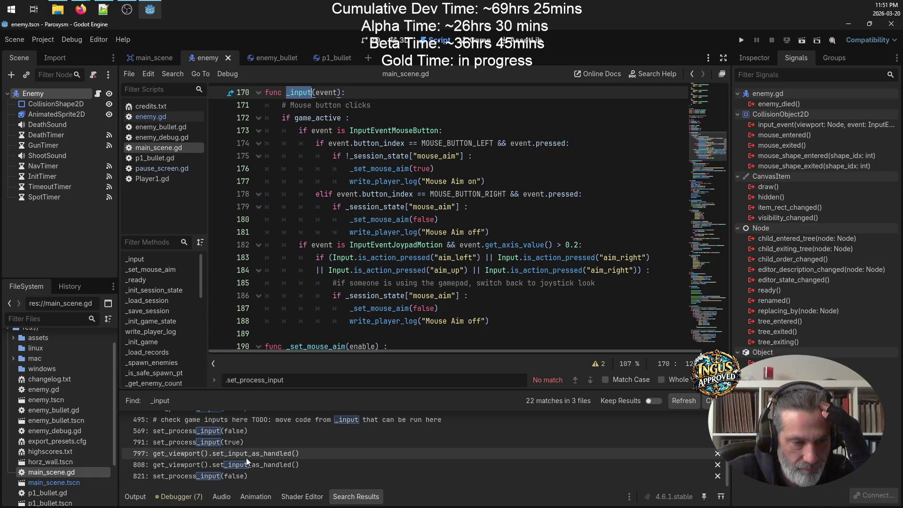
# Step: Inspect the set_process_input calls at lines 569, 791 and 821
pyautogui.click(240, 430)
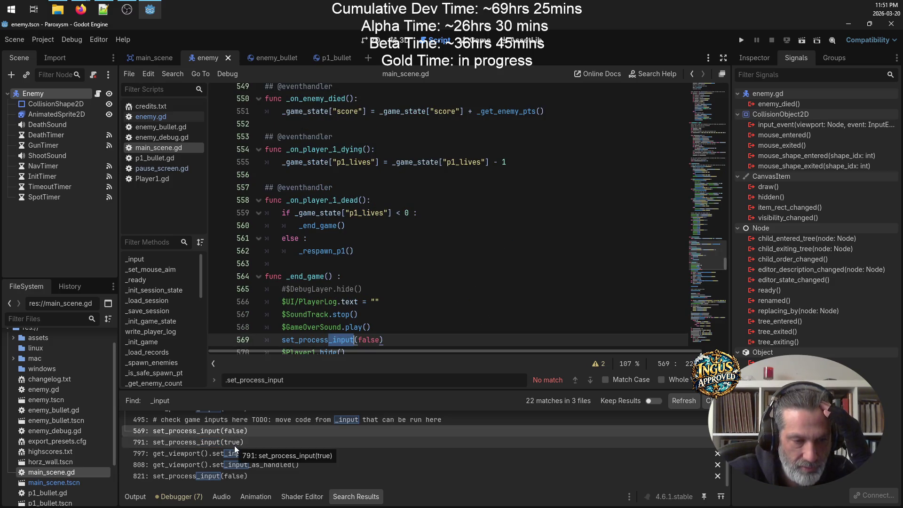
pyautogui.click(234, 445)
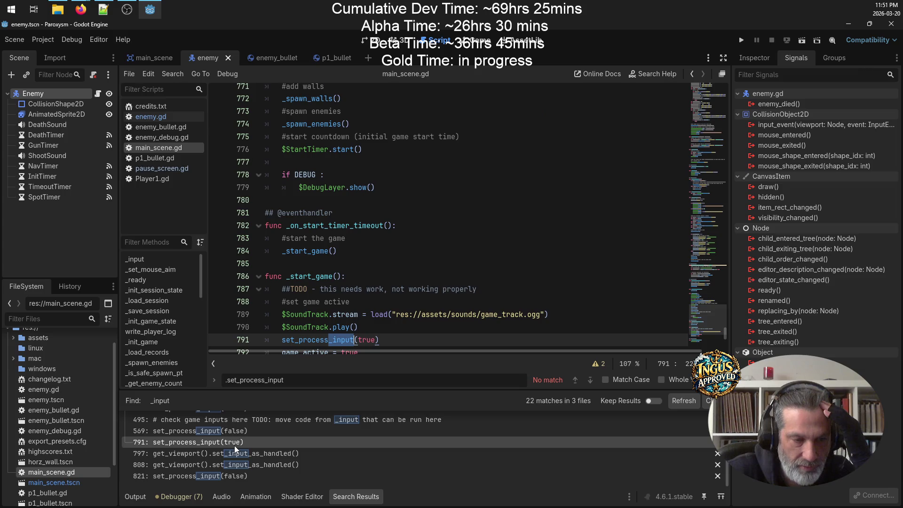
pyautogui.click(240, 477)
pyautogui.scroll(1, 288, 436)
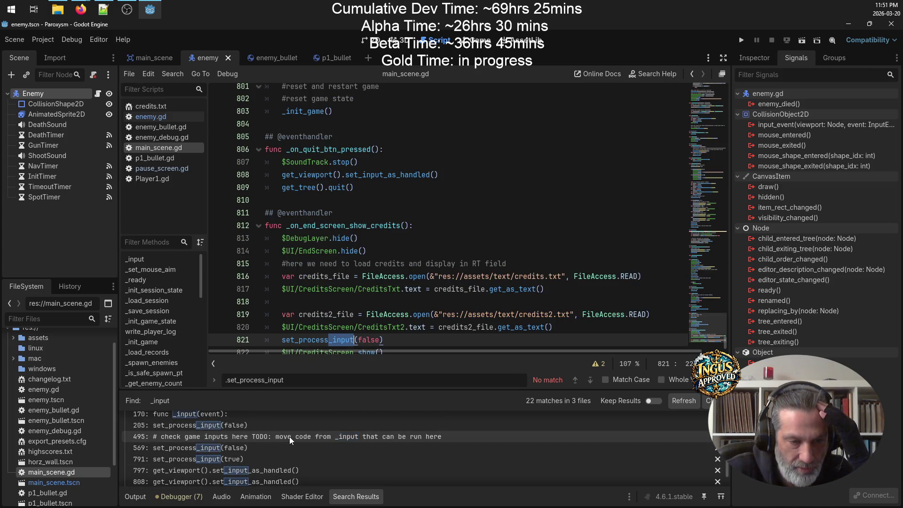
# Step: Inspect the set_input_as_handled calls at lines 797 and 808, placing the cursor on line 808
pyautogui.click(267, 473)
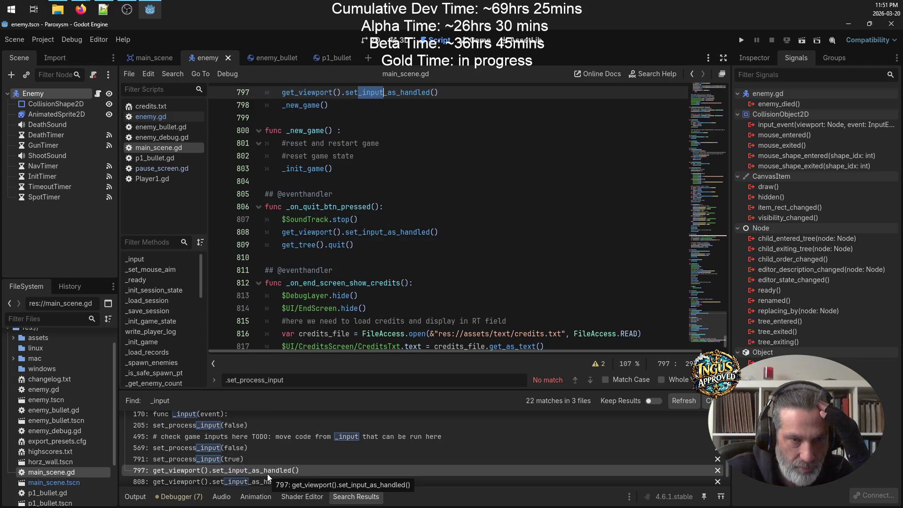
pyautogui.scroll(4, 458, 215)
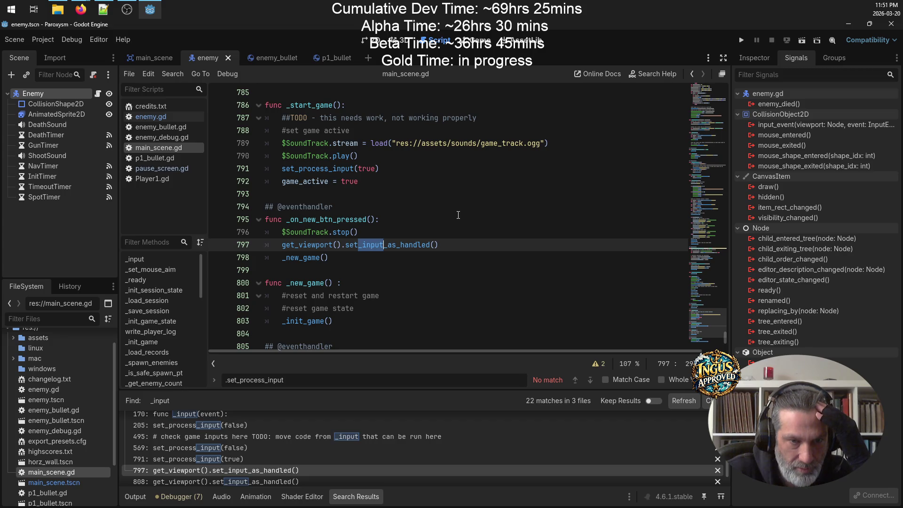
pyautogui.click(279, 481)
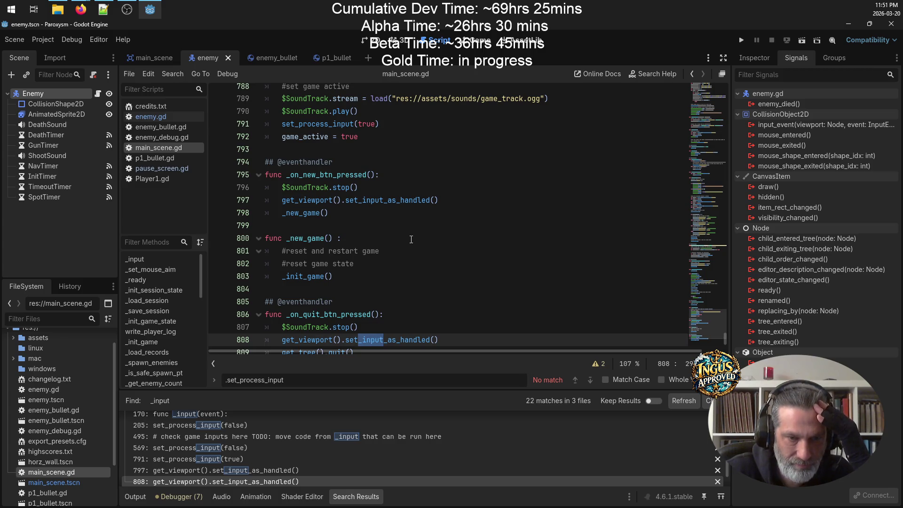
pyautogui.scroll(-2, 411, 240)
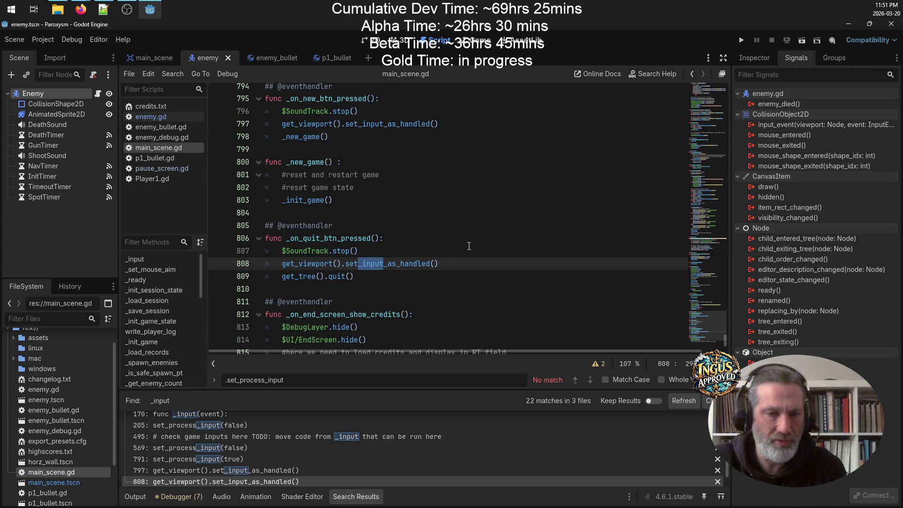
pyautogui.scroll(-3, 465, 247)
pyautogui.scroll(-1, 347, 470)
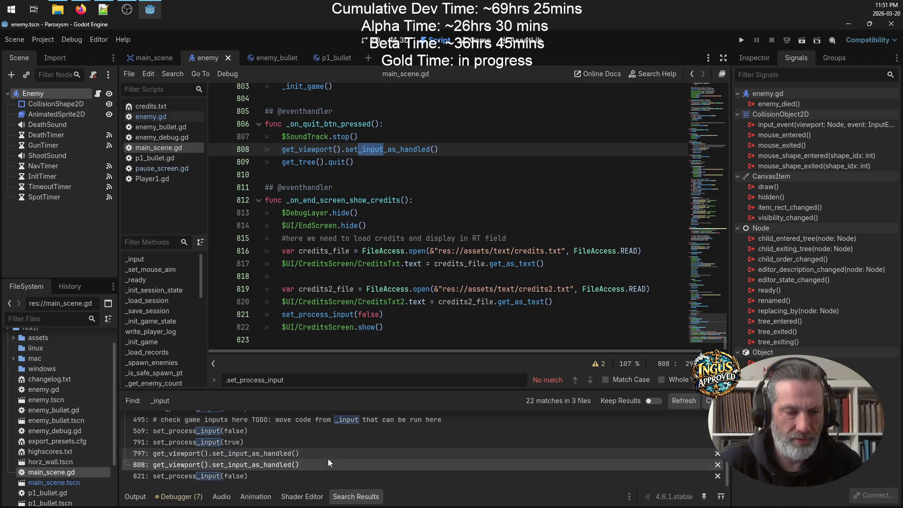
pyautogui.scroll(1, 320, 450)
pyautogui.scroll(3, 422, 197)
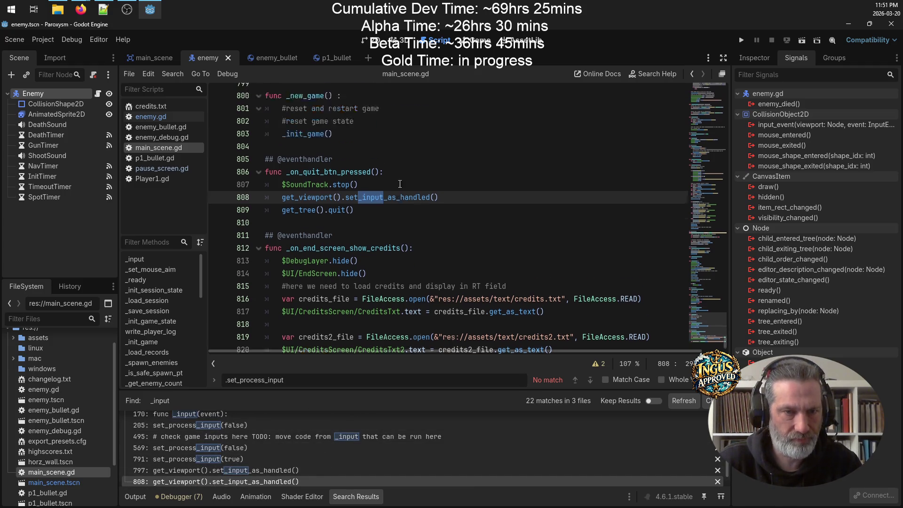
pyautogui.click(281, 264)
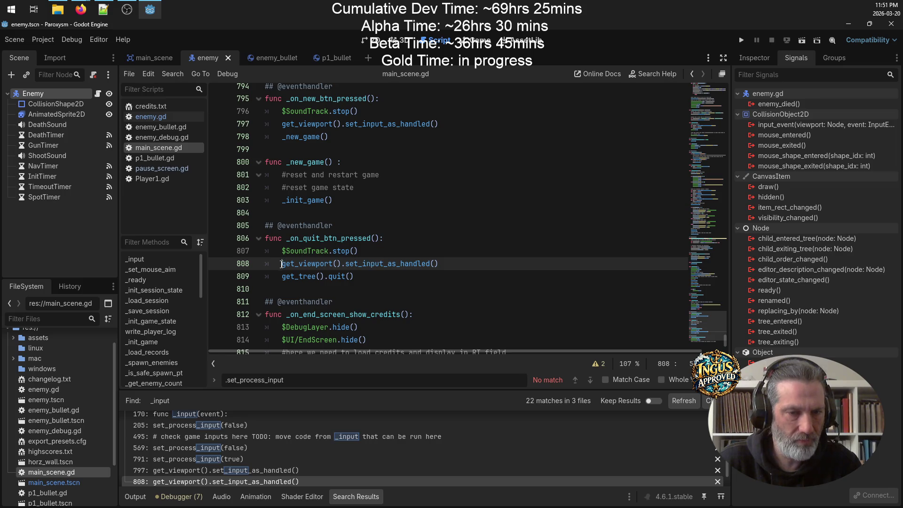
# Step: Comment out set_input_as_handled on lines 808 and 797, save main_scene.gd, and run the project
pyautogui.write('#')
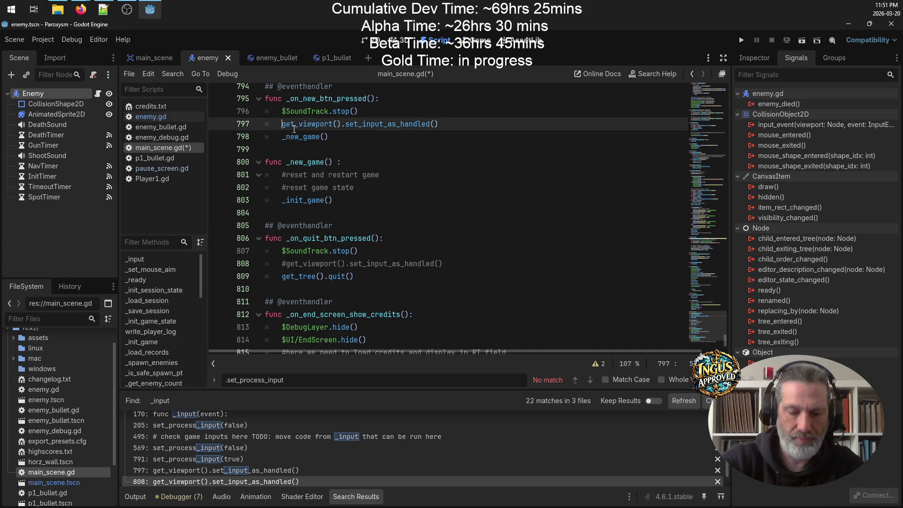
pyautogui.hotkey('ctrl', 's')
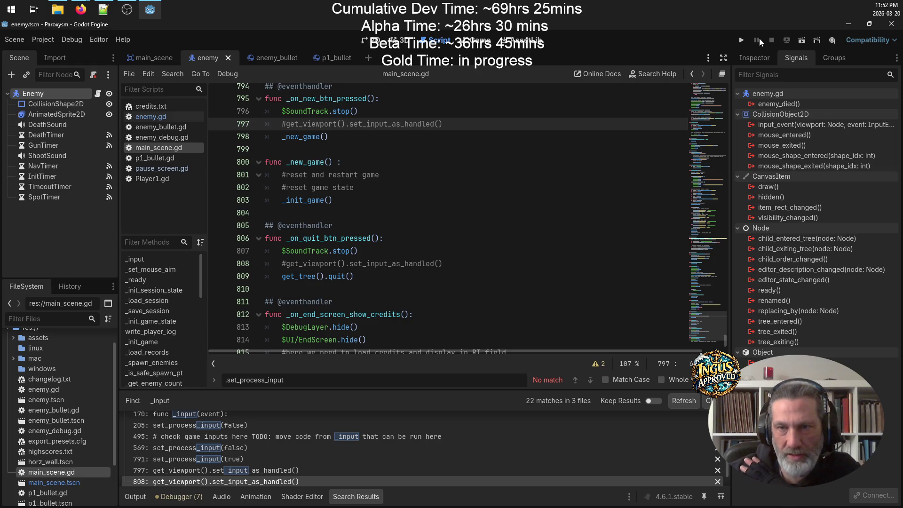
pyautogui.click(740, 41)
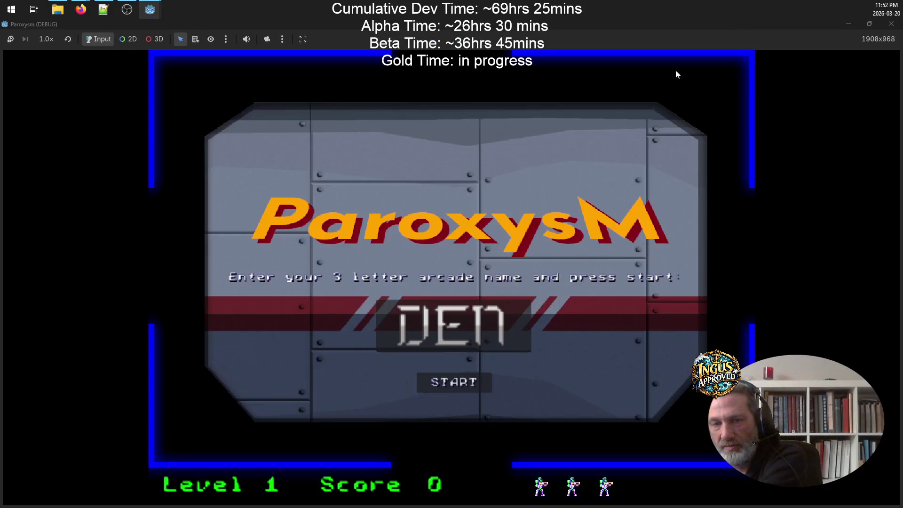
# Step: Start a new game and clear Level 1, exiting right into Level 2
pyautogui.click(468, 386)
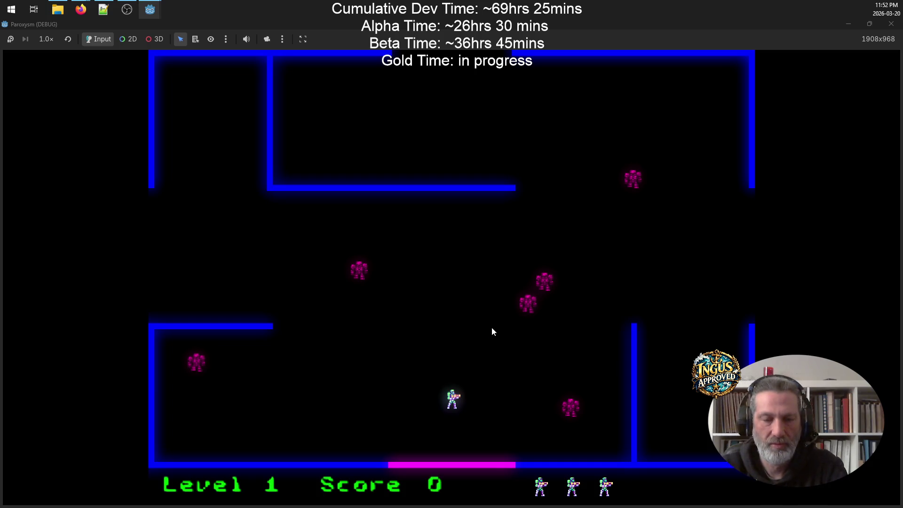
pyautogui.press('Left')
pyautogui.press('Up')
pyautogui.press('Up')
pyautogui.press('Right')
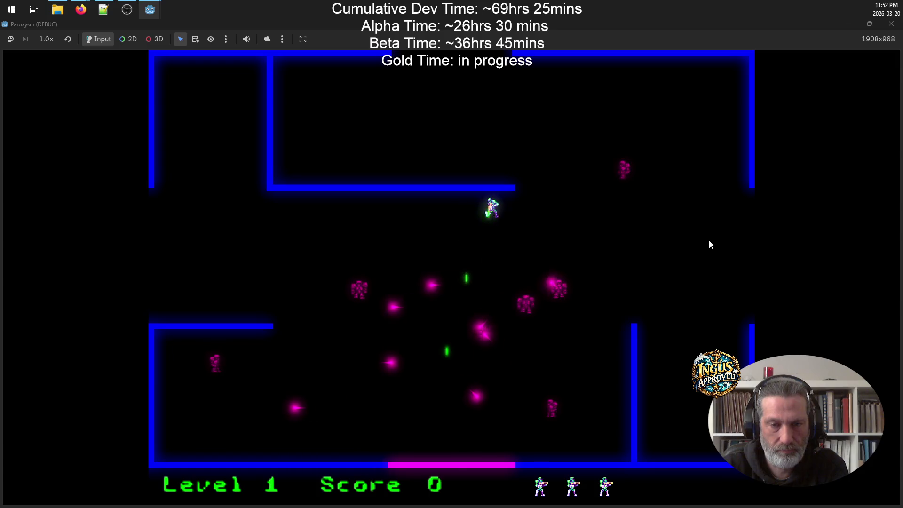
pyautogui.press('Right')
pyautogui.press('Down')
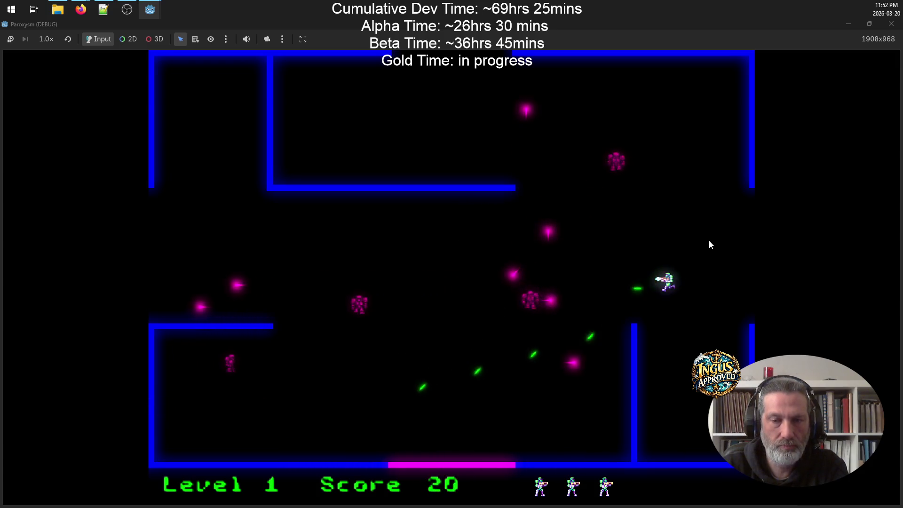
pyautogui.press('Up')
pyautogui.press('Left')
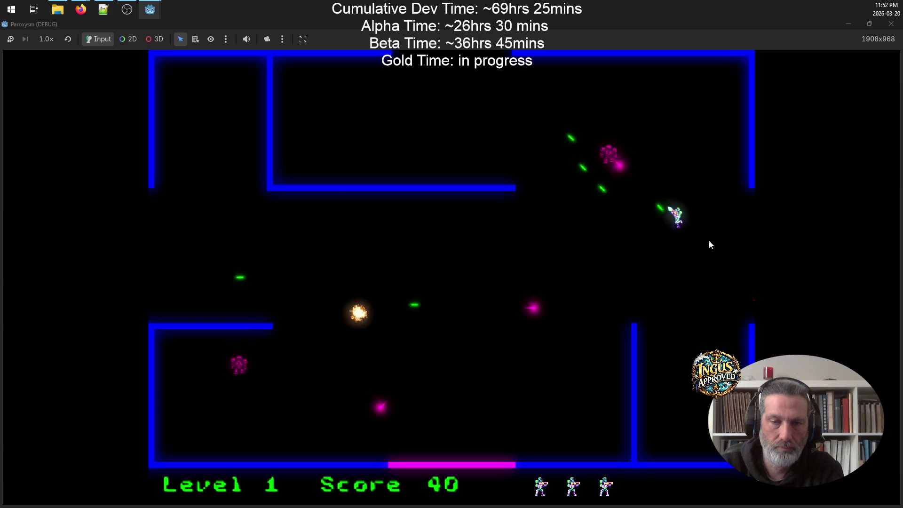
pyautogui.press('Down')
pyautogui.press('Left')
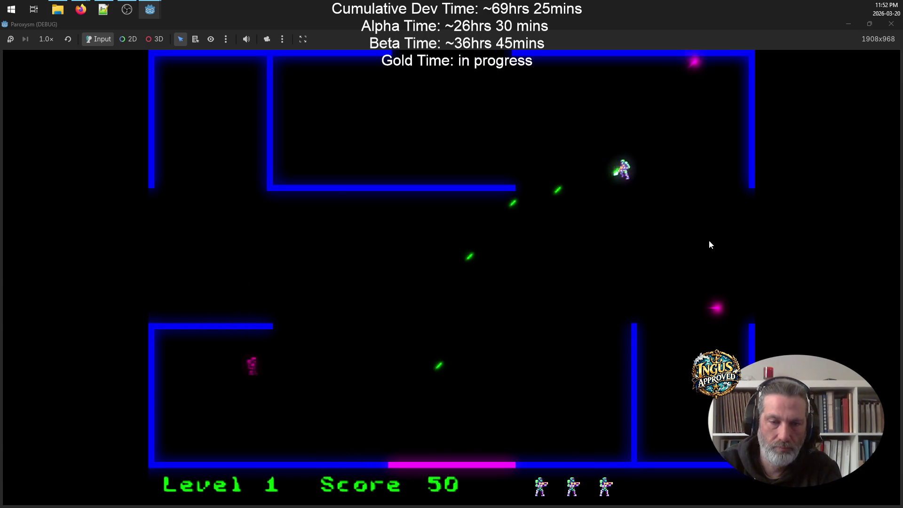
pyautogui.press('Down')
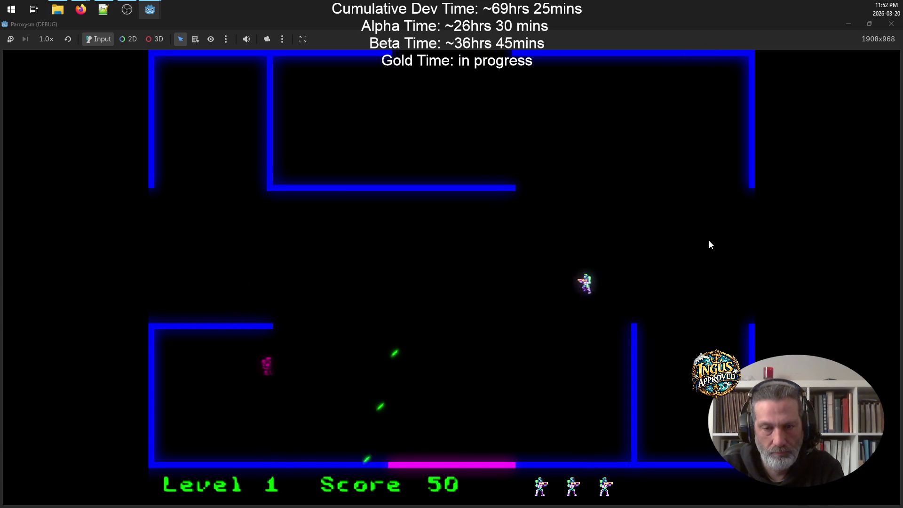
pyautogui.press('Left')
pyautogui.press('Up')
pyautogui.press('Left')
pyautogui.press('Up')
pyautogui.press('Right')
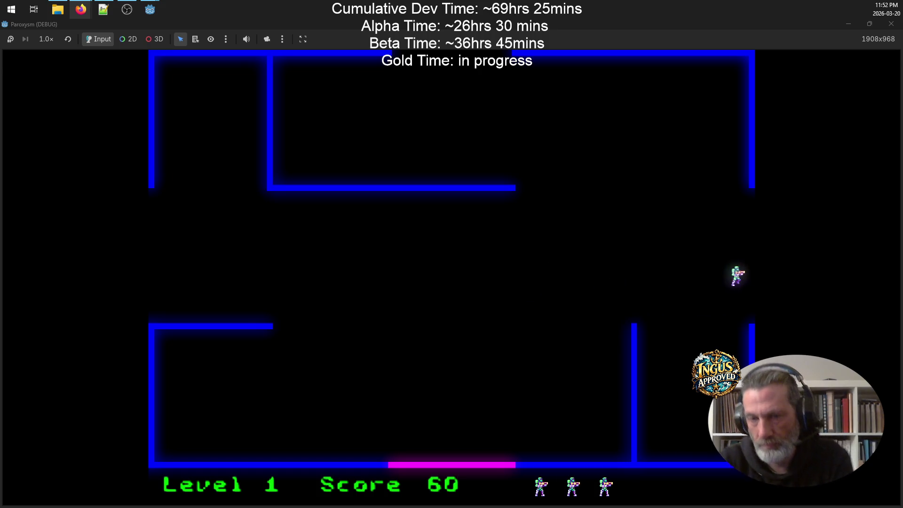
pyautogui.press('Right')
# Step: Clear Level 2's enemies and exit right into Level 3 with a score of 120
pyautogui.press('Right')
pyautogui.press('Up')
pyautogui.press('Right')
pyautogui.press('Up')
pyautogui.press('Up')
pyautogui.press('Right')
pyautogui.press('Down')
pyautogui.press('Right')
pyautogui.press('Up')
pyautogui.press('Left')
pyautogui.press('Down')
pyautogui.press('Right')
pyautogui.press('Up')
pyautogui.press('Left')
pyautogui.press('Up')
pyautogui.press('Up')
pyautogui.press('Left')
pyautogui.press('Down')
pyautogui.press('Left')
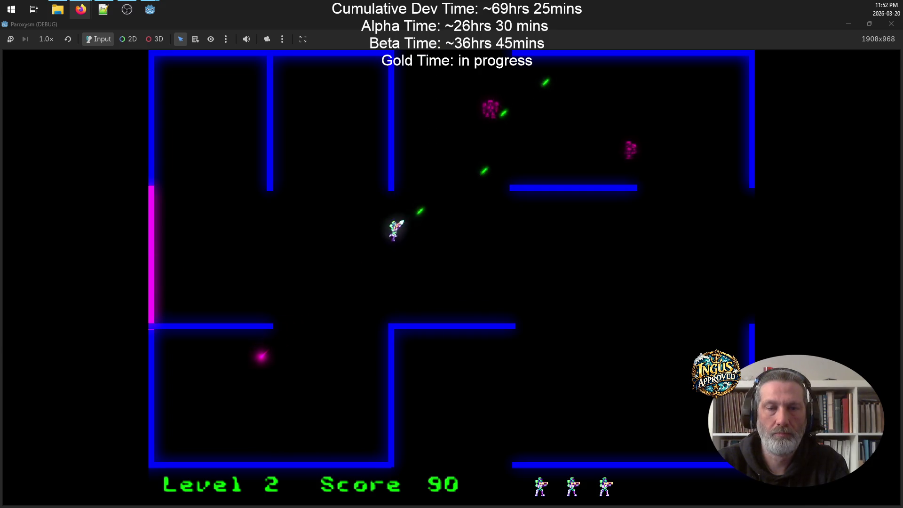
pyautogui.press('Down')
pyautogui.press('Right')
pyautogui.press('Up')
pyautogui.press('Right')
pyautogui.press('Up')
pyautogui.press('Left')
pyautogui.press('Up')
pyautogui.press('Down')
pyautogui.press('Right')
pyautogui.press('Down')
pyautogui.press('Right')
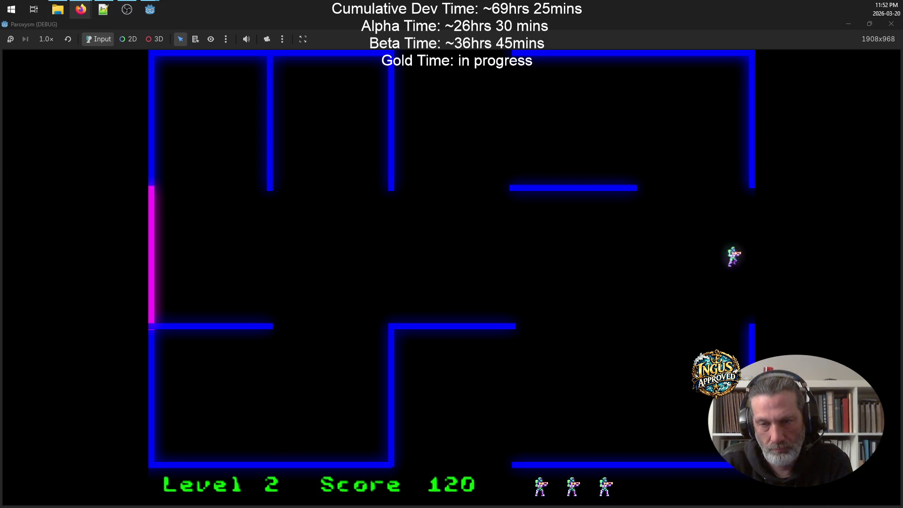
pyautogui.press('Right')
pyautogui.press('Right')
pyautogui.press('Up')
pyautogui.press('Right')
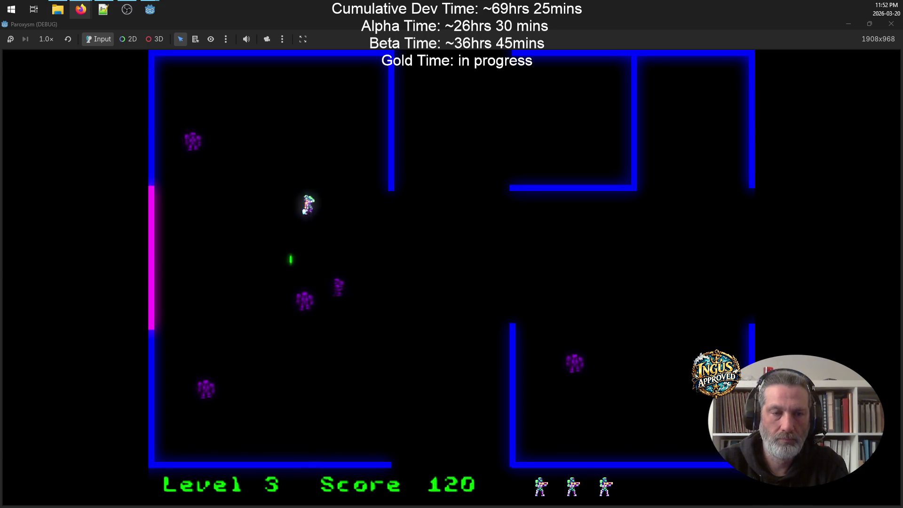
# Step: Clear Level 3 along the top wall and exit right into Level 4
pyautogui.press('Up')
pyautogui.press('Left')
pyautogui.press('Up')
pyautogui.press('Left')
pyautogui.press('Left')
pyautogui.press('Right')
pyautogui.press('Right')
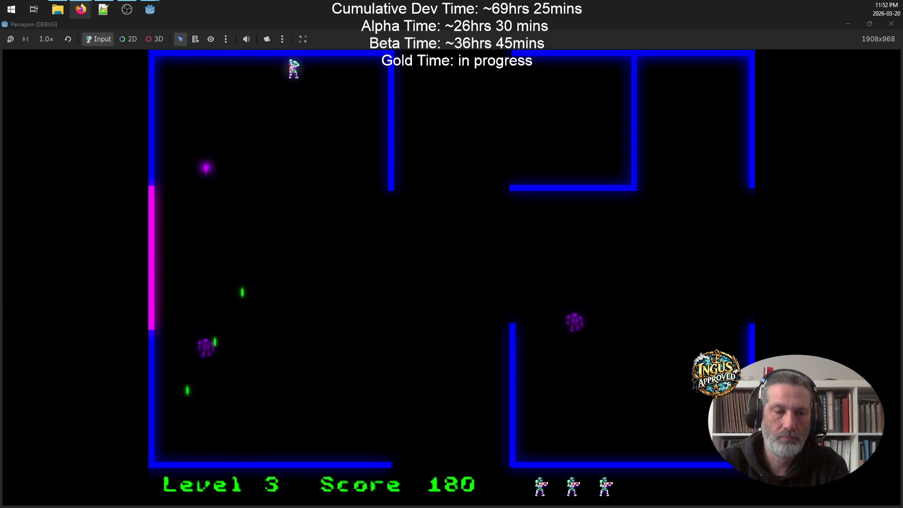
pyautogui.press('Left')
pyautogui.press('Down')
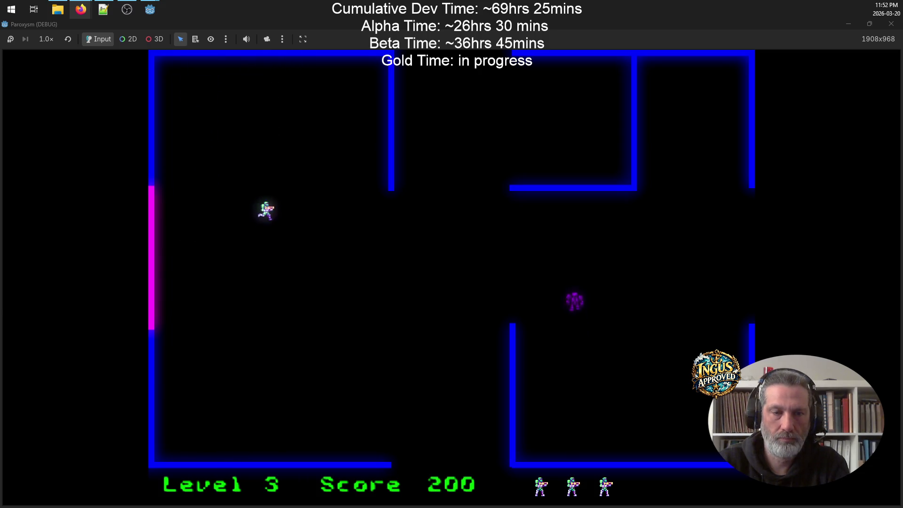
pyautogui.press('Up')
pyautogui.press('Left')
pyautogui.press('Down')
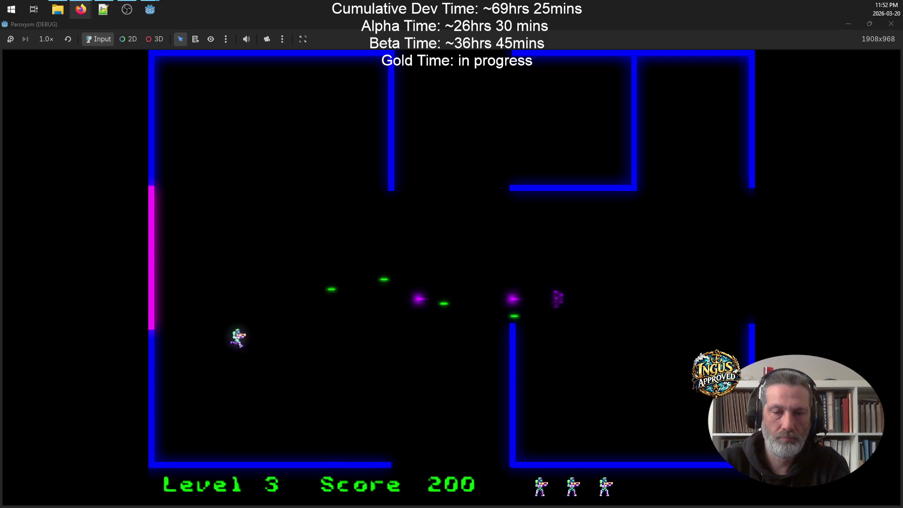
pyautogui.press('Up')
pyautogui.press('Right')
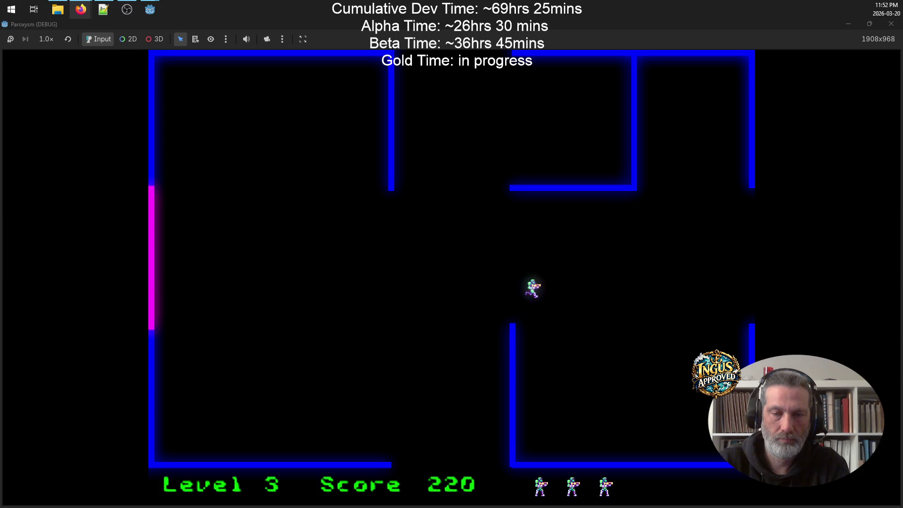
pyautogui.press('Right')
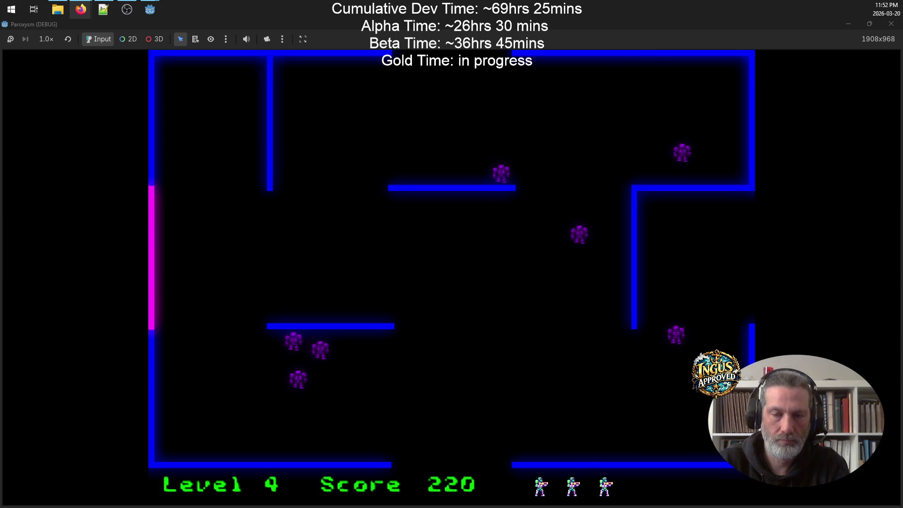
# Step: Shoot Level 4's robots and exit the maze into Level 5
pyautogui.press('Down')
pyautogui.press('Up')
pyautogui.press('Down')
pyautogui.press('Up')
pyautogui.press('Up')
pyautogui.press('Down')
pyautogui.press('Down')
pyautogui.press('Right')
pyautogui.press('Right')
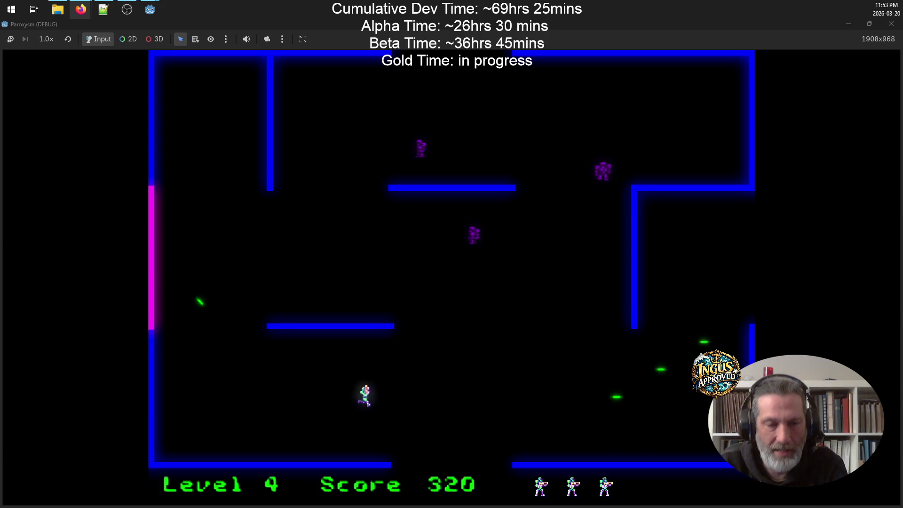
pyautogui.press('Up')
pyautogui.press('Right')
pyautogui.press('Up')
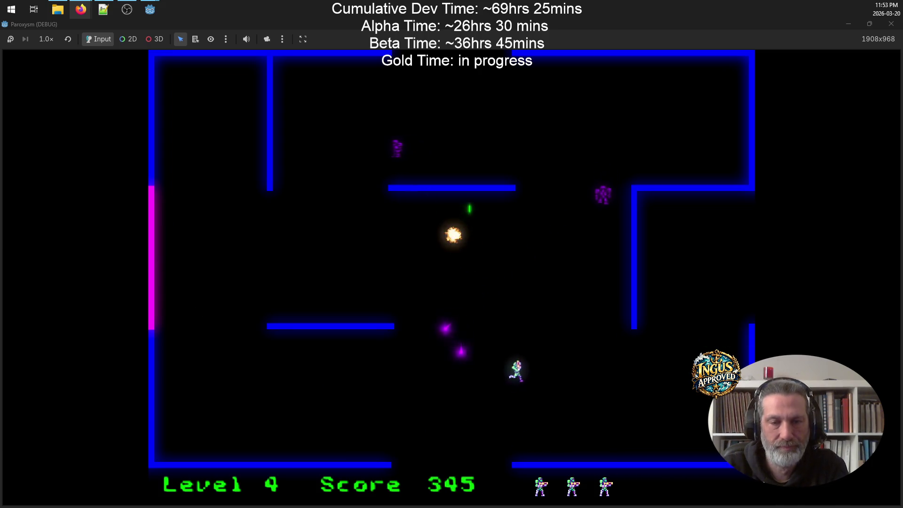
pyautogui.press('Left')
pyautogui.press('Up')
pyautogui.press('Left')
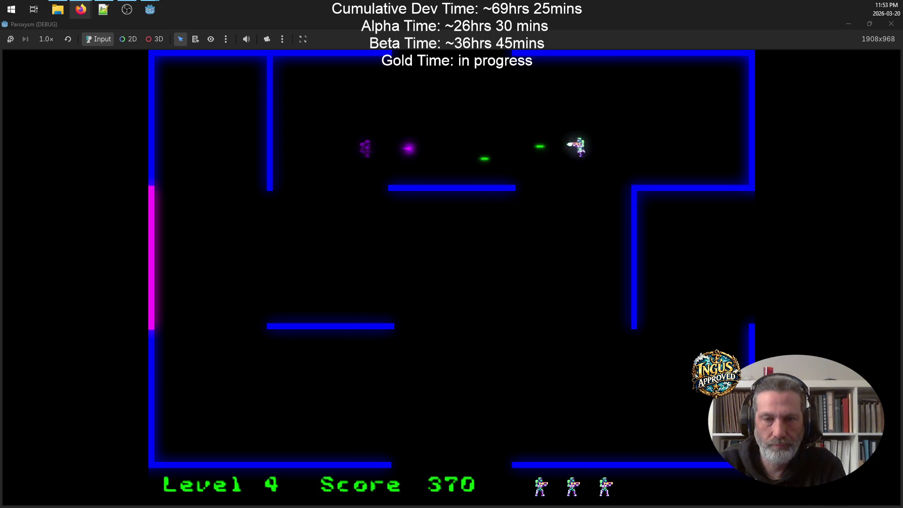
pyautogui.press('Down')
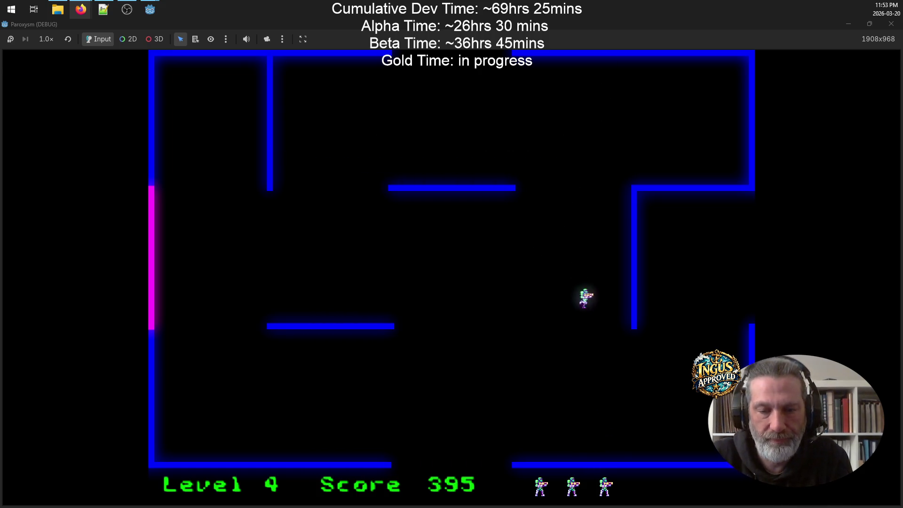
pyautogui.press('Right')
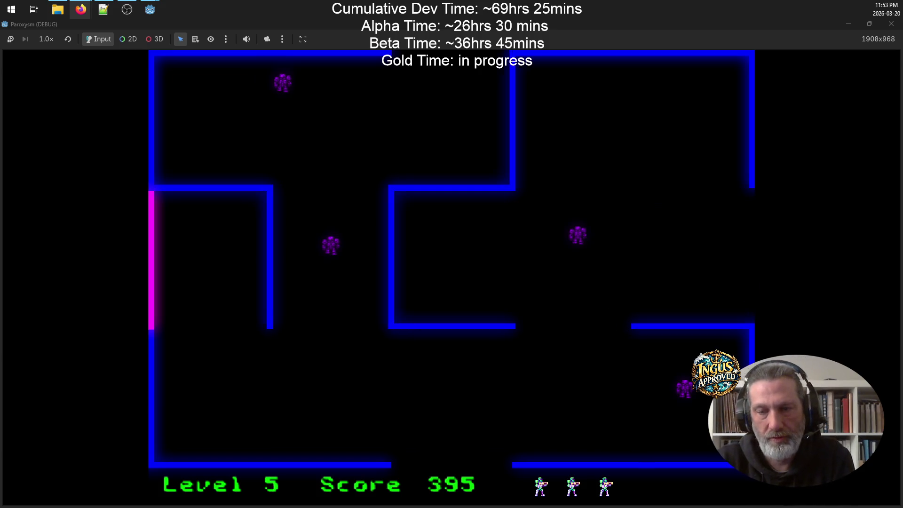
# Step: Move around Level 5 toward the bottom-left, pausing briefly with Escape
pyautogui.press('Down')
pyautogui.press('Left')
pyautogui.press('Up')
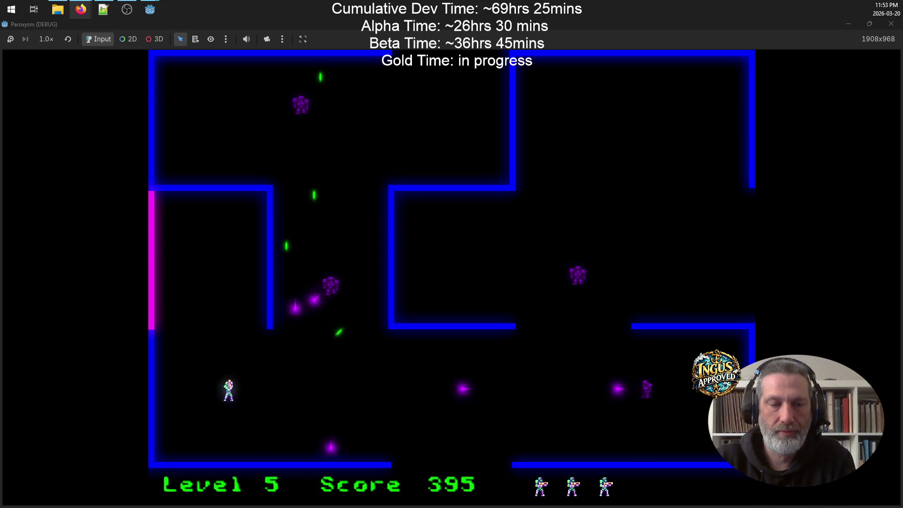
pyautogui.press('Down')
pyautogui.press('Left')
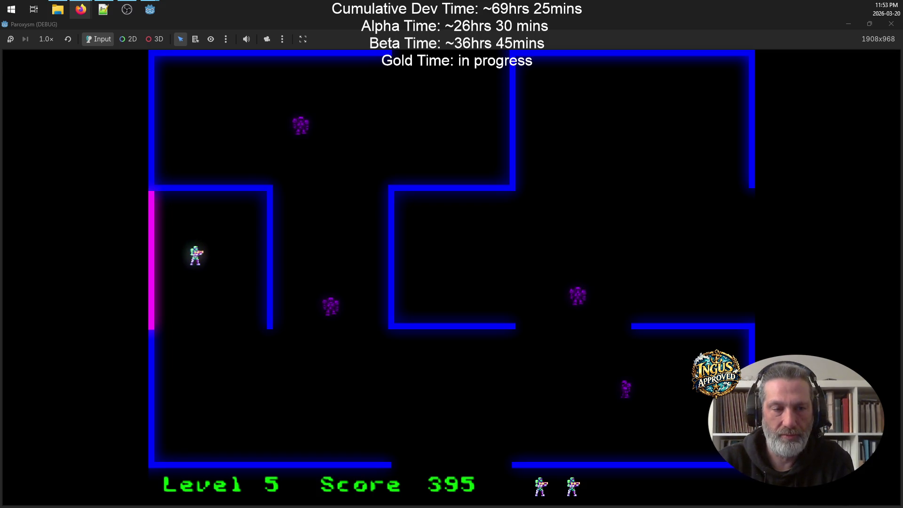
pyautogui.press('Escape')
pyautogui.press('Escape')
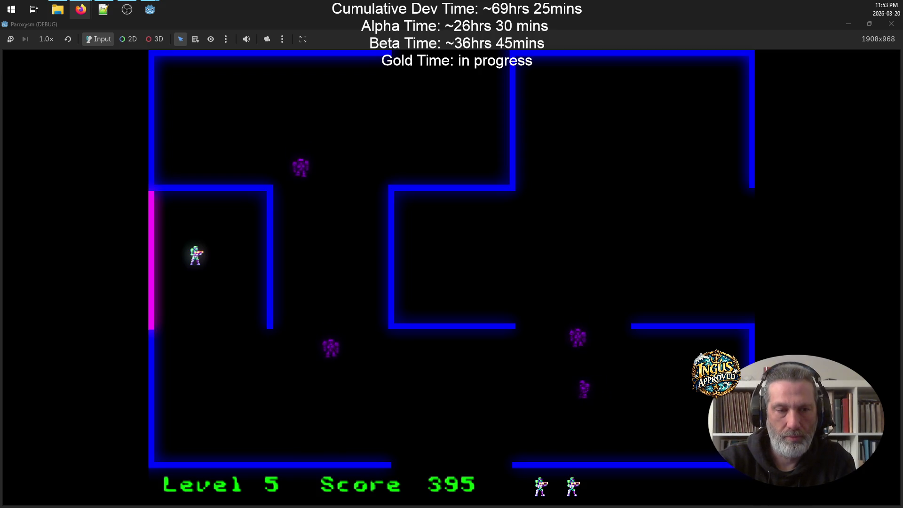
pyautogui.press('Left')
pyautogui.press('Up')
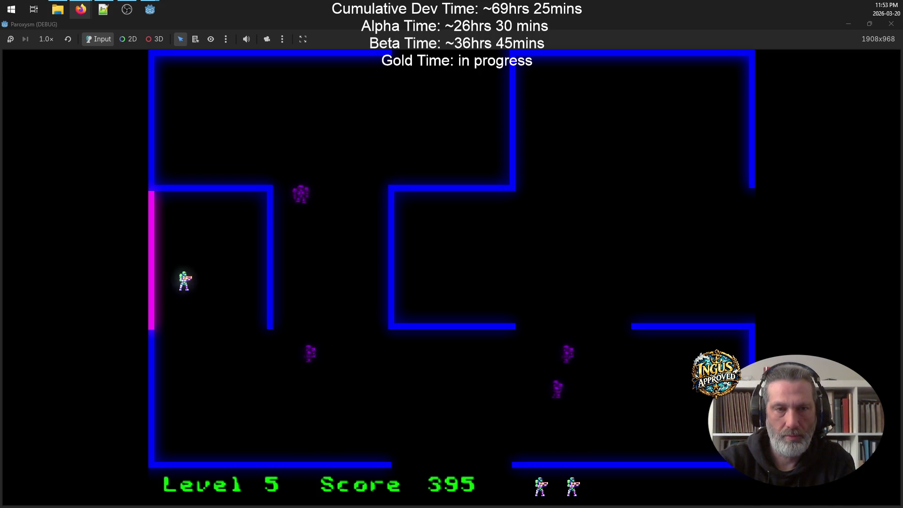
# Step: Turn mouse aim on and back off, then pause and resume the game twice
pyautogui.click(611, 119)
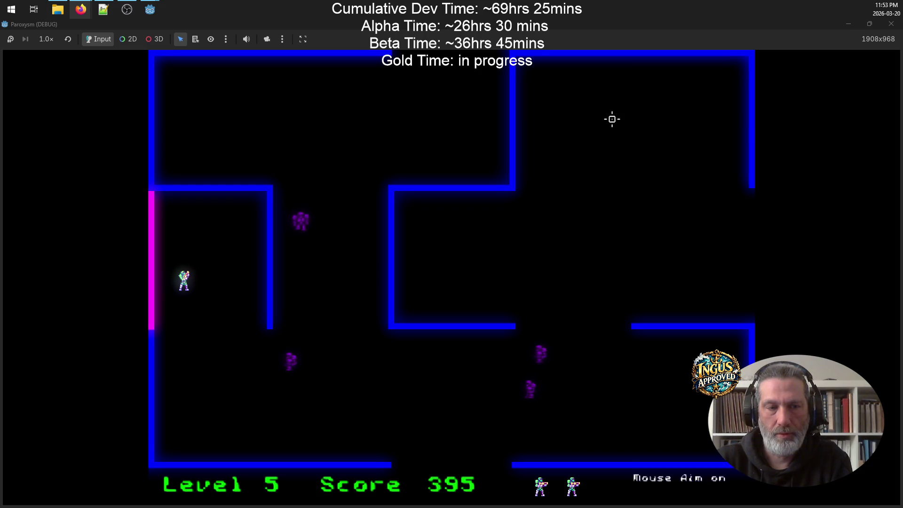
pyautogui.press('Down')
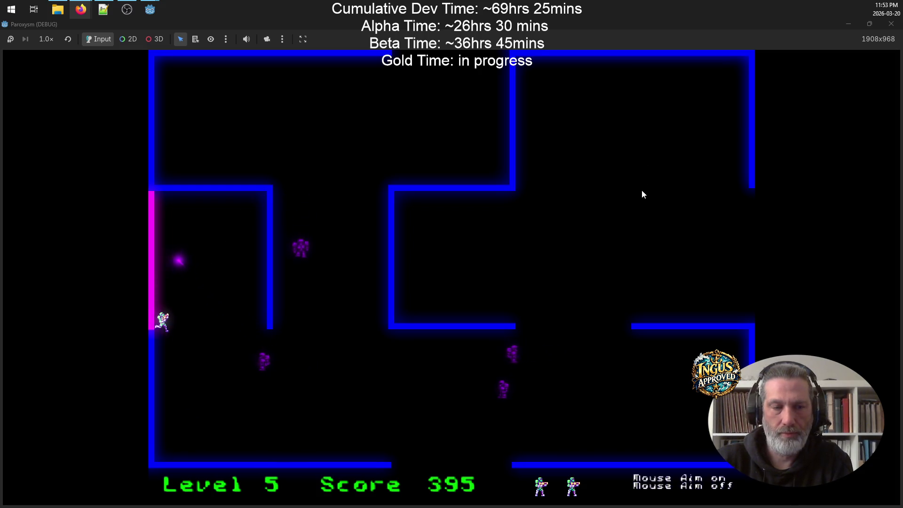
pyautogui.press('Escape')
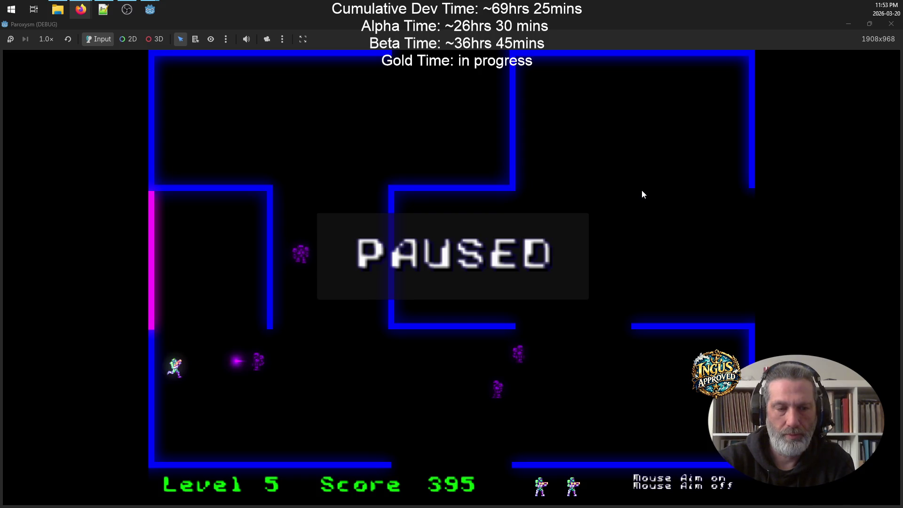
pyautogui.press('Escape')
pyautogui.press('Down')
pyautogui.press('Escape')
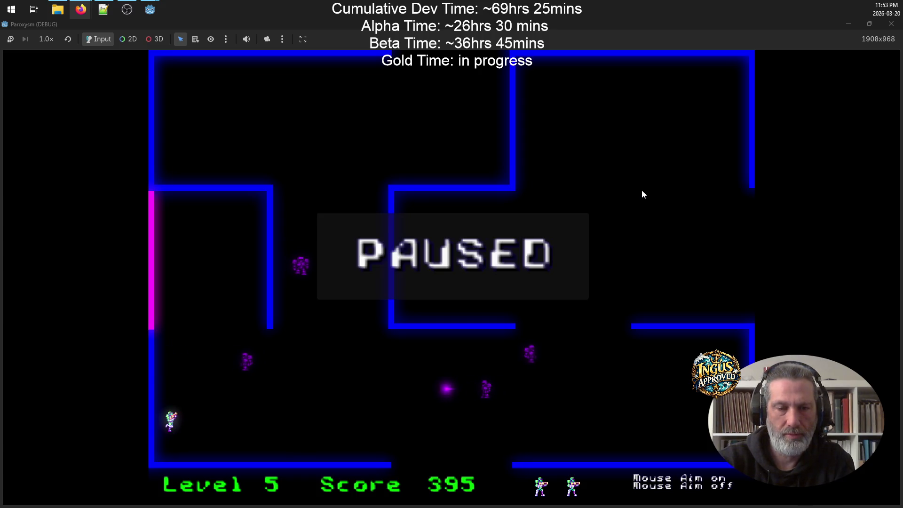
pyautogui.press('Escape')
# Step: Run right along level 5's bottom corridor and up toward the upper right
pyautogui.press('Right')
pyautogui.press('Right')
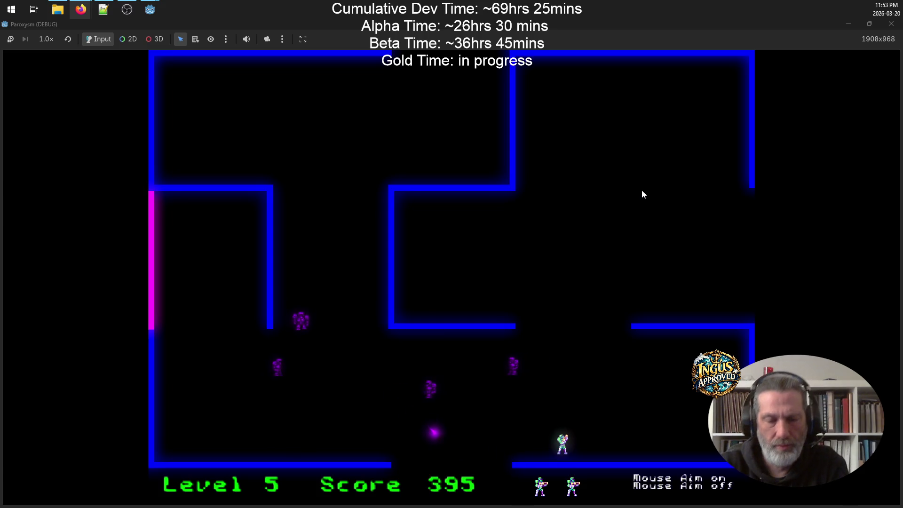
pyautogui.press('Right')
pyautogui.press('Up')
pyautogui.press('Up')
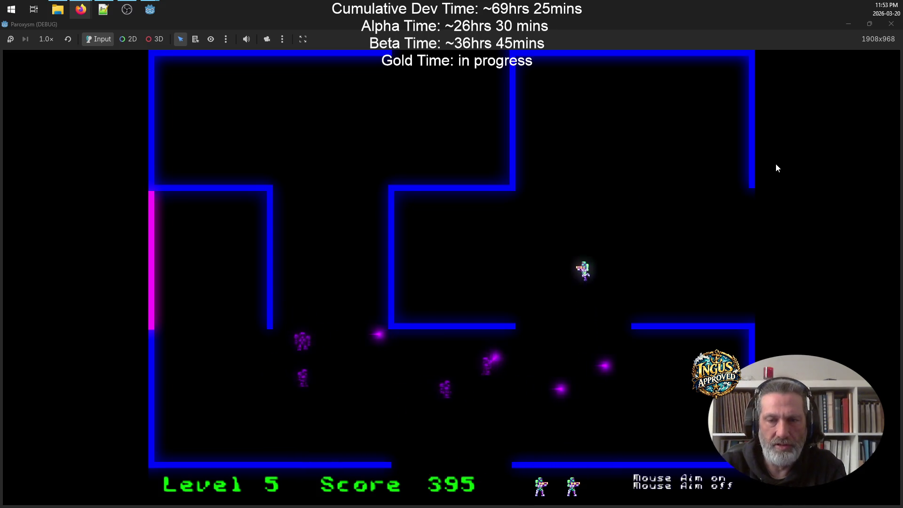
pyautogui.press('Right')
pyautogui.press('Up')
pyautogui.press('Right')
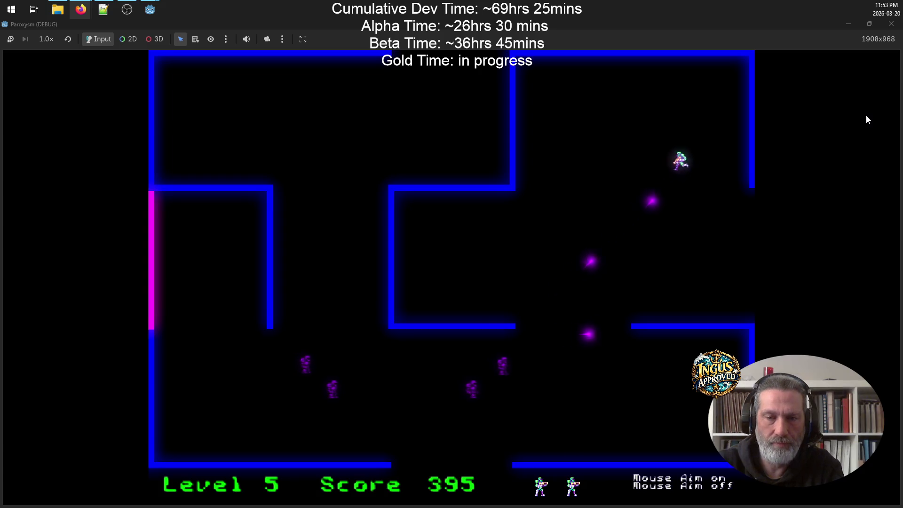
pyautogui.press('Down')
# Step: Quickly toggle pause, then dodge and shoot enemies while moving down and left
pyautogui.press('Escape')
pyautogui.press('Escape')
pyautogui.press('Down')
pyautogui.press('Left')
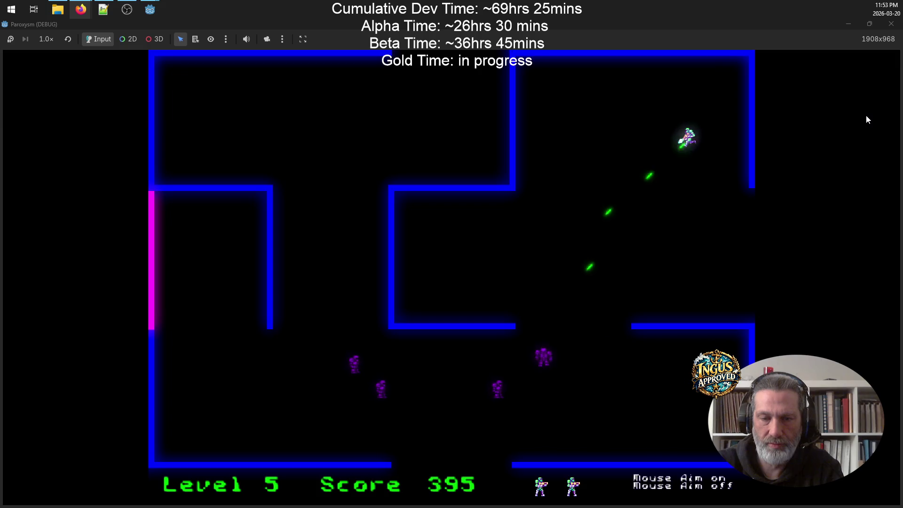
pyautogui.press('Down')
pyautogui.press('Right')
pyautogui.press('Left')
pyautogui.press('Up')
pyautogui.press('Down')
pyautogui.press('Right')
pyautogui.press('Down')
pyautogui.press('Right')
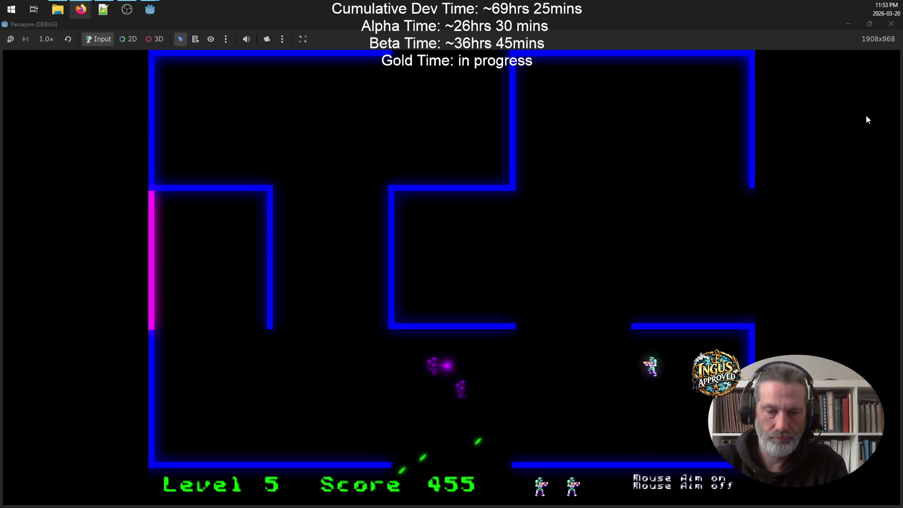
pyautogui.press('Down')
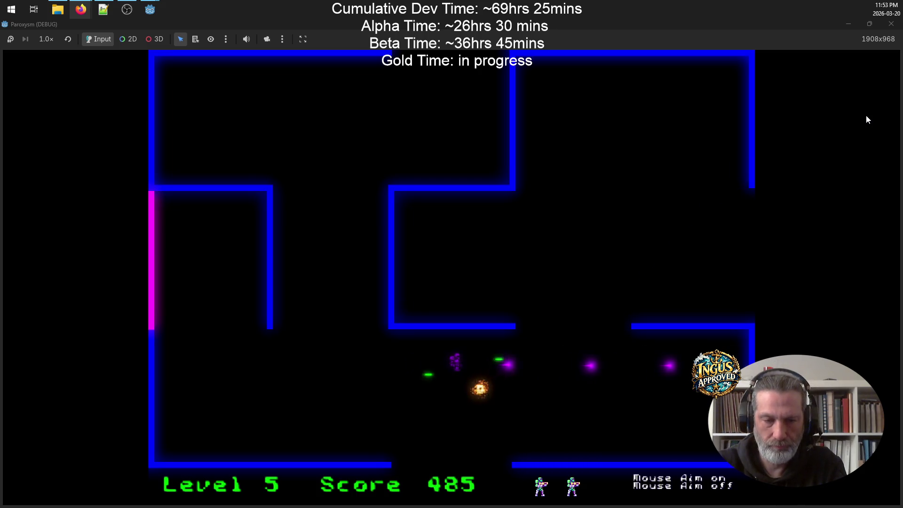
pyautogui.press('Left')
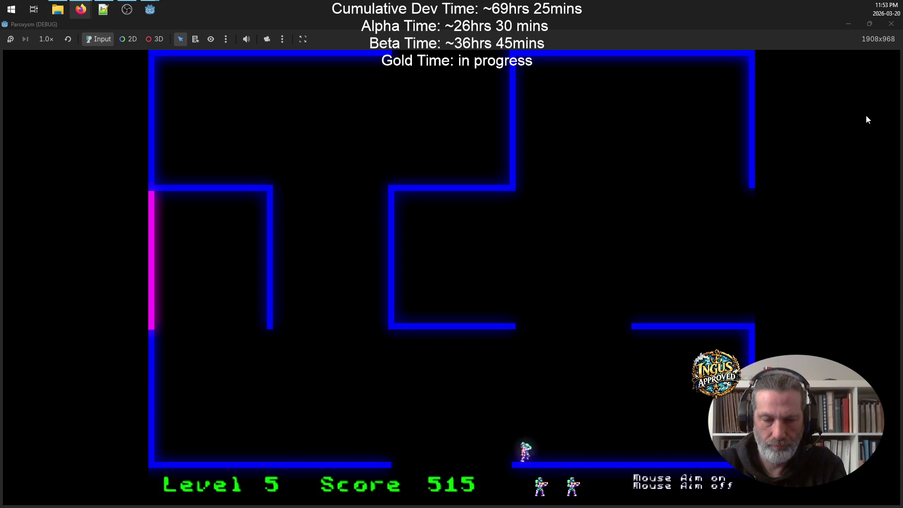
# Step: Exit through the bottom gap into level 6 and fight along the top corridor
pyautogui.press('Down')
pyautogui.press('Left')
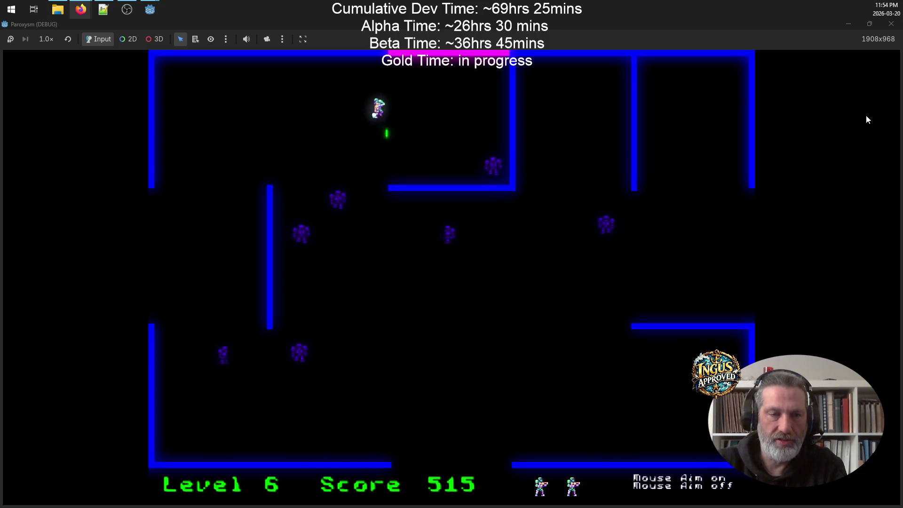
pyautogui.press('Left')
pyautogui.press('Down')
pyautogui.press('Up')
pyautogui.press('Left')
pyautogui.press('Left')
pyautogui.press('Down')
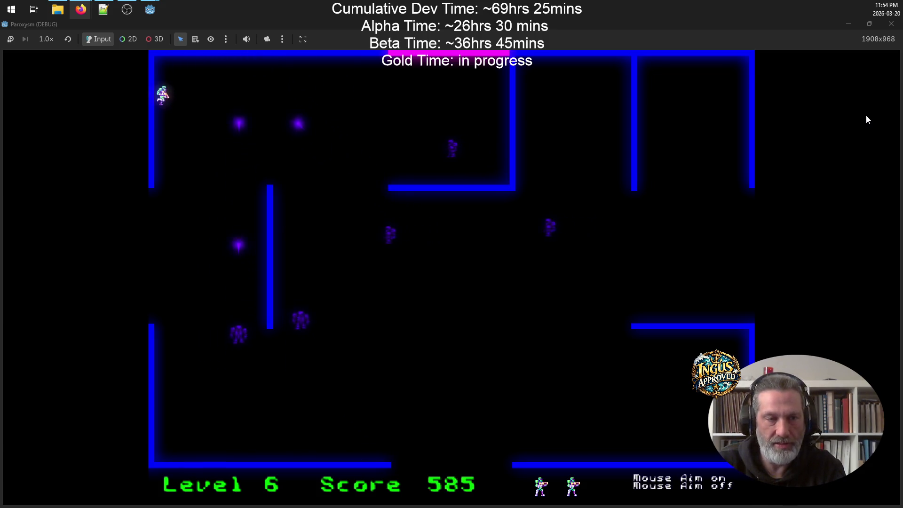
pyautogui.press('Right')
pyautogui.press('Right')
pyautogui.press('Up')
pyautogui.press('Up')
pyautogui.press('Right')
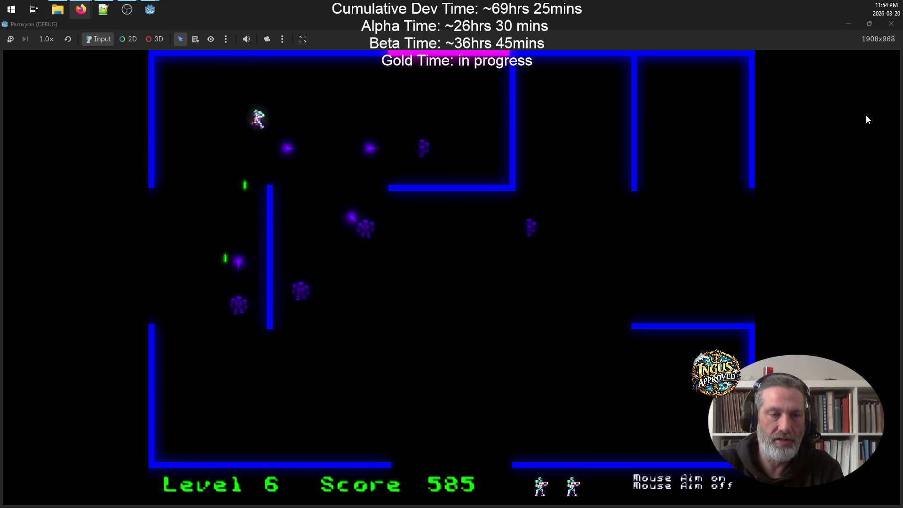
pyautogui.press('Left')
pyautogui.press('Right')
pyautogui.press('Left')
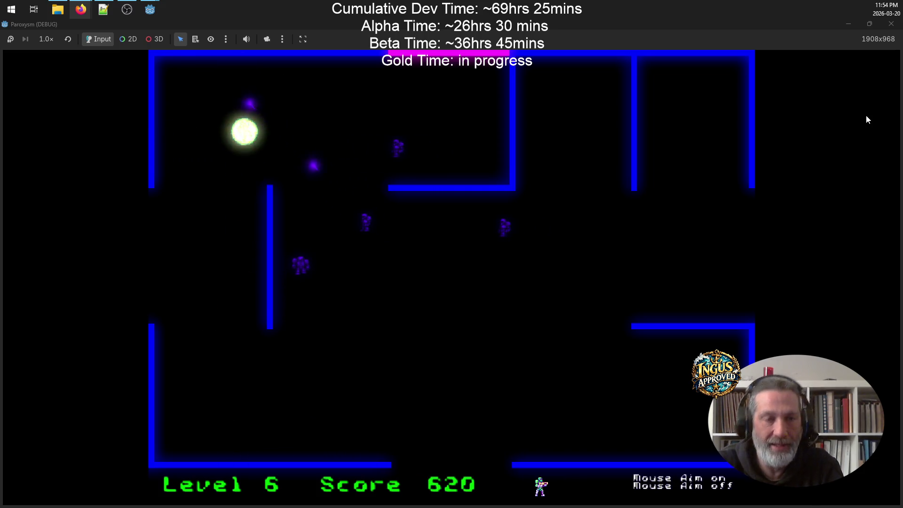
# Step: Die at level 6 with 620 points, continue to credits, choose NEW GAME, and close the debug window
pyautogui.press('Right')
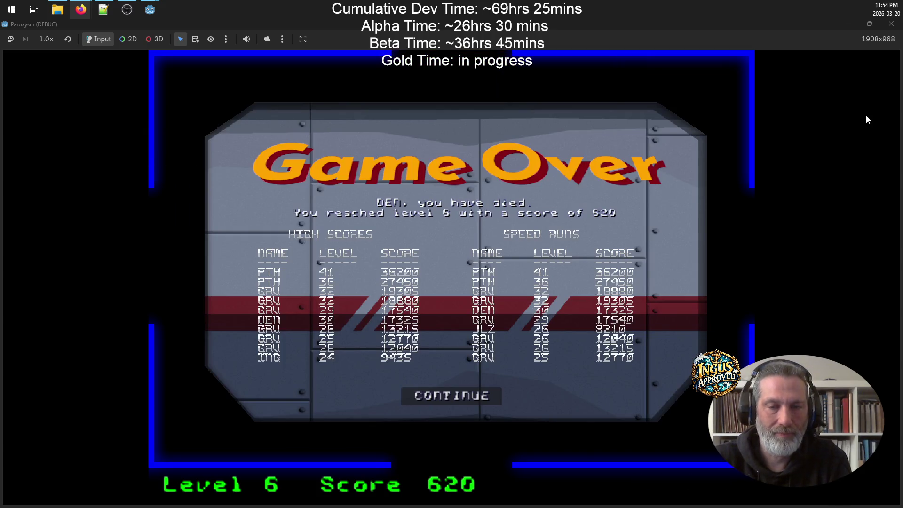
pyautogui.click(426, 398)
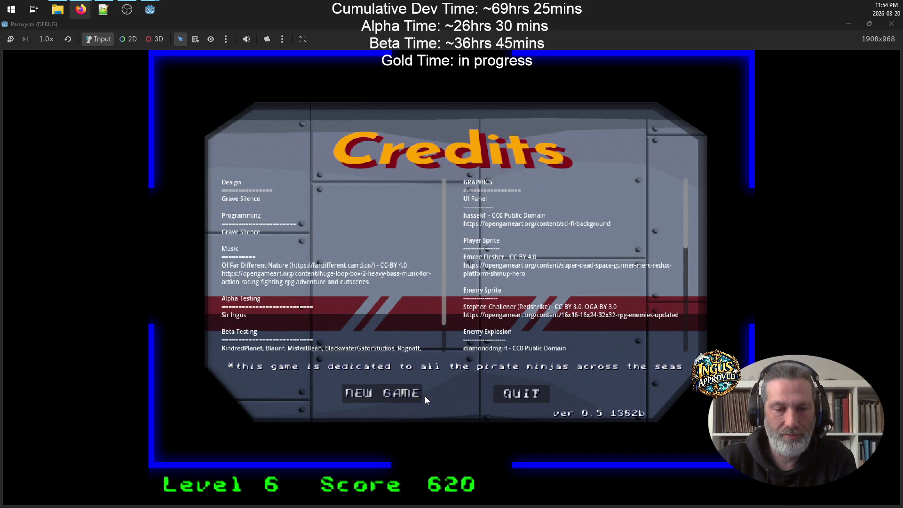
pyautogui.click(376, 392)
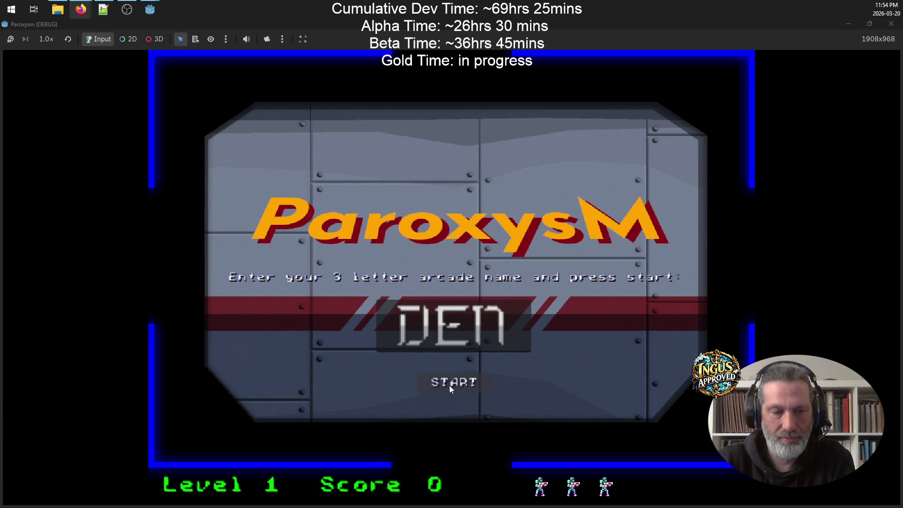
pyautogui.click(895, 24)
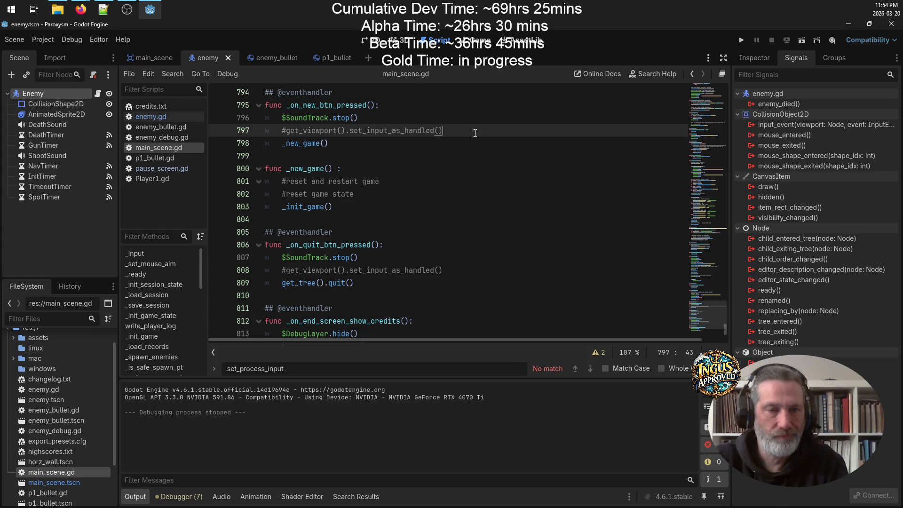
# Step: Delete the commented-out set_input_as_handled lines from both button handlers in main_scene.gd
pyautogui.moveTo(319, 131); pyautogui.dragTo(249, 133)
pyautogui.press('BackSpace')
pyautogui.press('BackSpace')
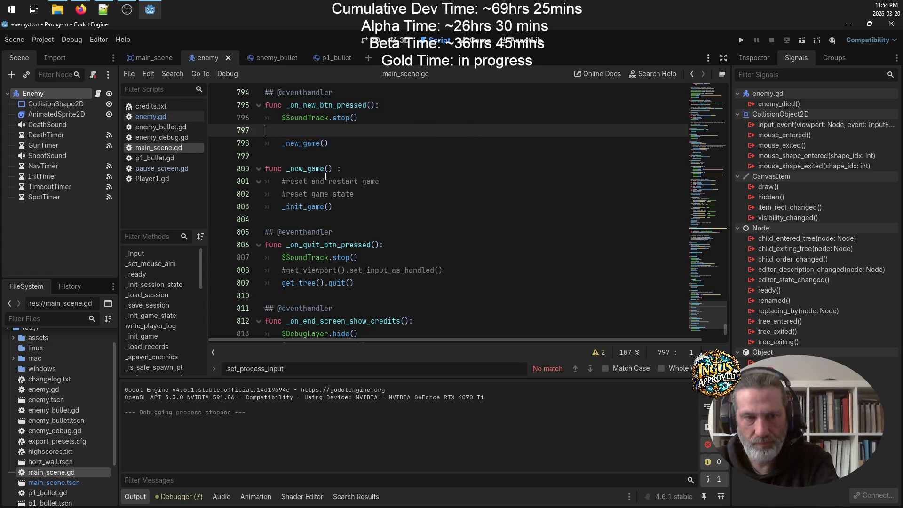
pyautogui.moveTo(453, 258); pyautogui.dragTo(256, 259)
pyautogui.press('BackSpace')
pyautogui.press('BackSpace')
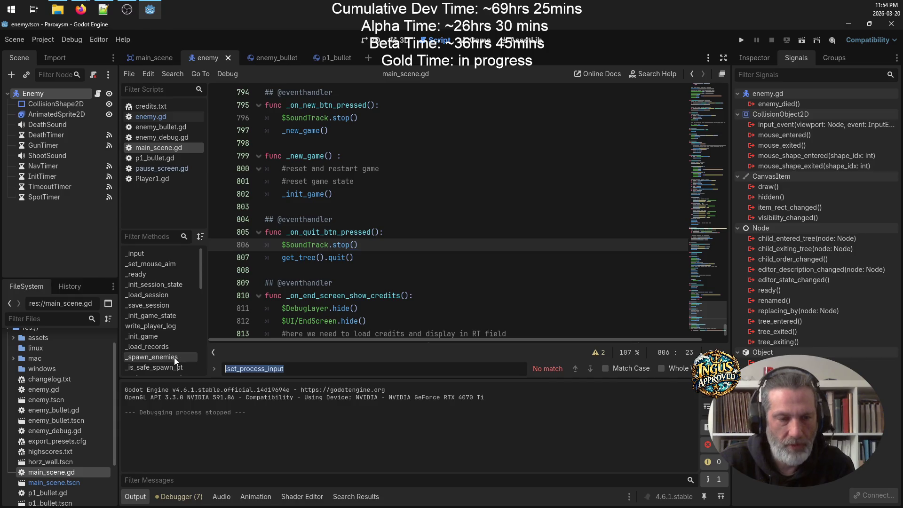
# Step: Search the script for '_input' and step through its matches
pyautogui.write('_in')
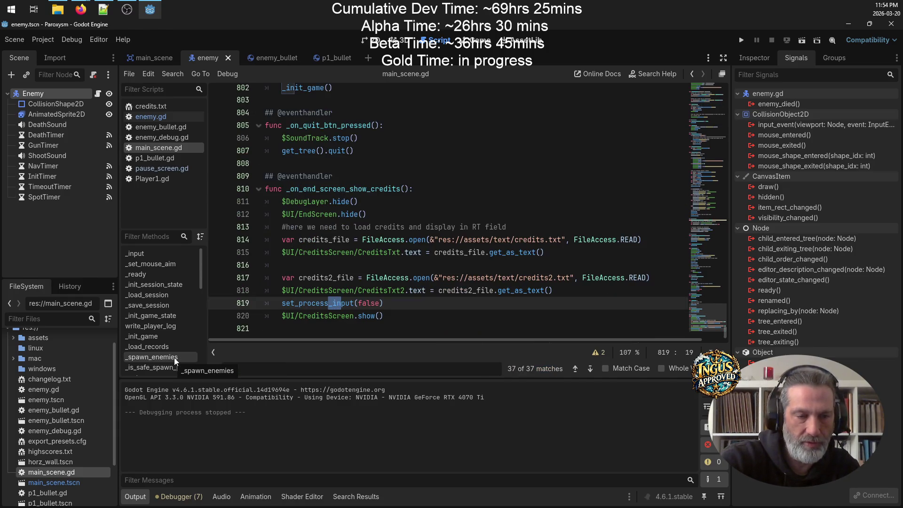
pyautogui.write('put')
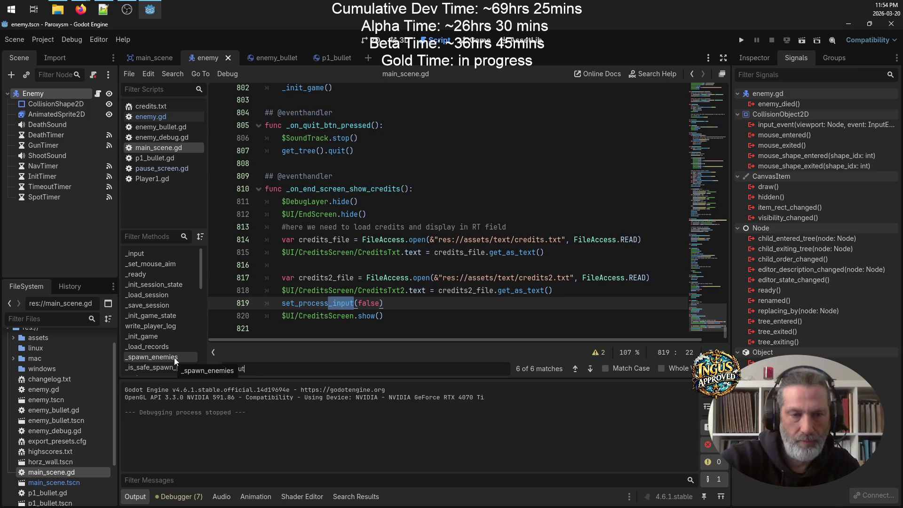
pyautogui.click(590, 370)
pyautogui.click(590, 371)
pyautogui.click(590, 370)
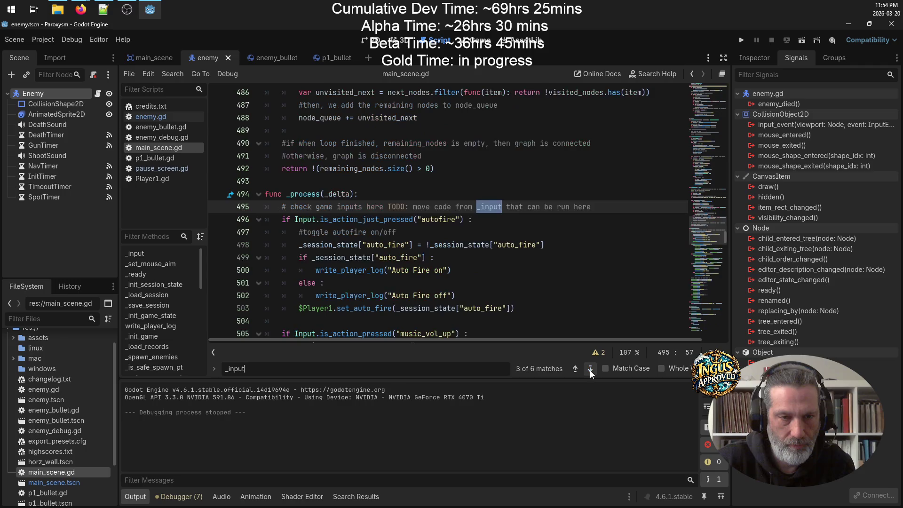
pyautogui.click(591, 370)
# Step: Search the whole project for '_input' and collapse the main_scene.gd and end_screen.gd result groups
pyautogui.hotkey('ctrl', 'shift', 'f')
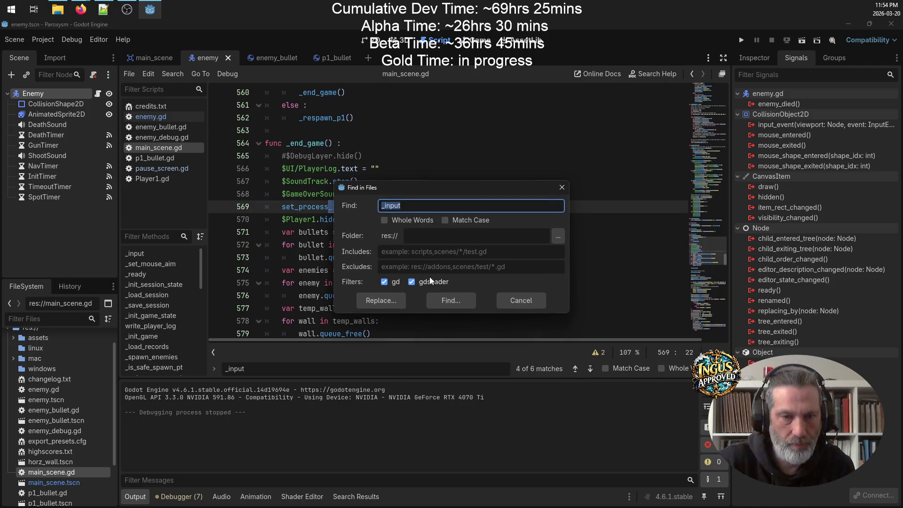
pyautogui.click(448, 306)
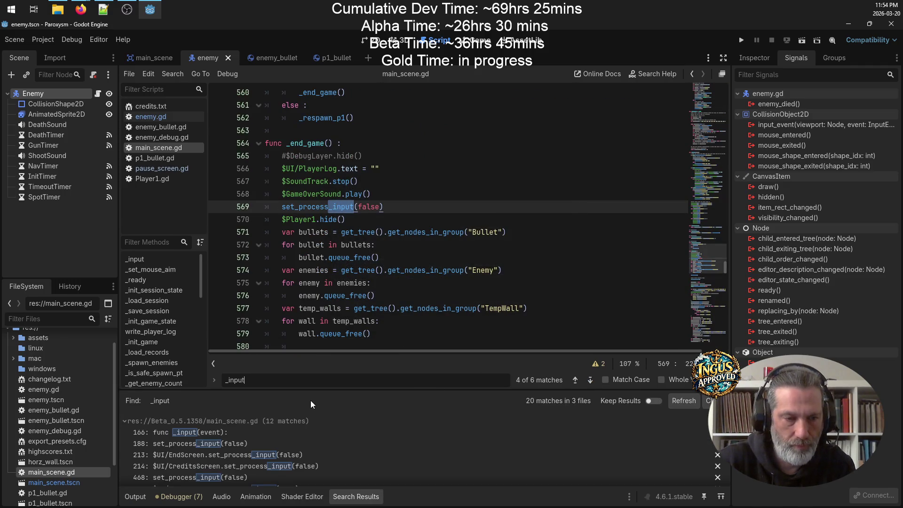
pyautogui.click(125, 421)
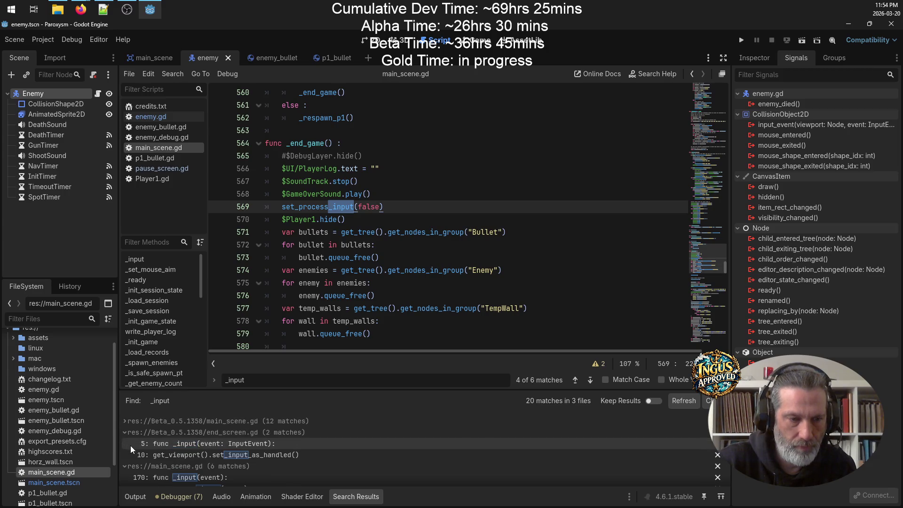
pyautogui.click(124, 432)
pyautogui.scroll(-2, 202, 424)
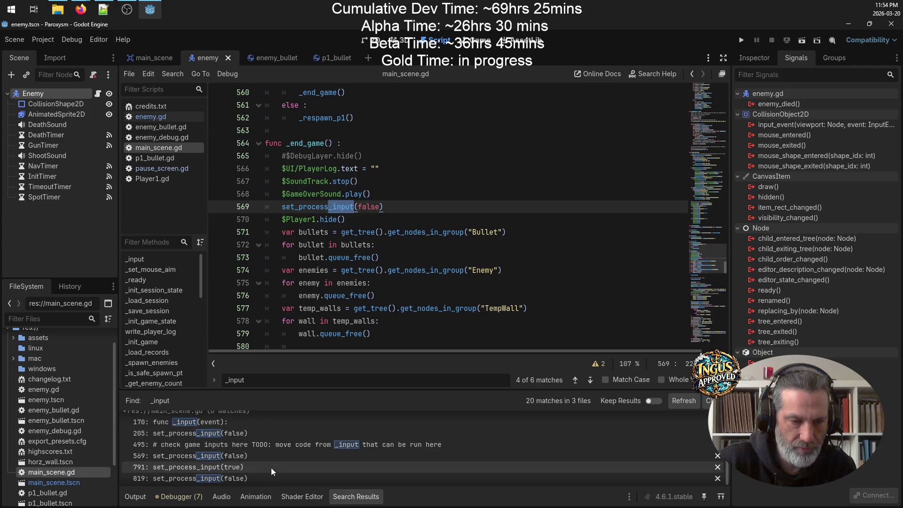
# Step: Jump to the '_input' matches on lines 205, 569 and 819
pyautogui.click(270, 436)
pyautogui.scroll(3, 528, 206)
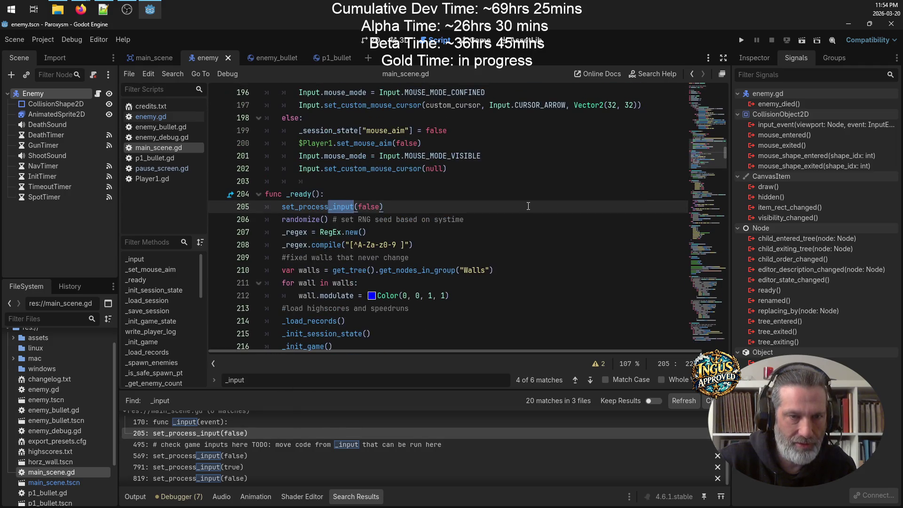
pyautogui.scroll(-1, 455, 311)
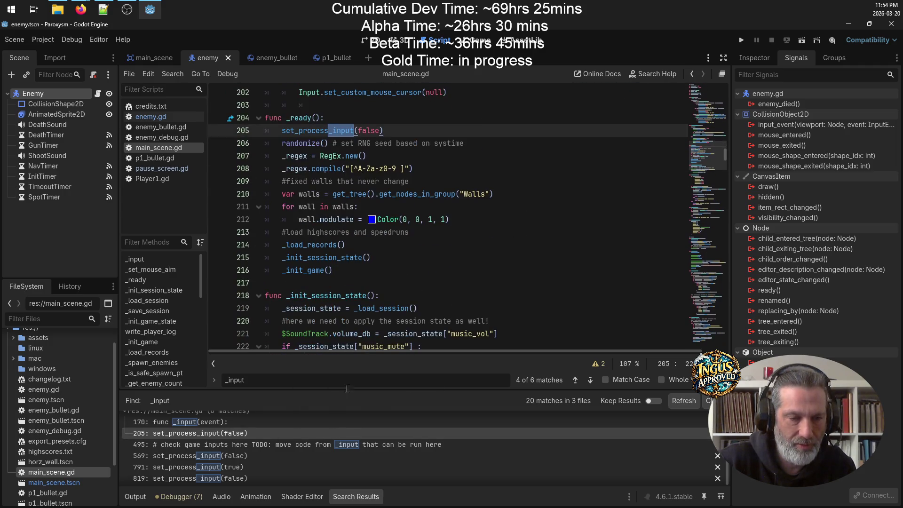
pyautogui.click(266, 456)
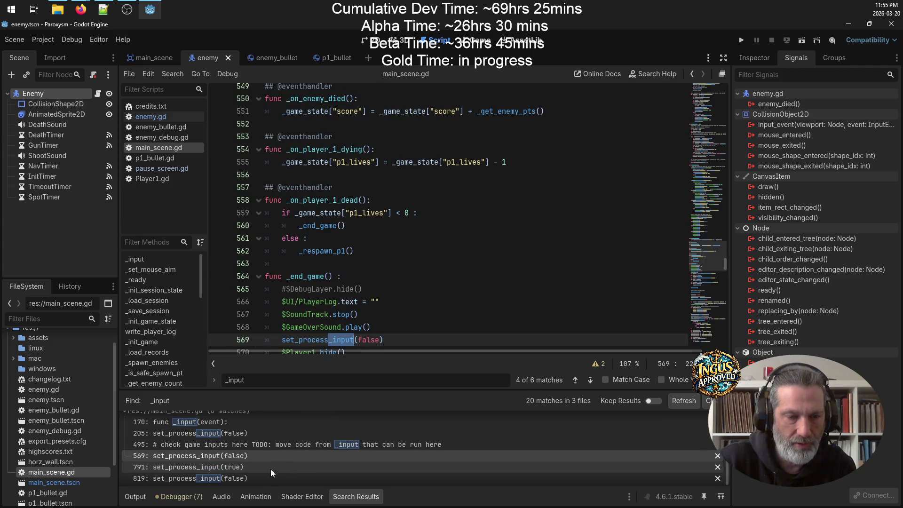
pyautogui.click(260, 479)
pyautogui.scroll(-1, 445, 227)
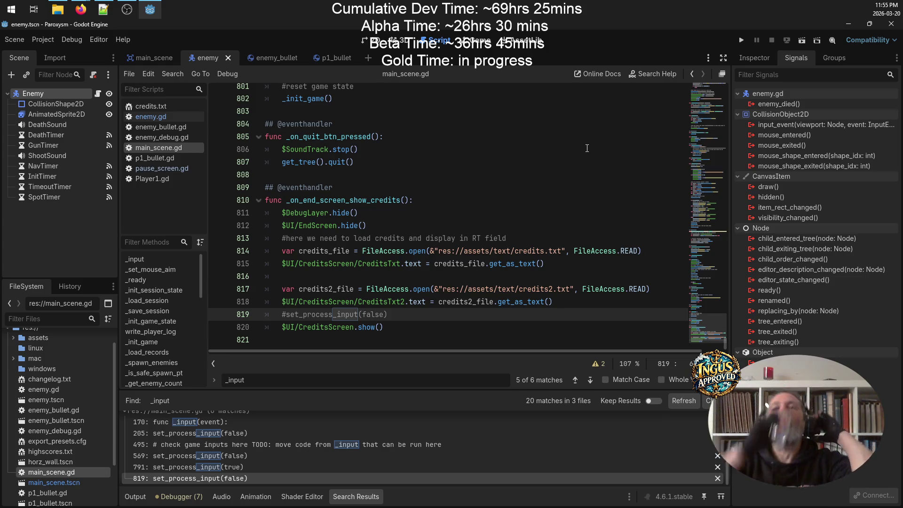
# Step: Run the project, clear the prefilled arcade name and start playing
pyautogui.click(743, 37)
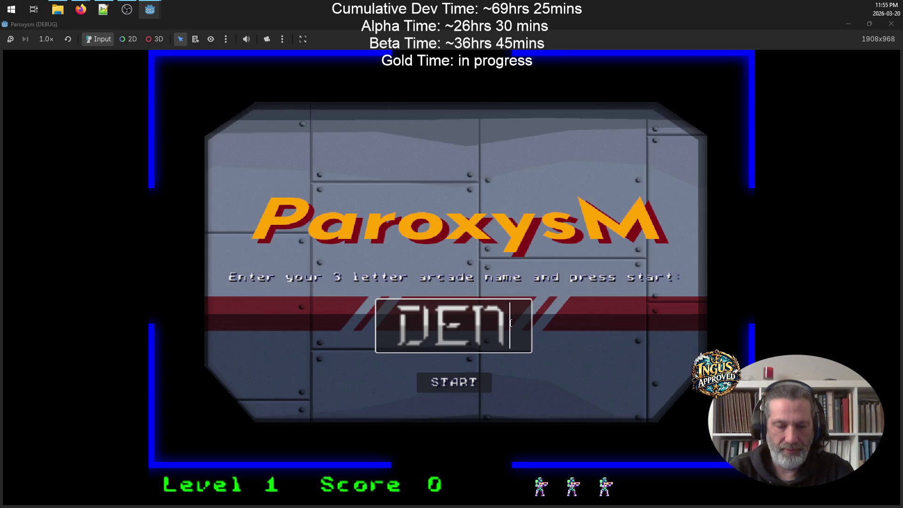
pyautogui.press('BackSpace')
pyautogui.press('BackSpace')
pyautogui.press('BackSpace')
pyautogui.press('Return')
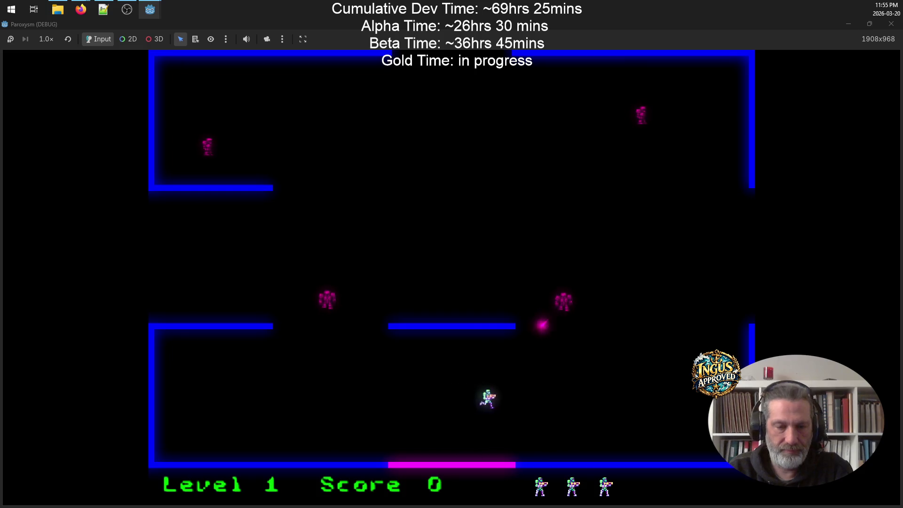
# Step: Move around Level 1 shooting the nearby robots
pyautogui.press('Right')
pyautogui.press('Up')
pyautogui.press('space')
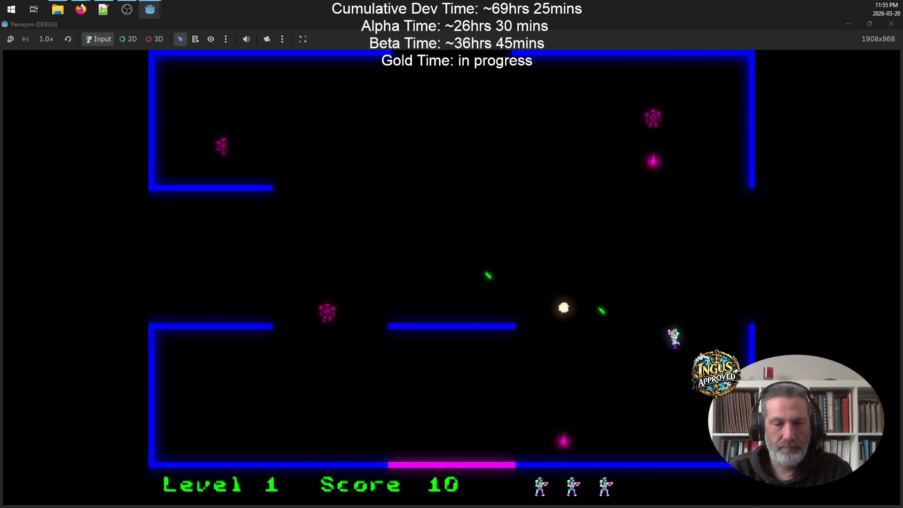
pyautogui.press('Up')
pyautogui.press('Left')
pyautogui.press('space')
pyautogui.press('Up')
pyautogui.press('Right')
pyautogui.press('space')
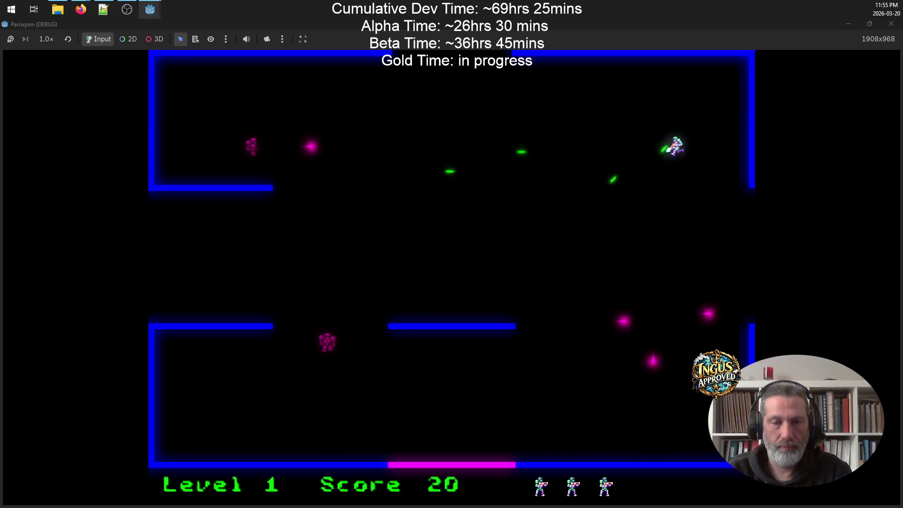
pyautogui.press('Left')
pyautogui.press('Down')
pyautogui.press('space')
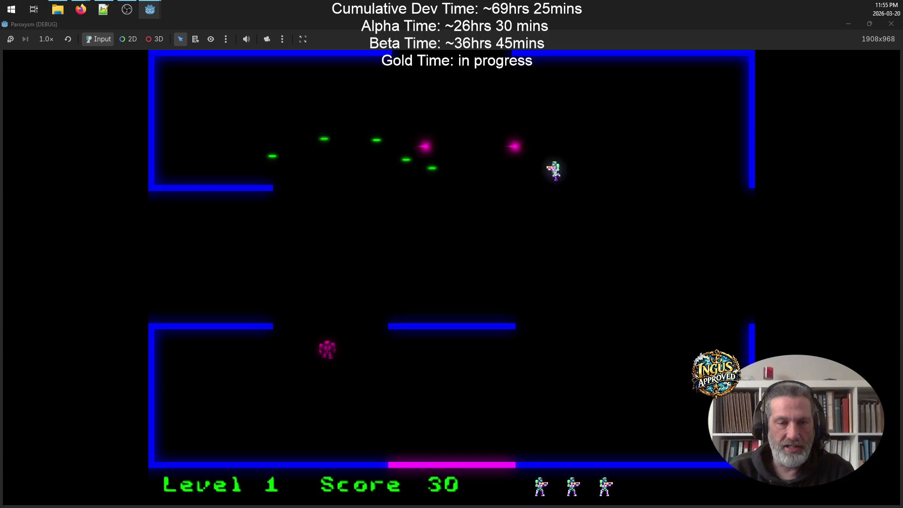
# Step: Destroy the last robot and exit right to Level 2 with a score of 40
pyautogui.press('Up')
pyautogui.press('Left')
pyautogui.press('space')
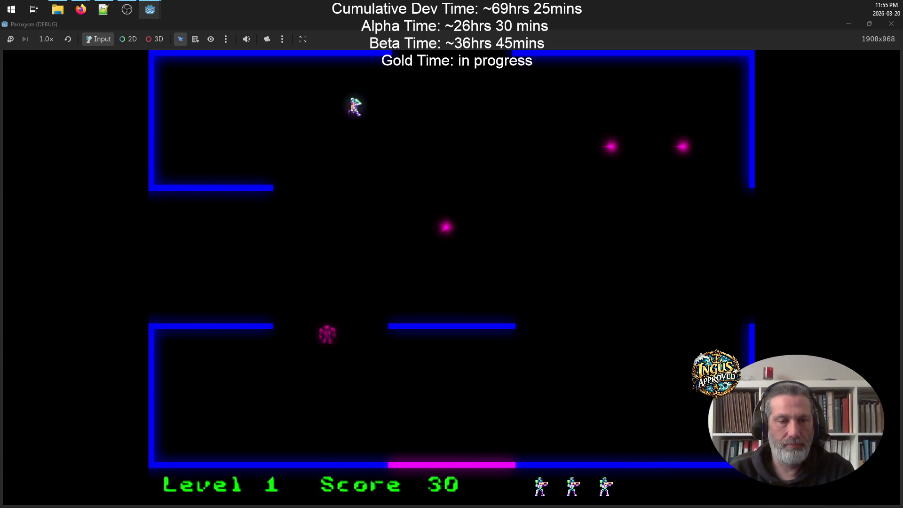
pyautogui.press('Down')
pyautogui.press('Right')
pyautogui.press('space')
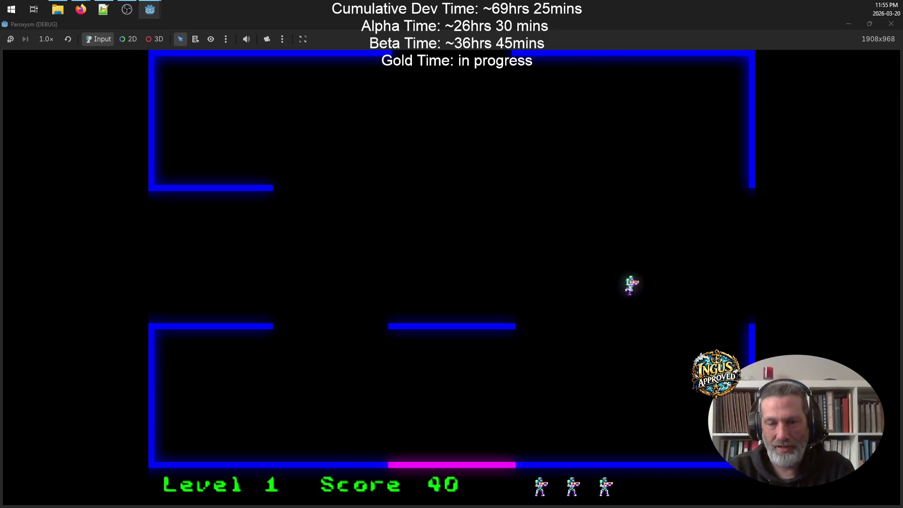
pyautogui.press('Right')
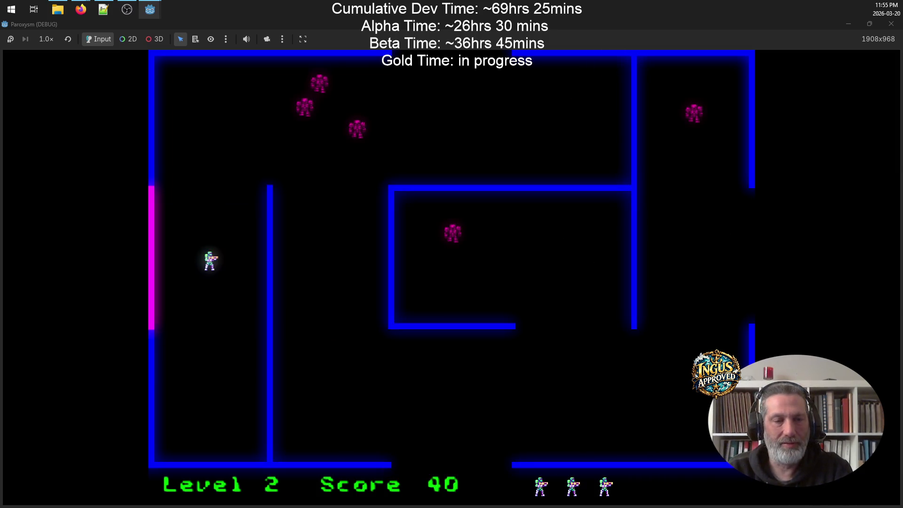
# Step: Clear Level 2's robots and leave through the right exit to Level 3
pyautogui.press('space')
pyautogui.press('Down')
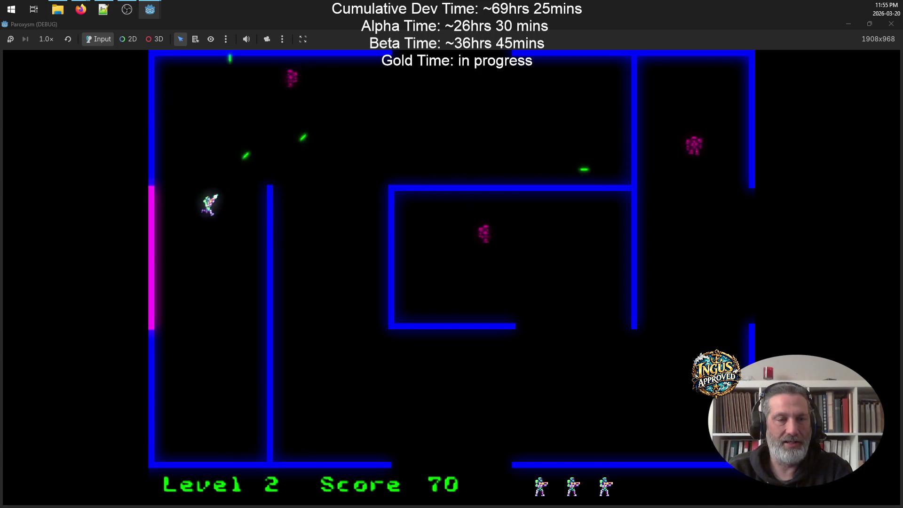
pyautogui.press('Right')
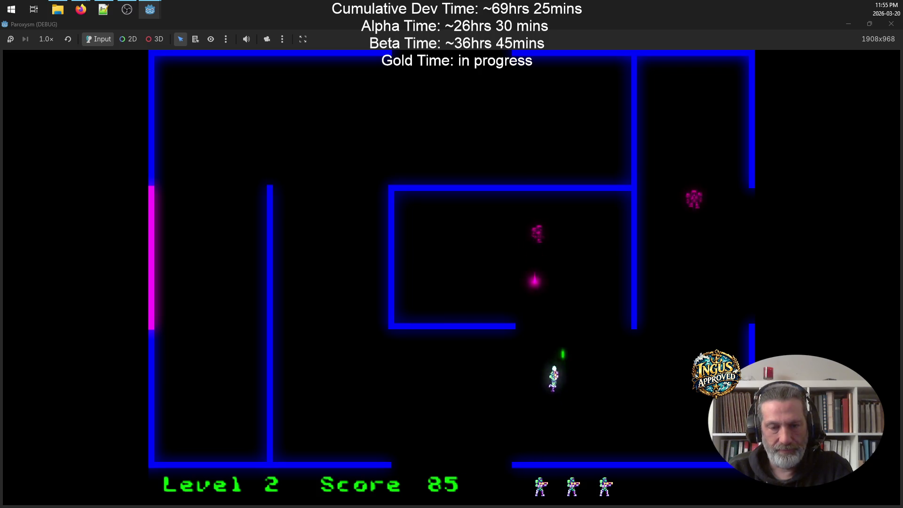
pyautogui.press('space')
pyautogui.press('Left')
pyautogui.press('Down')
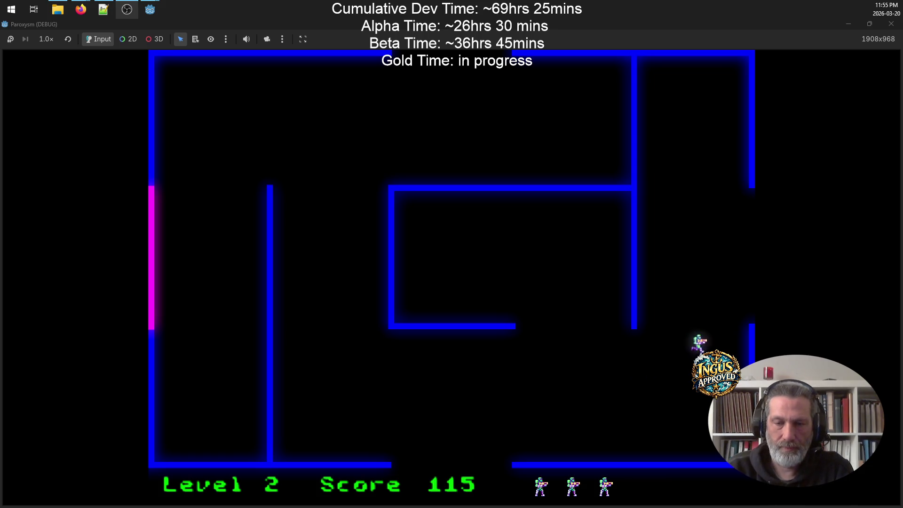
pyautogui.press('Right')
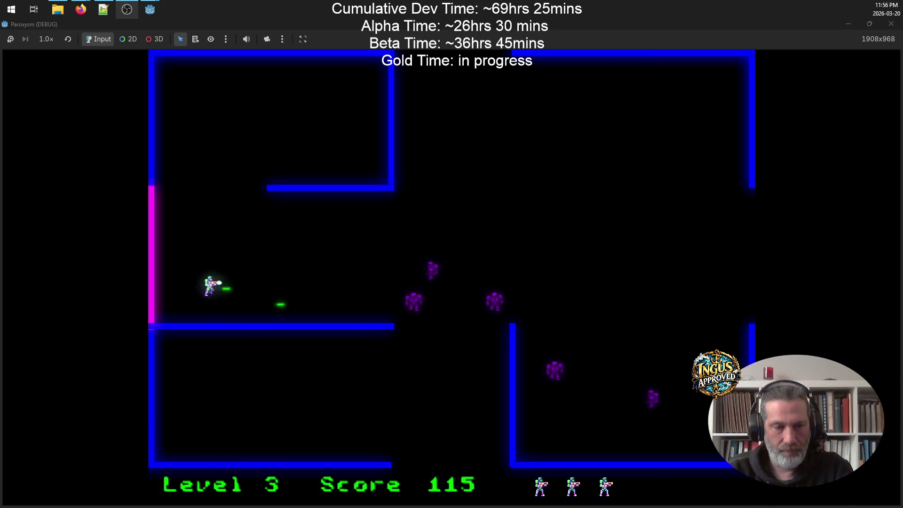
# Step: Shoot the purple robots in Level 3 and exit right to Level 4
pyautogui.press('Up')
pyautogui.press('space')
pyautogui.press('Right')
pyautogui.press('Down')
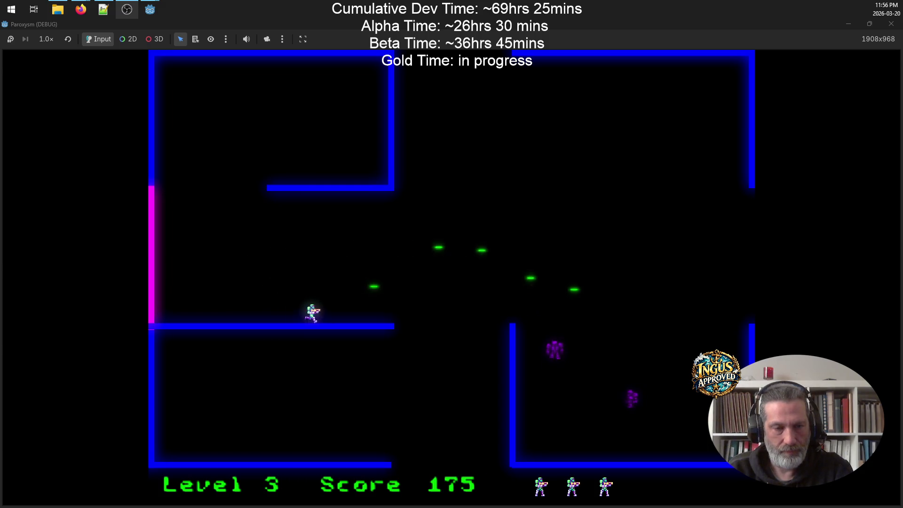
pyautogui.press('Up')
pyautogui.press('Right')
pyautogui.press('space')
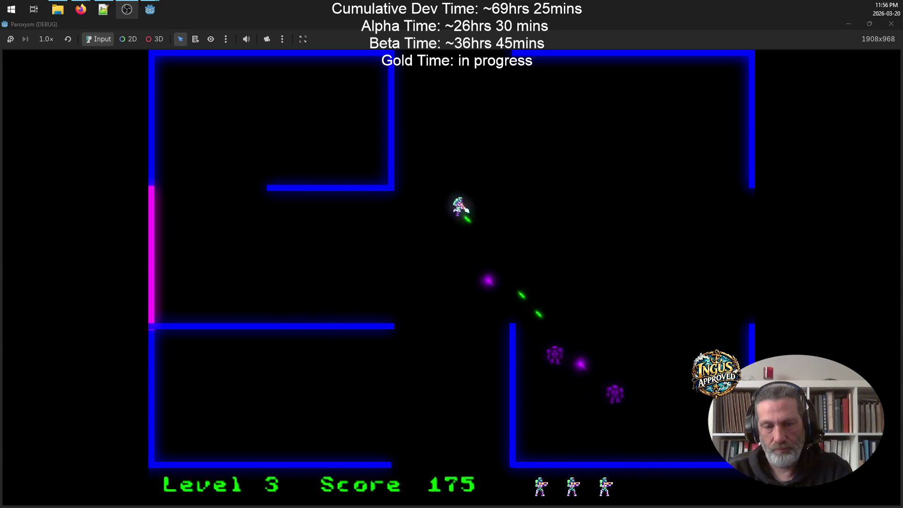
pyautogui.press('Up')
pyautogui.press('Right')
pyautogui.press('space')
pyautogui.press('Right')
pyautogui.press('Right')
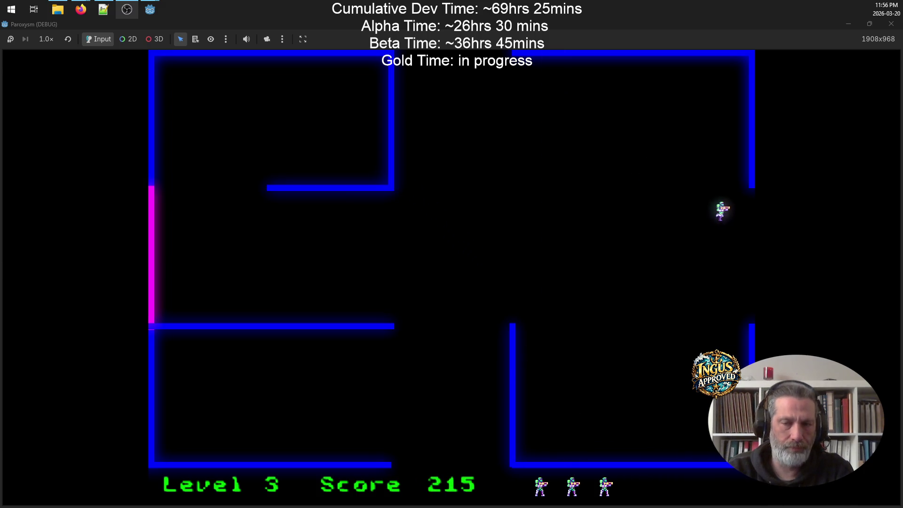
pyautogui.press('Up')
pyautogui.press('space')
pyautogui.press('Down')
# Step: Zig-zag down through Level 4, firing right at the robots
pyautogui.press('Down')
pyautogui.press('Right')
pyautogui.press('Up')
pyautogui.press('space')
pyautogui.press('Down')
pyautogui.press('Down')
pyautogui.press('Right')
pyautogui.press('space')
pyautogui.press('Down')
pyautogui.press('Right')
pyautogui.press('Up')
pyautogui.press('Right')
pyautogui.press('Down')
# Step: Run right along the bottom, shoot the purple robot, and exit to Level 5 with 365 points
pyautogui.press('Right')
pyautogui.press('Up')
pyautogui.press('space')
pyautogui.press('Down')
pyautogui.press('Right')
pyautogui.press('space')
pyautogui.press('Right')
pyautogui.press('space')
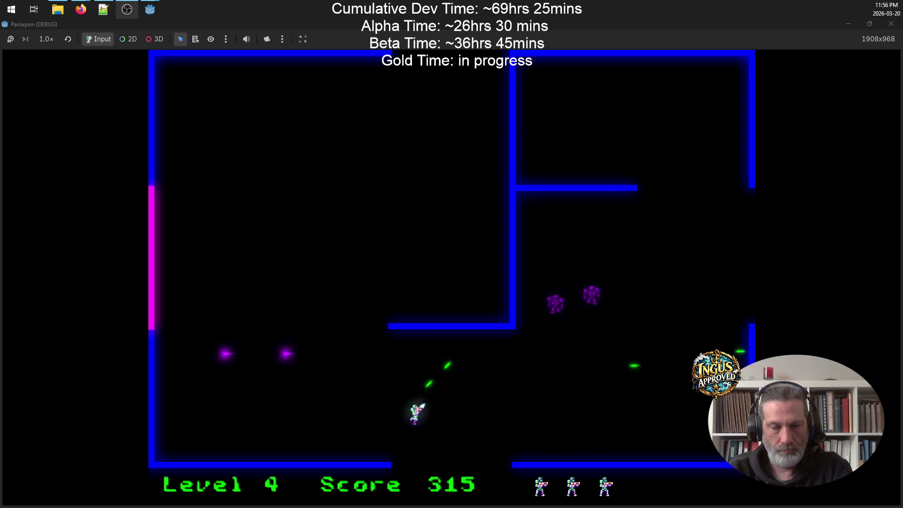
pyautogui.press('space')
pyautogui.press('Right')
pyautogui.press('Up')
pyautogui.press('Right')
pyautogui.press('space')
pyautogui.press('Up')
pyautogui.press('space')
pyautogui.press('Up')
pyautogui.press('space')
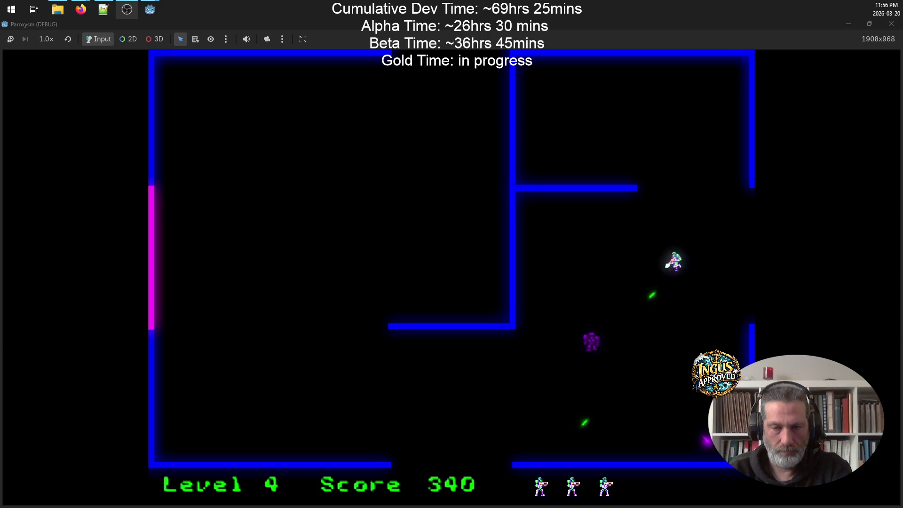
pyautogui.press('Right')
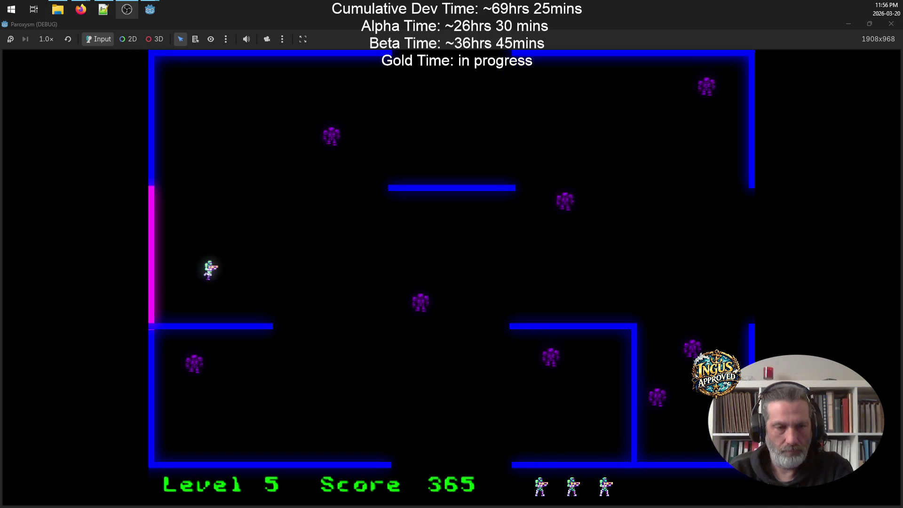
# Step: Fight up the left side of Level 5, shooting robots while moving and dodging
pyautogui.press('Up')
pyautogui.press('space')
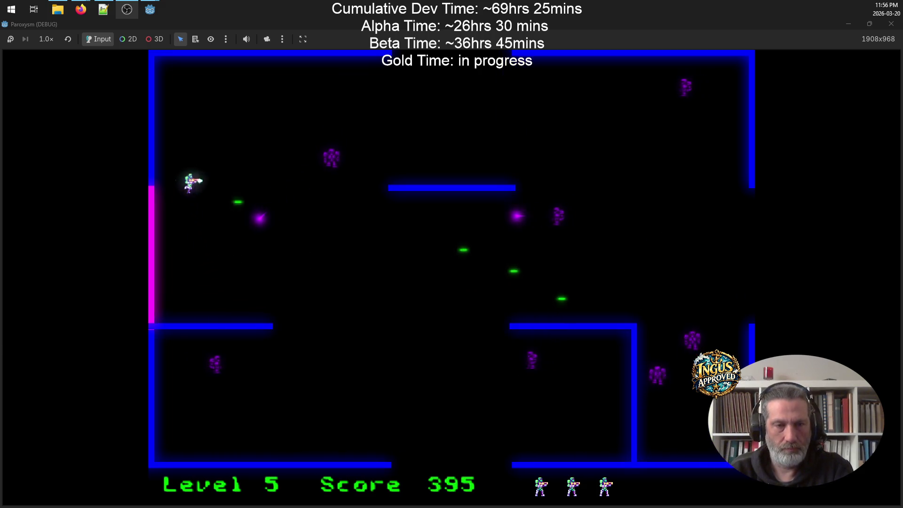
pyautogui.press('Up')
pyautogui.press('space')
pyautogui.press('Right')
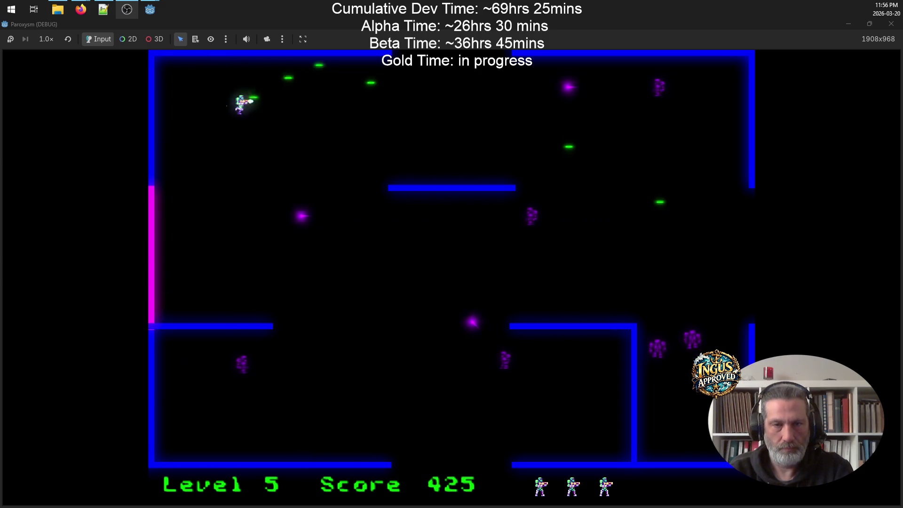
pyautogui.press('Right')
pyautogui.press('Left')
pyautogui.press('Down')
pyautogui.press('Down')
pyautogui.press('space')
pyautogui.press('Right')
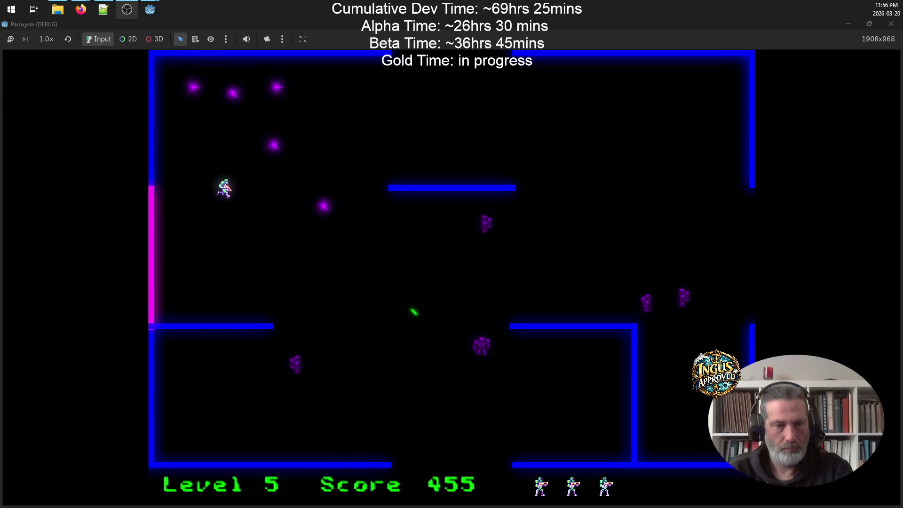
pyautogui.press('Up')
pyautogui.press('Right')
pyautogui.press('space')
pyautogui.press('Left')
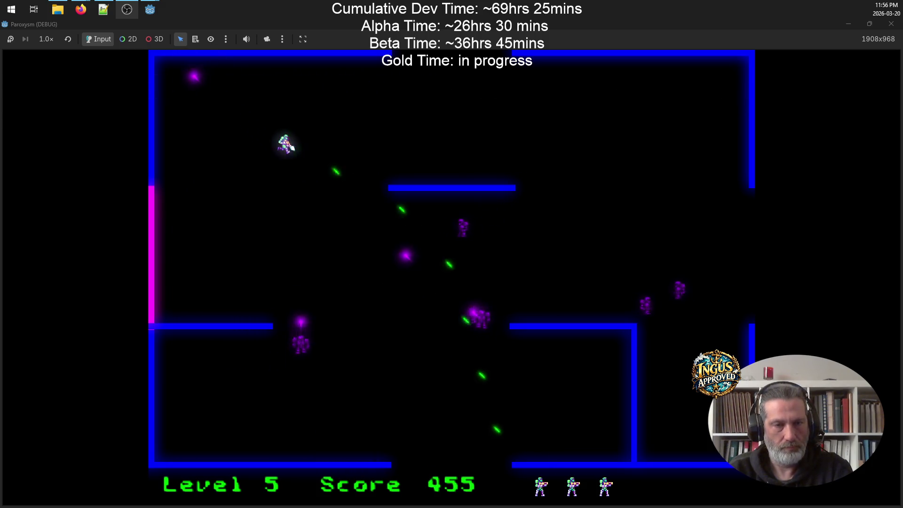
pyautogui.press('Left')
pyautogui.press('Up')
pyautogui.press('Down')
pyautogui.press('space')
pyautogui.press('Right')
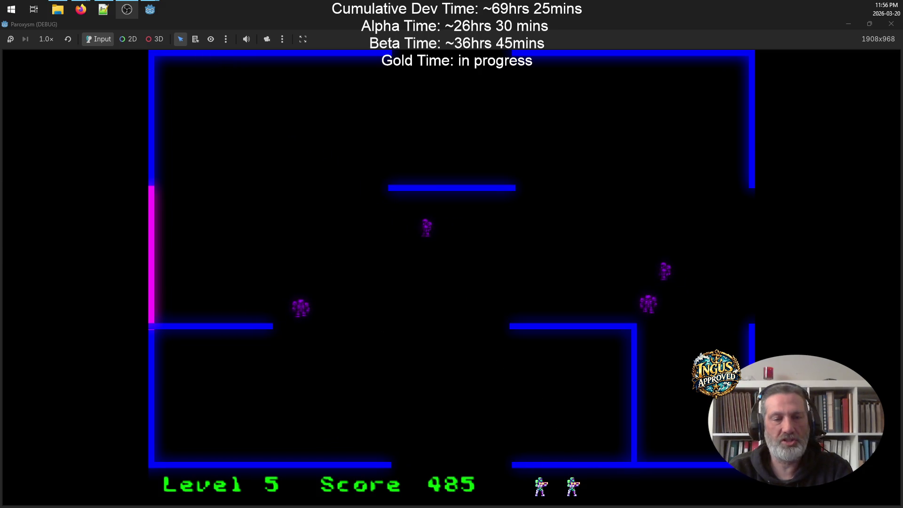
# Step: Destroy the remaining Level 5 robots and exit right into Level 6
pyautogui.press('Up')
pyautogui.press('space')
pyautogui.press('Left')
pyautogui.press('Down')
pyautogui.press('Left')
pyautogui.press('space')
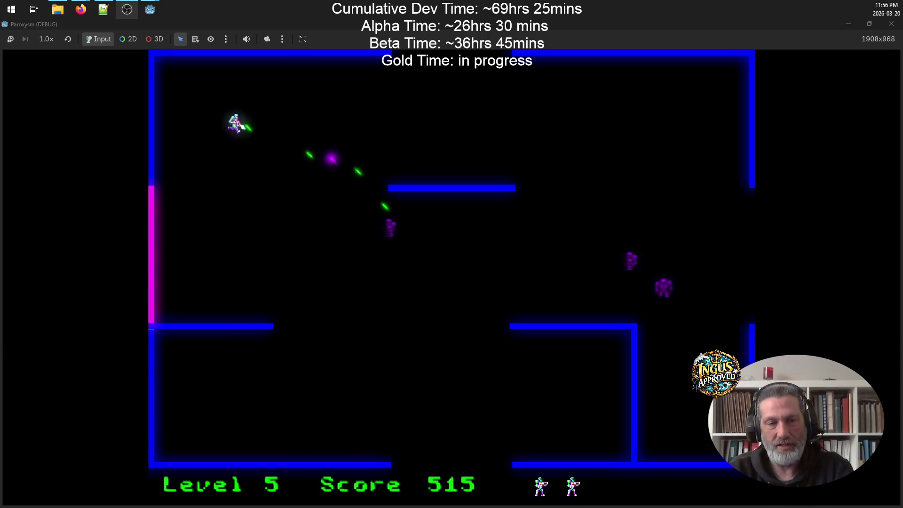
pyautogui.press('Right')
pyautogui.press('Right')
pyautogui.press('Down')
pyautogui.press('space')
pyautogui.press('Up')
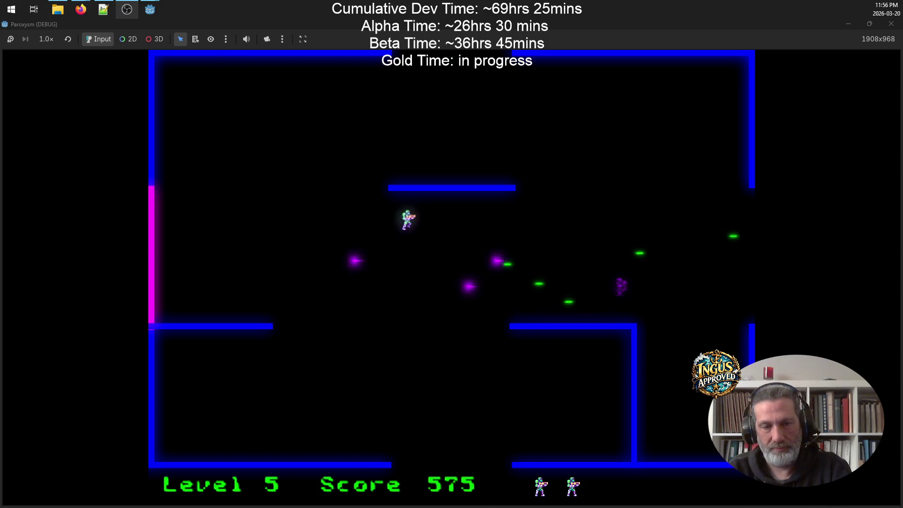
pyautogui.press('Down')
pyautogui.press('Up')
pyautogui.press('Up')
pyautogui.press('Right')
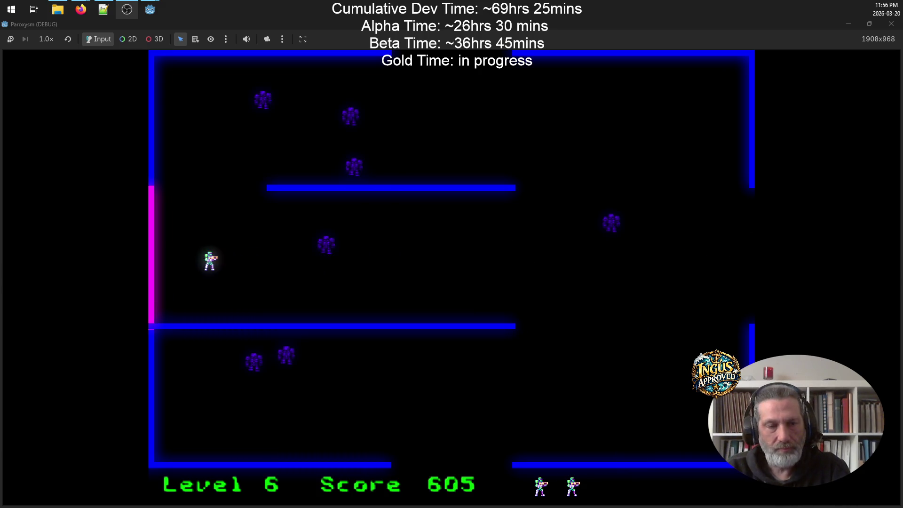
# Step: Clear the Level 6 robots, climbing the right side, then exit right into Level 7
pyautogui.press('Up')
pyautogui.press('Down')
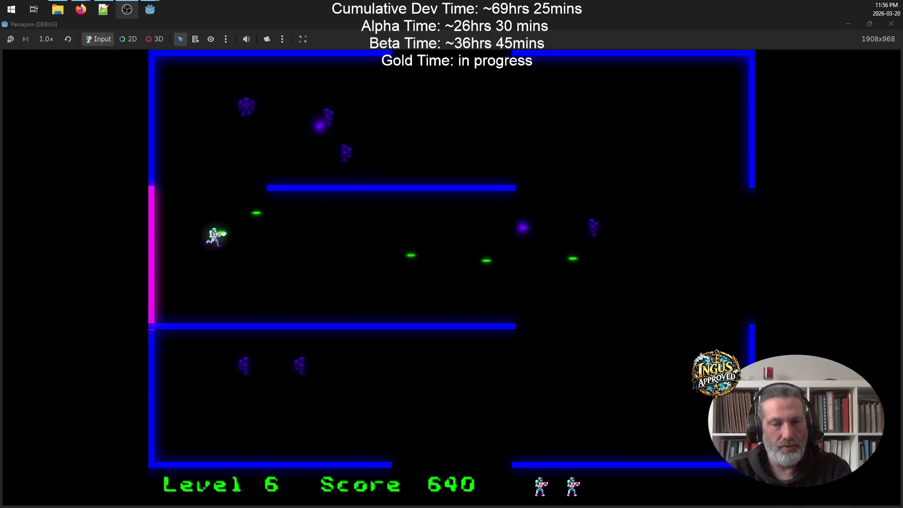
pyautogui.press('Down')
pyautogui.press('Right')
pyautogui.press('Left')
pyautogui.press('Left')
pyautogui.press('Right')
pyautogui.press('Up')
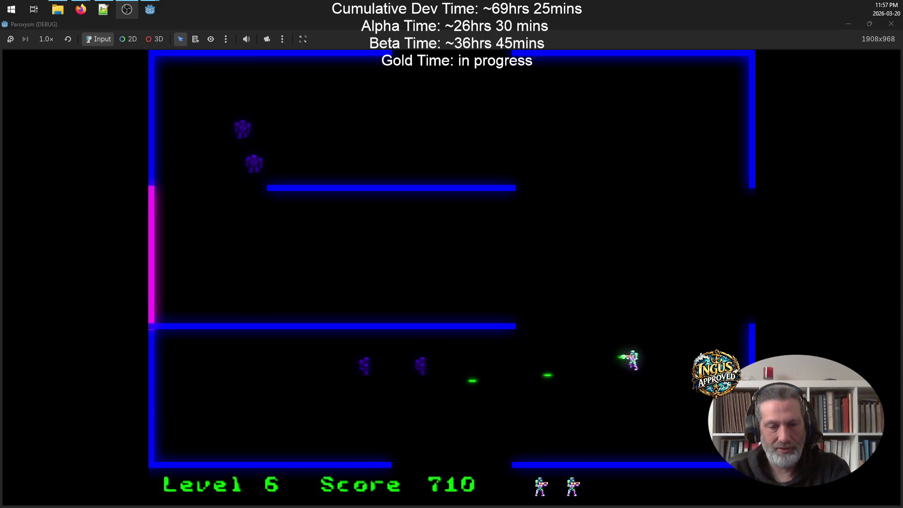
pyautogui.press('Up')
pyautogui.press('Up')
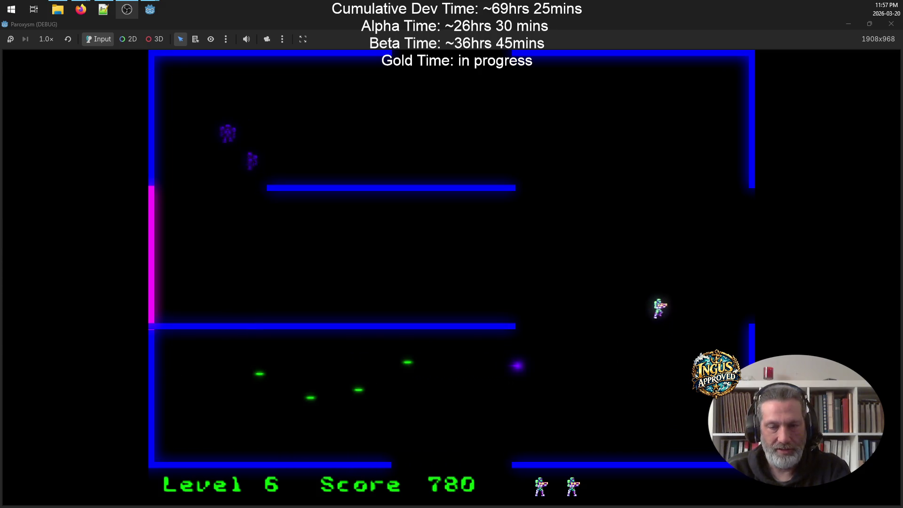
pyautogui.press('Up')
pyautogui.press('Left')
pyautogui.press('Down')
pyautogui.press('Up')
pyautogui.press('Left')
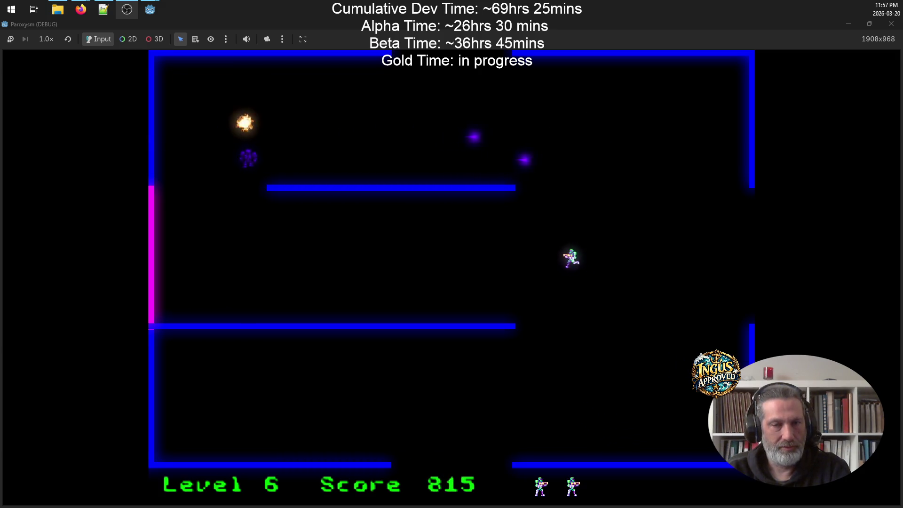
pyautogui.press('Down')
pyautogui.press('Right')
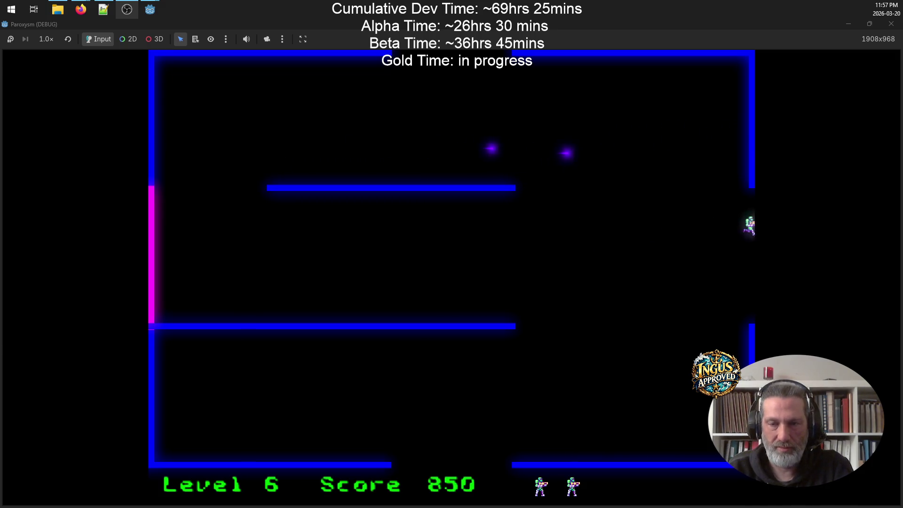
pyautogui.press('Right')
# Step: Shoot the Level 7 robots and leave through the bottom exit to Level 8, scoring 1010
pyautogui.press('Down')
pyautogui.press('Up')
pyautogui.press('Left')
pyautogui.press('Down')
pyautogui.press('Right')
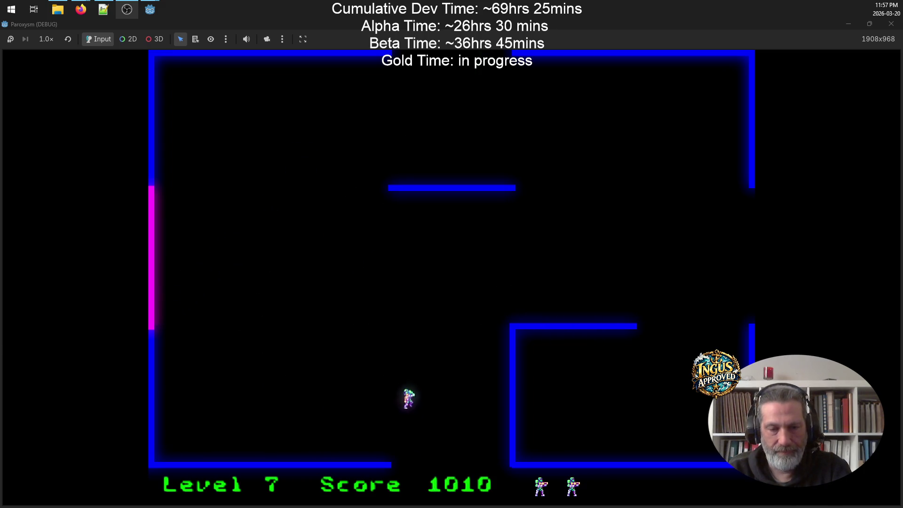
pyautogui.press('Down')
pyautogui.press('Left')
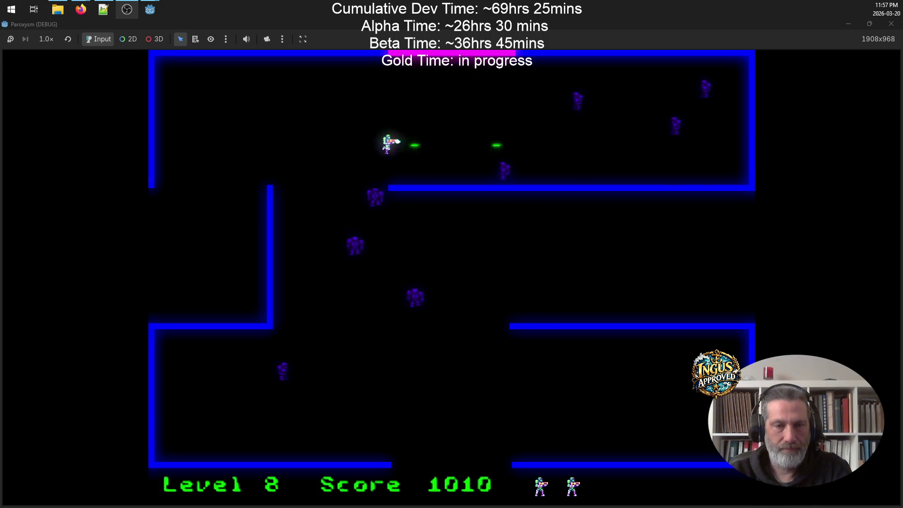
# Step: Clear the Level 8 robots, sweeping the top corridor, and exit right to Level 9
pyautogui.press('Left')
pyautogui.press('Down')
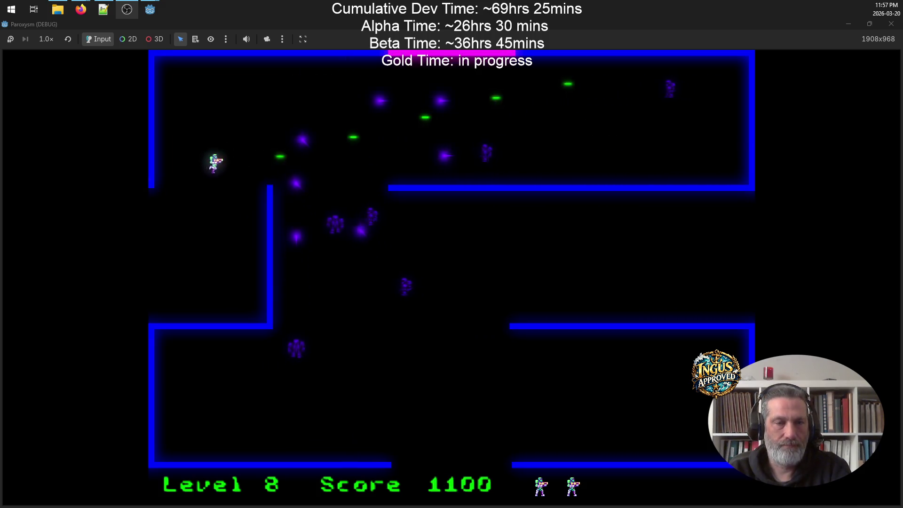
pyautogui.press('Up')
pyautogui.press('Down')
pyautogui.press('Up')
pyautogui.press('Right')
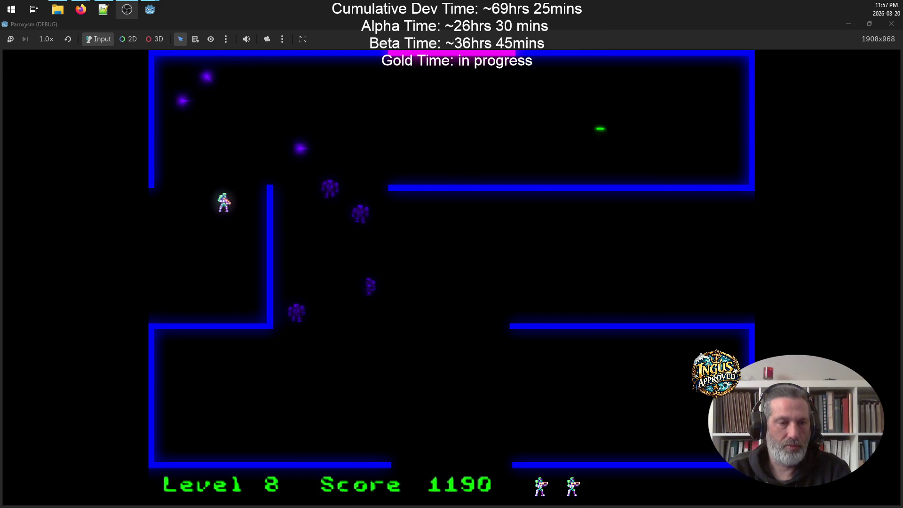
pyautogui.press('Right')
pyautogui.press('Down')
pyautogui.press('Right')
pyautogui.press('Up')
pyautogui.press('Left')
pyautogui.press('Up')
pyautogui.press('Left')
pyautogui.press('Right')
pyautogui.press('Left')
pyautogui.press('Left')
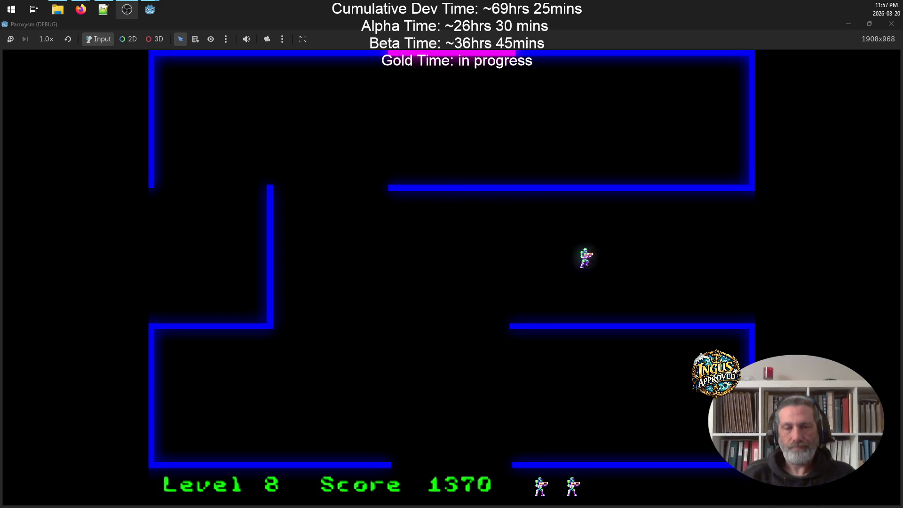
pyautogui.press('Right')
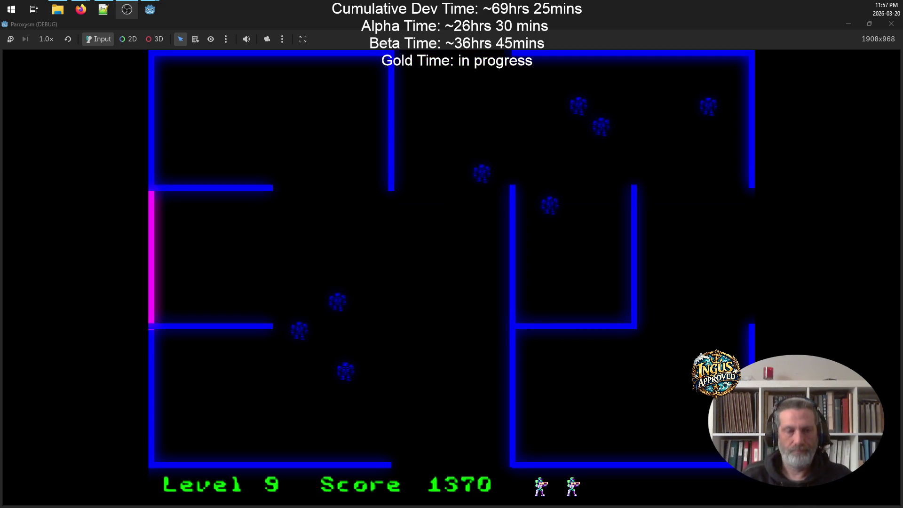
# Step: Destroy the Level 9 robots and leave through the top opening to Level 10 at 1770 points
pyautogui.press('Left')
pyautogui.press('Up')
pyautogui.press('Right')
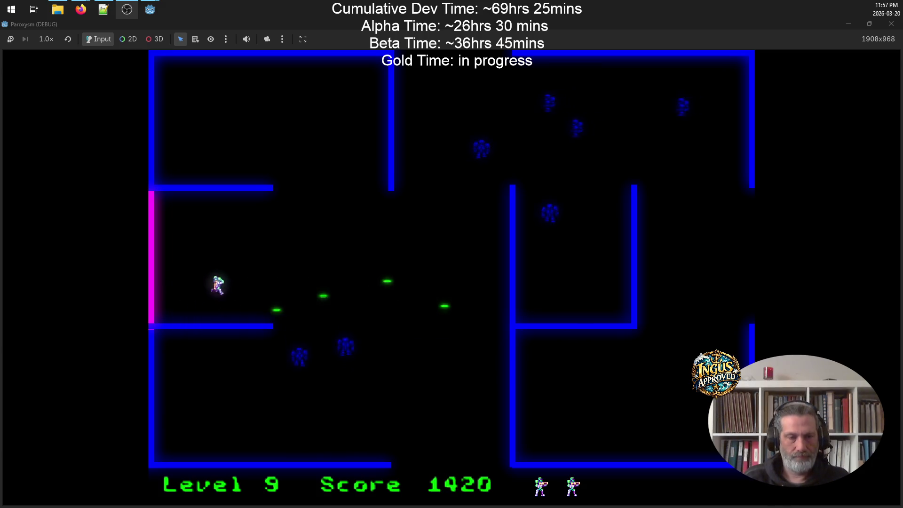
pyautogui.press('Down')
pyautogui.press('Right')
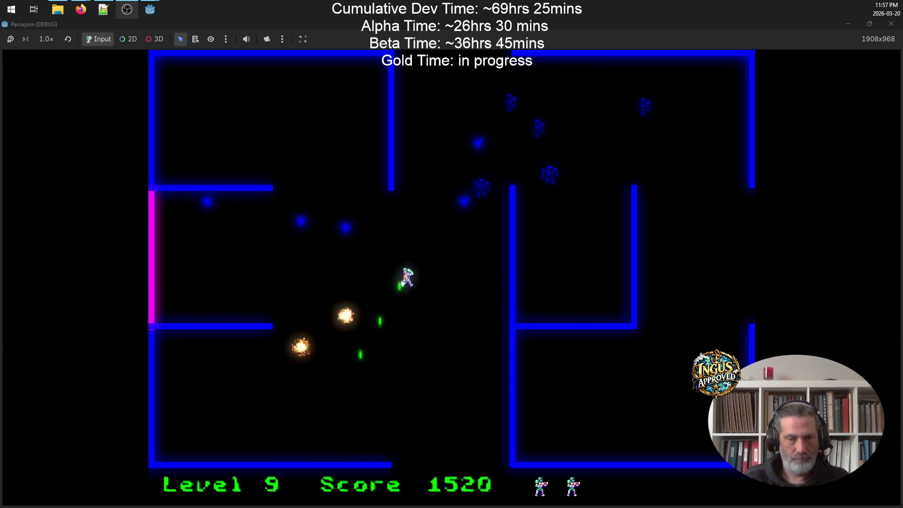
pyautogui.press('Up')
pyautogui.press('Left')
pyautogui.press('Left')
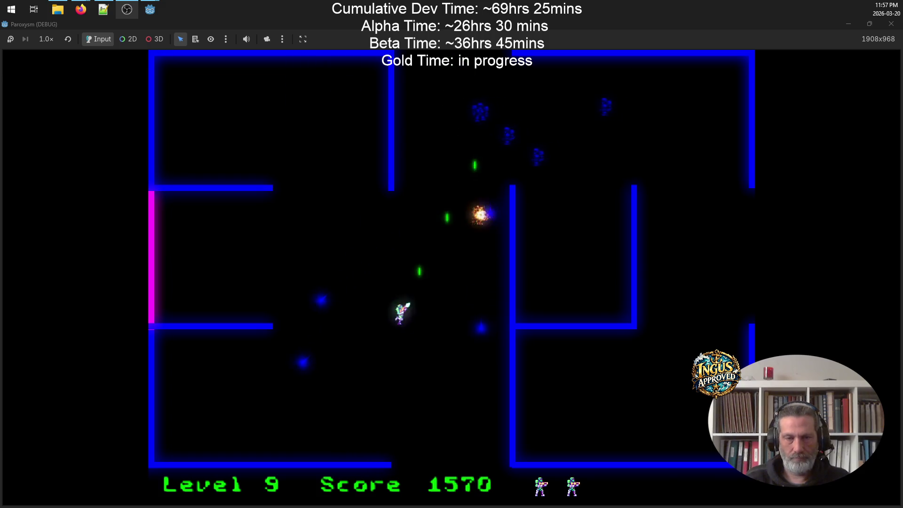
pyautogui.press('Up')
pyautogui.press('Down')
pyautogui.press('Right')
pyautogui.press('Up')
pyautogui.press('Up')
pyautogui.press('Left')
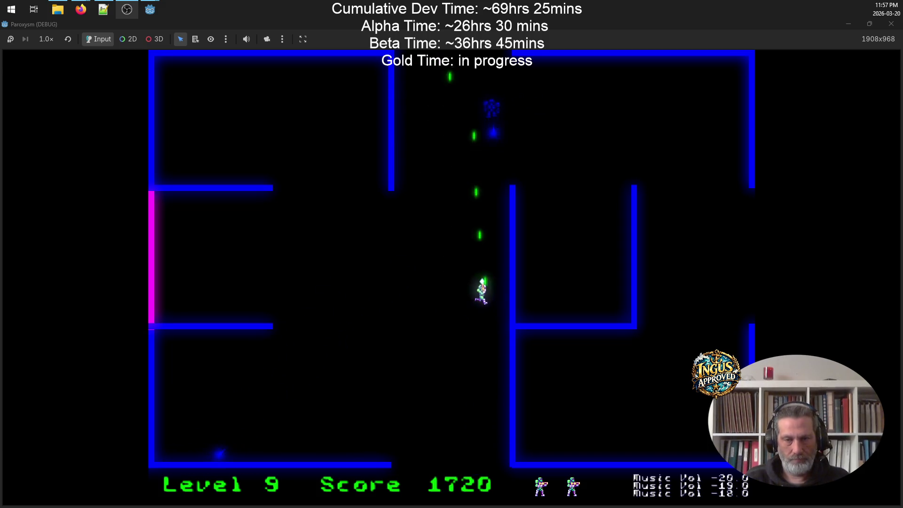
pyautogui.press('Right')
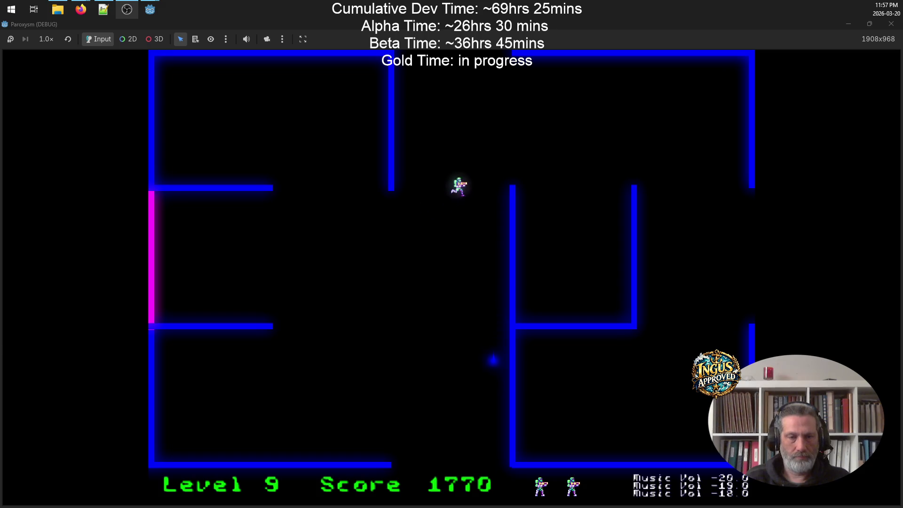
pyautogui.press('Up')
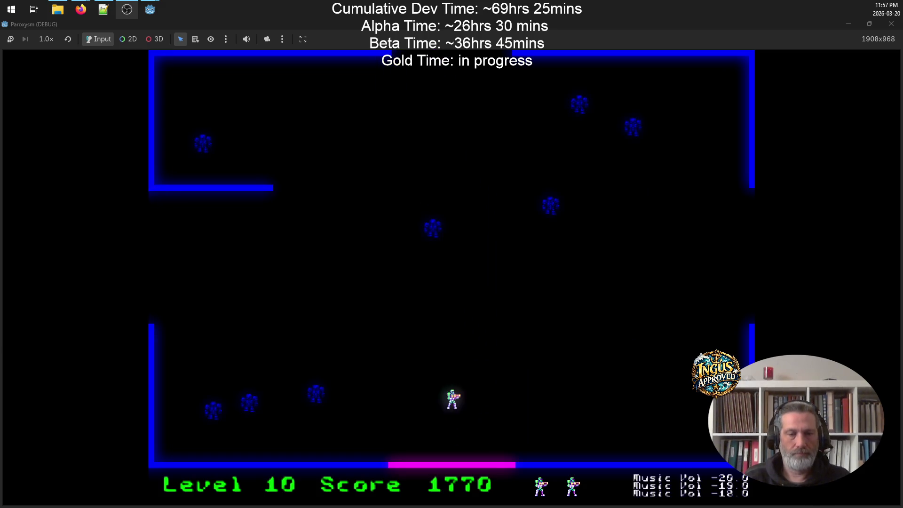
# Step: Move up the right side of Level 10 while shooting robots
pyautogui.press('Right')
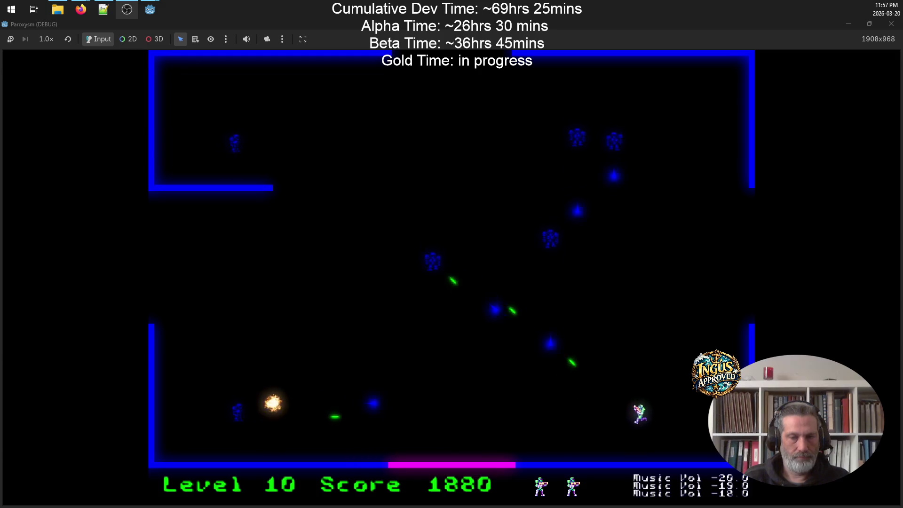
pyautogui.press('Up')
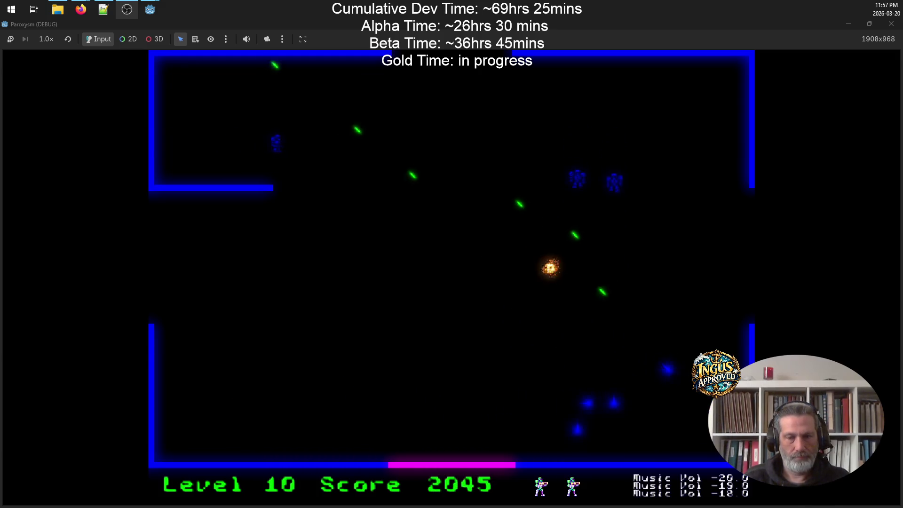
pyautogui.press('Up')
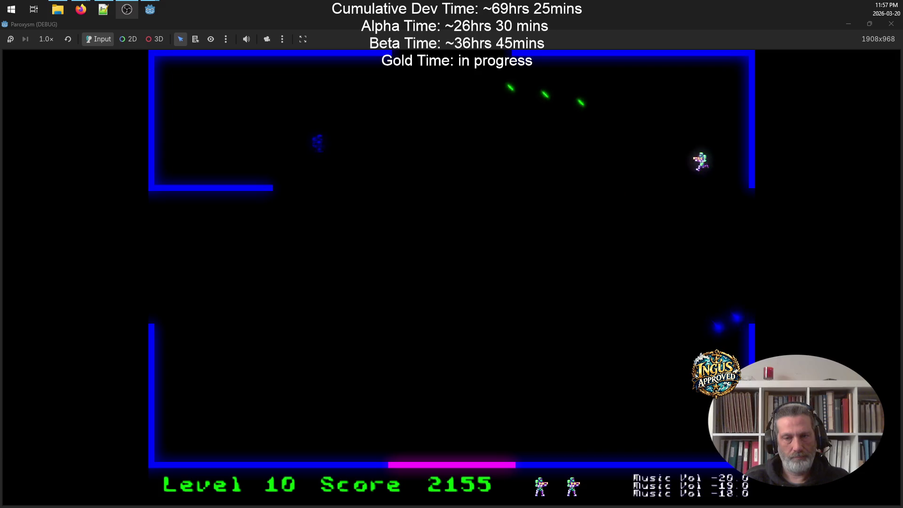
pyautogui.press('Left')
# Step: Pause and resume the game with Escape, then keep firing at nearby robots
pyautogui.press('Escape')
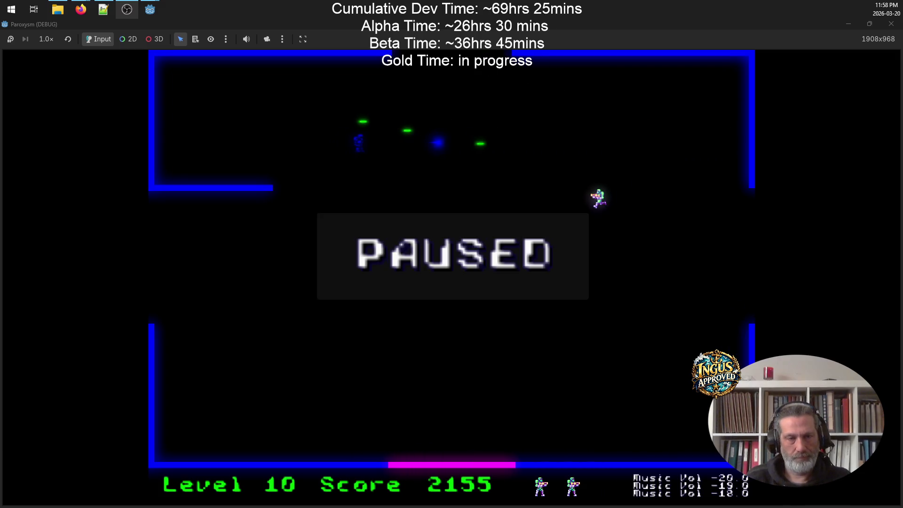
pyautogui.press('Escape')
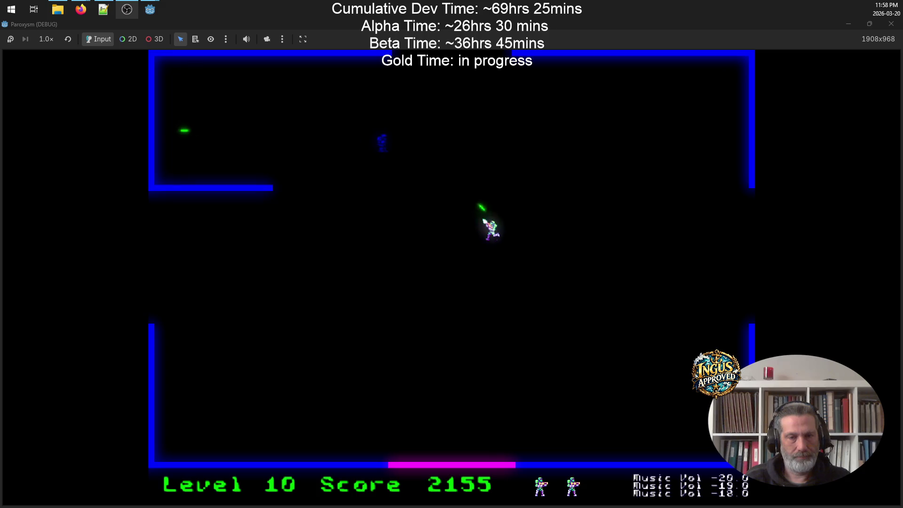
pyautogui.press('Left')
pyautogui.press('Left')
pyautogui.press('Up')
pyautogui.press('Right')
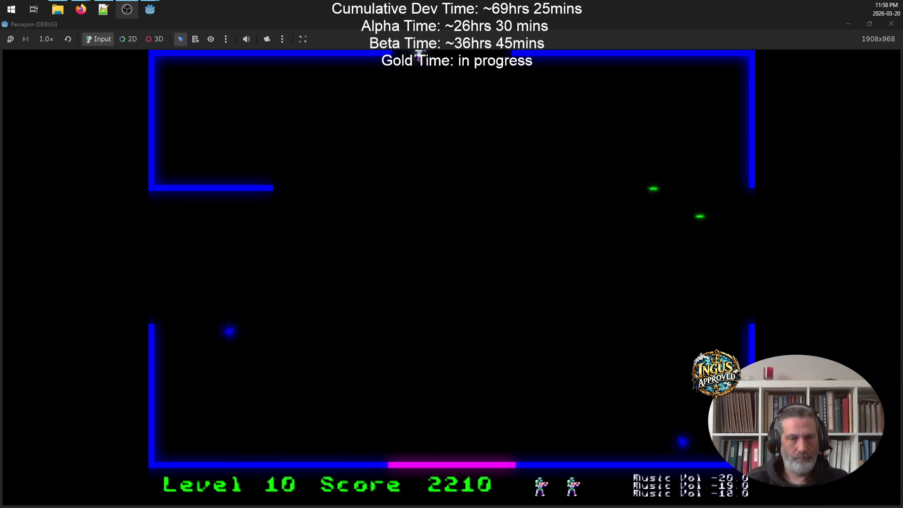
# Step: Sweep along the bottom and up the left side, shooting robots diagonally
pyautogui.press('Left')
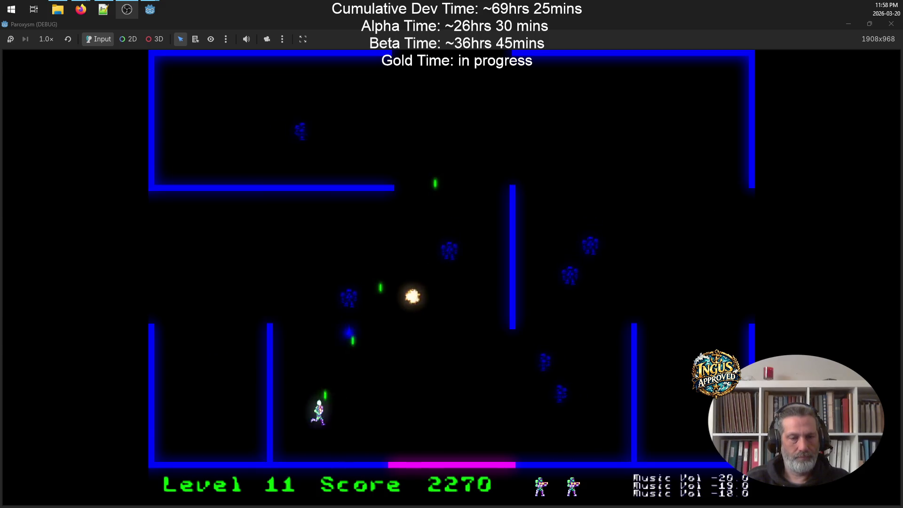
pyautogui.press('Up')
pyautogui.press('Up')
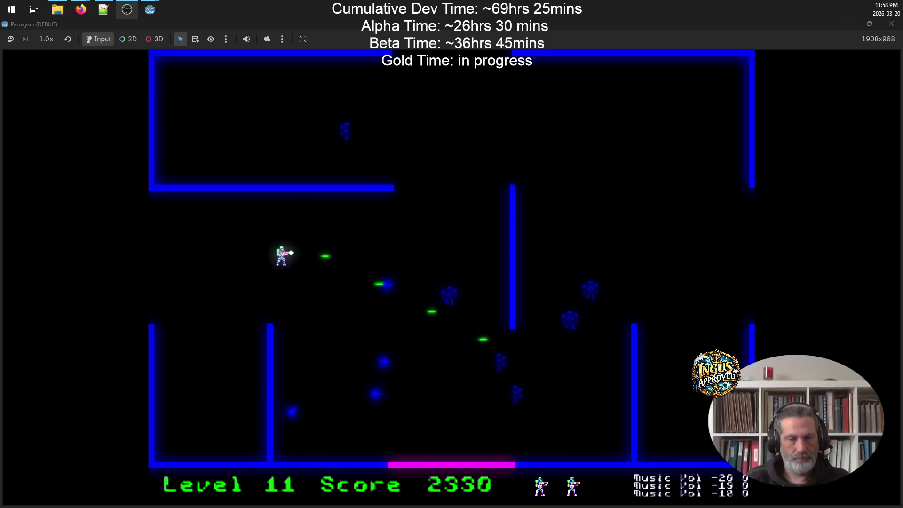
pyautogui.press('Up')
pyautogui.press('Right')
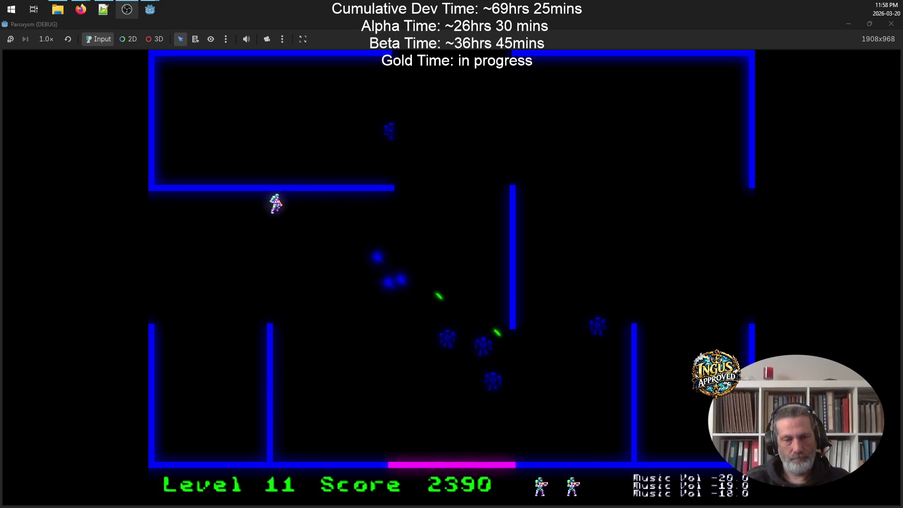
pyautogui.press('Down')
pyautogui.press('Right')
pyautogui.press('Down')
pyautogui.press('Left')
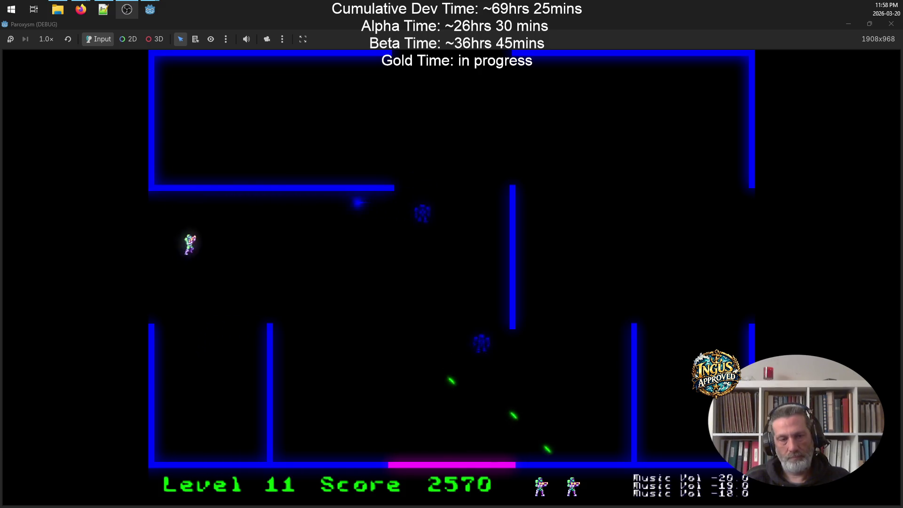
# Step: Finish the last robots and exit through the top to Level 12 with 2690 points
pyautogui.press('Down')
pyautogui.press('Right')
pyautogui.press('Right')
pyautogui.press('Up')
pyautogui.press('Right')
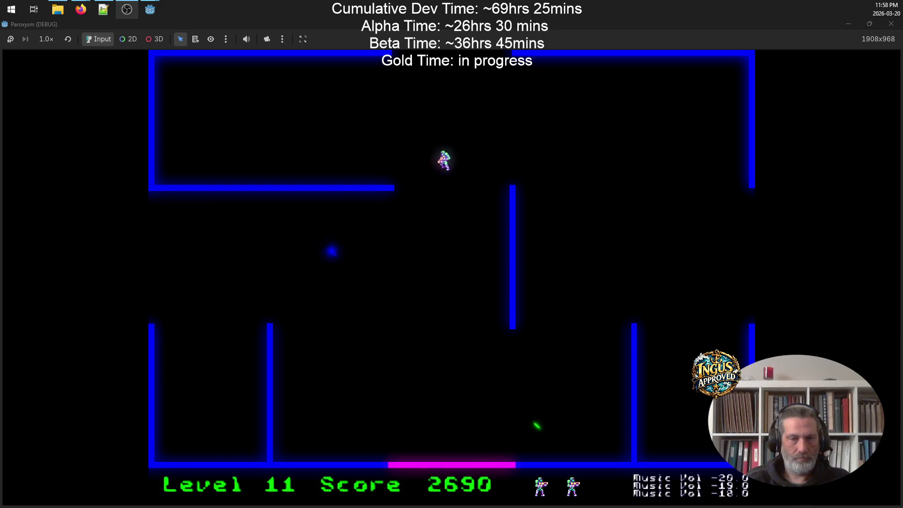
pyautogui.press('Up')
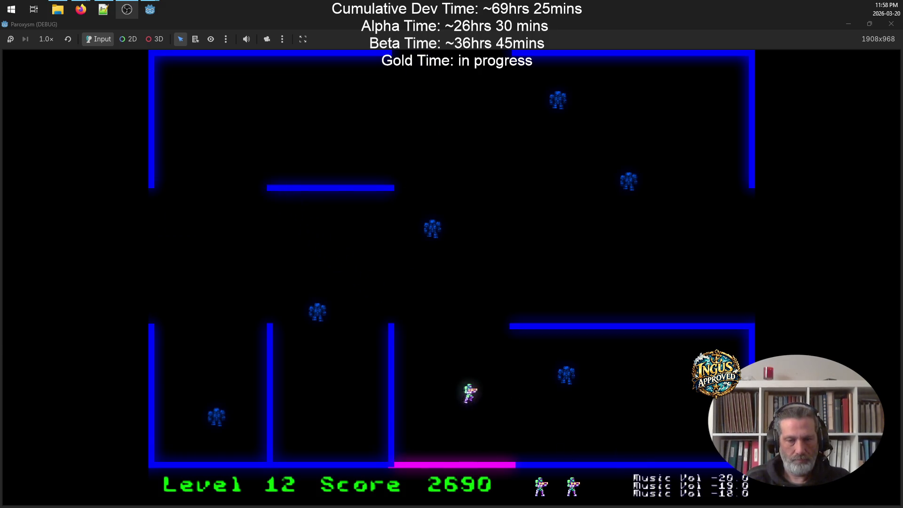
# Step: Fight the Level 12 robots, firing right and diagonally while circling the room
pyautogui.press('Right')
pyautogui.press('Down')
pyautogui.press('Up')
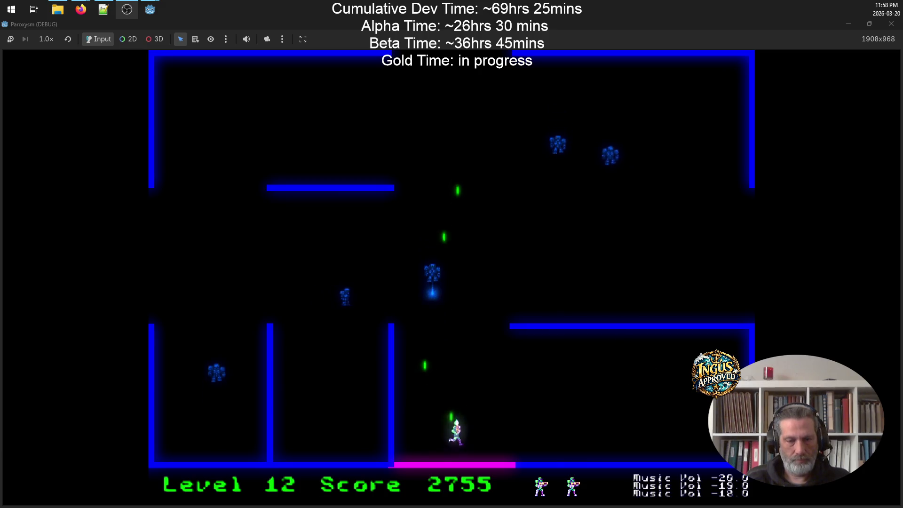
pyautogui.press('Up')
pyautogui.press('Right')
pyautogui.press('Up')
pyautogui.press('Left')
pyautogui.press('Up')
pyautogui.press('Right')
pyautogui.press('Up')
pyautogui.press('Left')
pyautogui.press('Down')
pyautogui.press('Left')
pyautogui.press('Down')
pyautogui.press('Right')
# Step: Move to the right ledge while firing left at the remaining robots
pyautogui.press('Up')
pyautogui.press('Right')
pyautogui.press('Up')
pyautogui.press('Left')
pyautogui.press('Right')
pyautogui.press('Right')
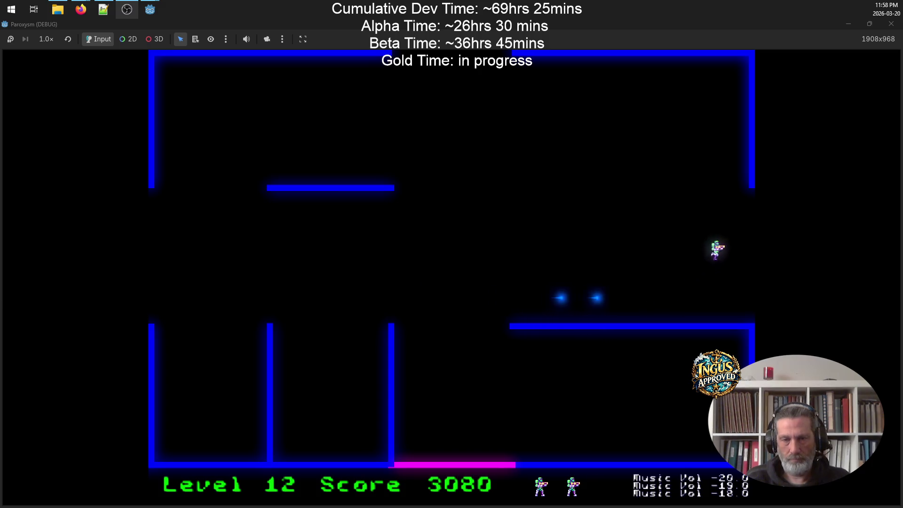
# Step: Move up-left shooting the top-left robot, then run the player upward
pyautogui.press('Up')
pyautogui.press('Left')
pyautogui.press('space')
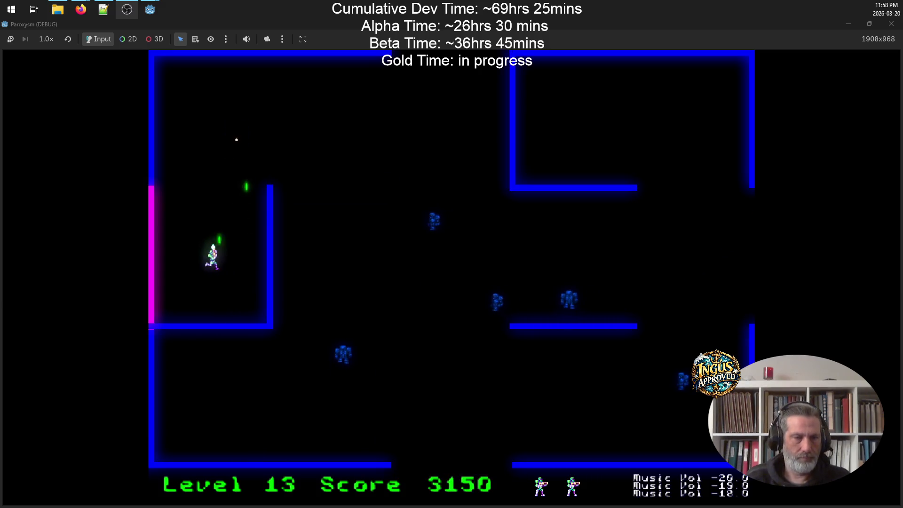
pyautogui.press('Up')
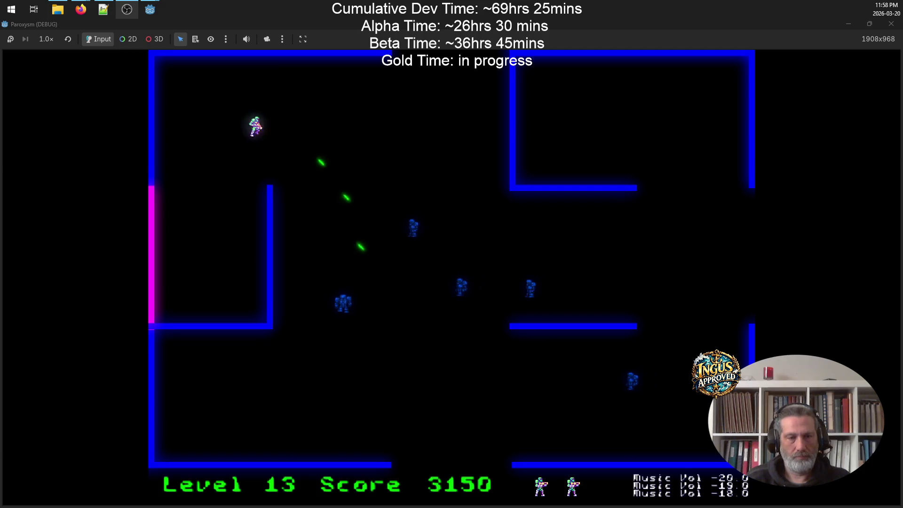
# Step: Cross the maze rightward shooting robots, then exit the right edge into Level 14
pyautogui.press('Up')
pyautogui.press('Right')
pyautogui.press('space')
pyautogui.press('Right')
pyautogui.press('Down')
pyautogui.press('Right')
pyautogui.press('Down')
pyautogui.press('Right')
pyautogui.press('space')
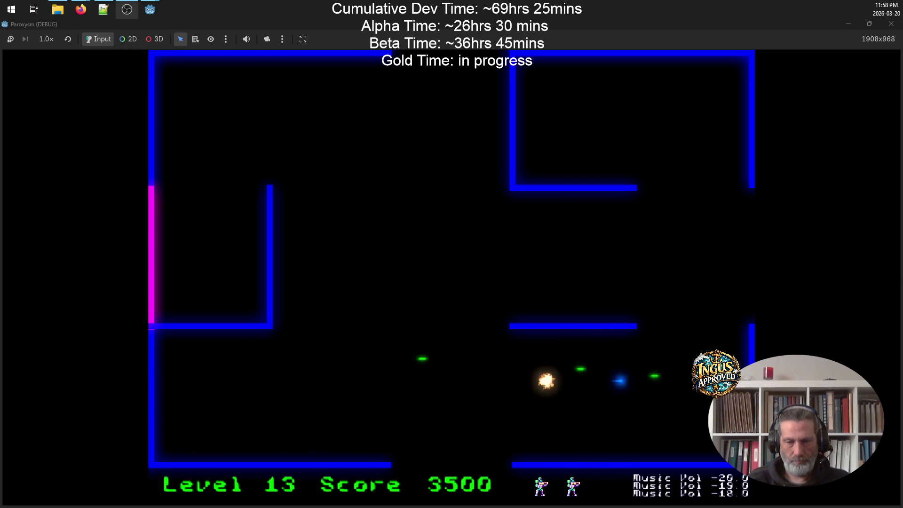
pyautogui.press('Right')
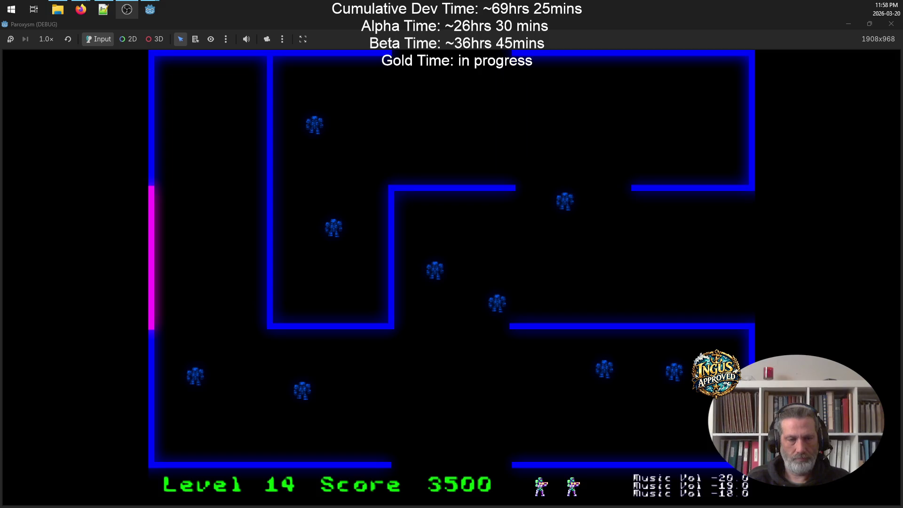
# Step: In Level 14, run up and left firing downward, then descend the left wall shooting right
pyautogui.press('Up')
pyautogui.press('space')
pyautogui.press('Up')
pyautogui.press('Right')
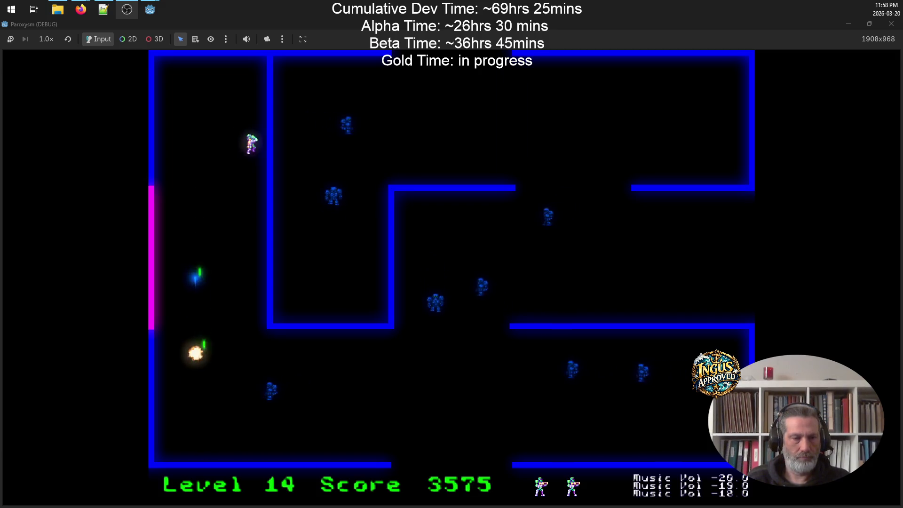
pyautogui.press('Up')
pyautogui.press('Left')
pyautogui.press('space')
pyautogui.press('Left')
pyautogui.press('Down')
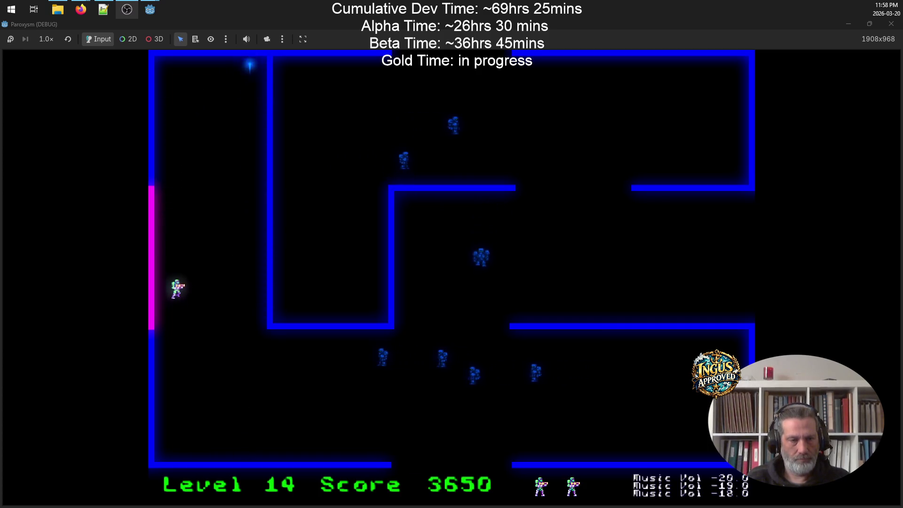
pyautogui.press('space')
pyautogui.press('Down')
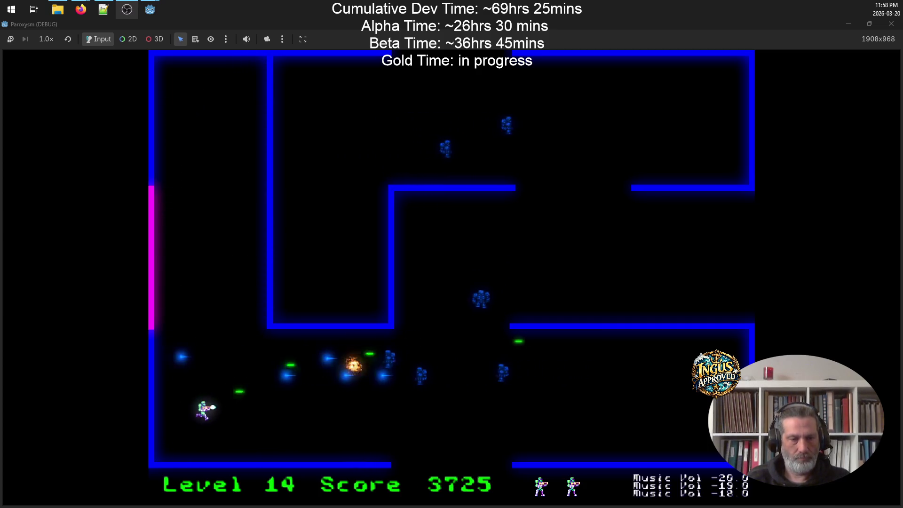
# Step: Move along the bottom and up-right shooting robots, then exit the bottom gap to Level 15
pyautogui.press('Down')
pyautogui.press('Right')
pyautogui.press('space')
pyautogui.press('Down')
pyautogui.press('Right')
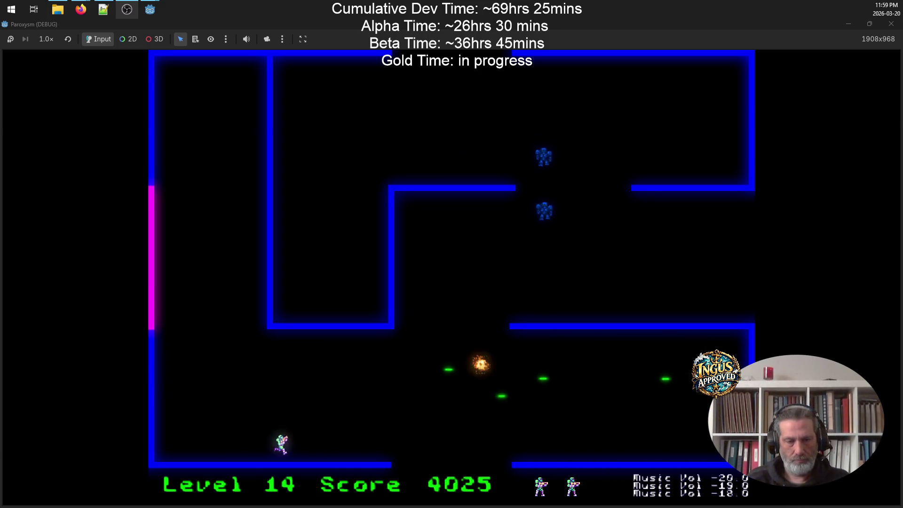
pyautogui.press('Up')
pyautogui.press('Right')
pyautogui.press('space')
pyautogui.press('Up')
pyautogui.press('Right')
pyautogui.press('space')
pyautogui.press('Down')
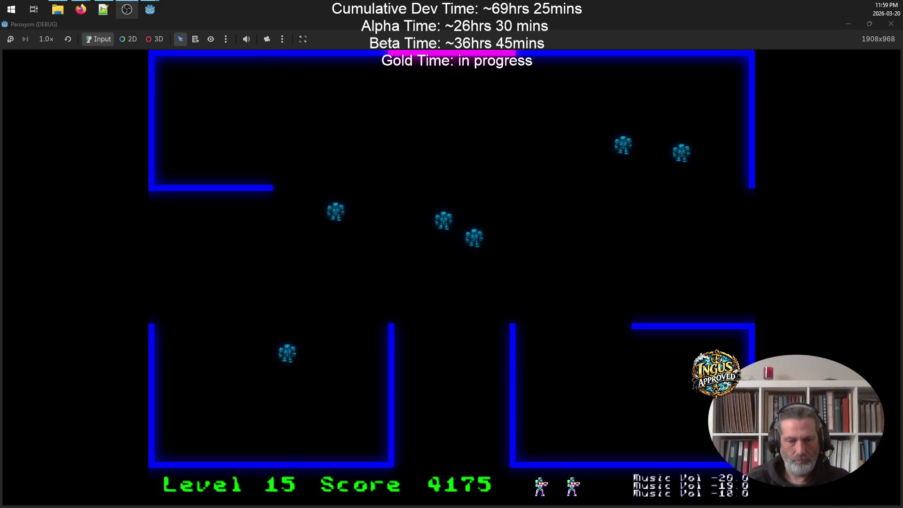
# Step: Run right along the top of Level 15, then down-right firing left at robots
pyautogui.press('Right')
pyautogui.press('space')
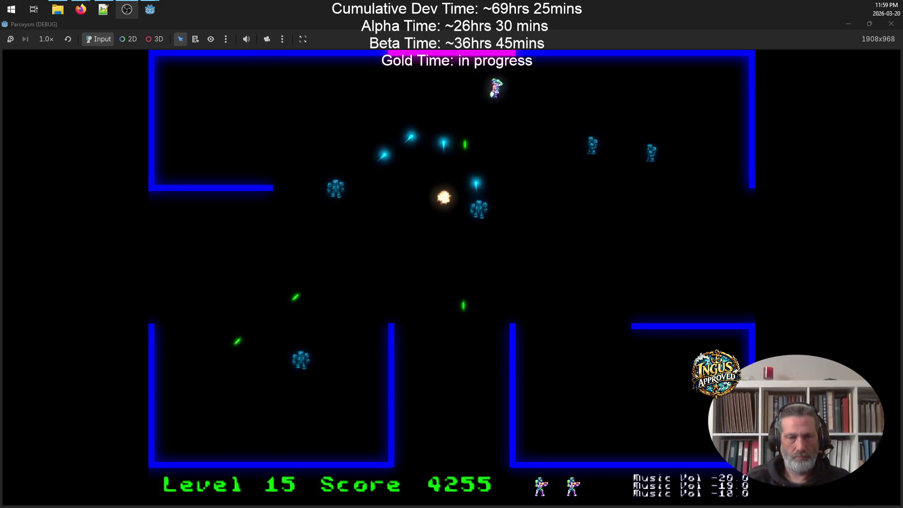
pyautogui.press('Down')
pyautogui.press('Right')
pyautogui.press('space')
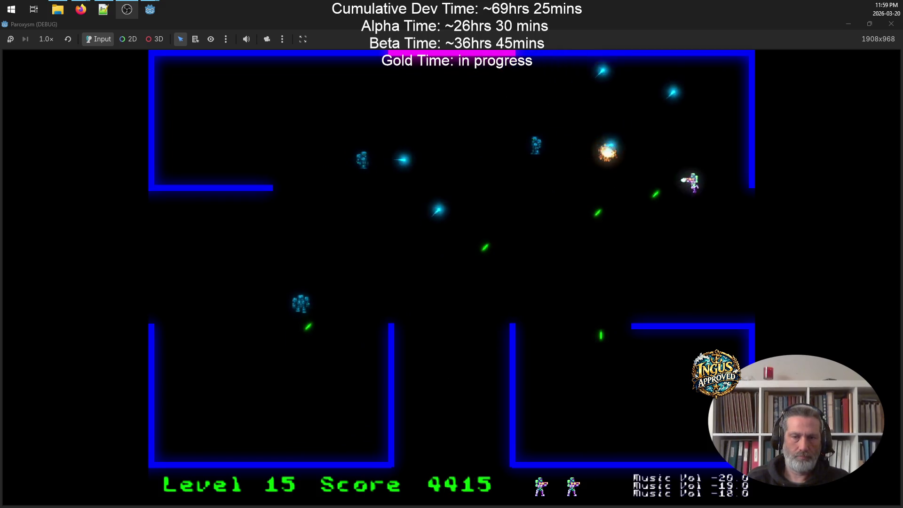
pyautogui.press('space')
pyautogui.press('Down')
pyautogui.press('Left')
# Step: Move up-left shooting a robot, then reposition and fire to finish the level
pyautogui.press('Up')
pyautogui.press('Left')
pyautogui.press('space')
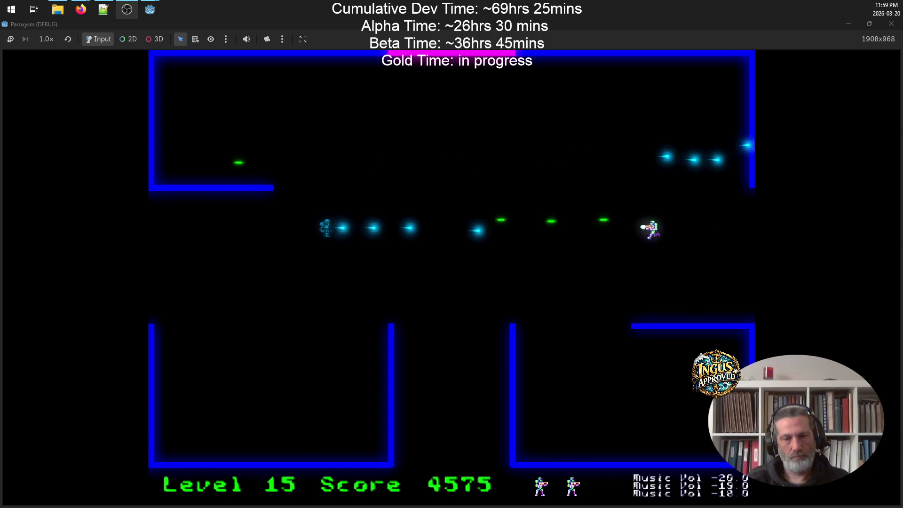
pyautogui.press('Up')
pyautogui.press('Left')
pyautogui.press('Down')
pyautogui.press('space')
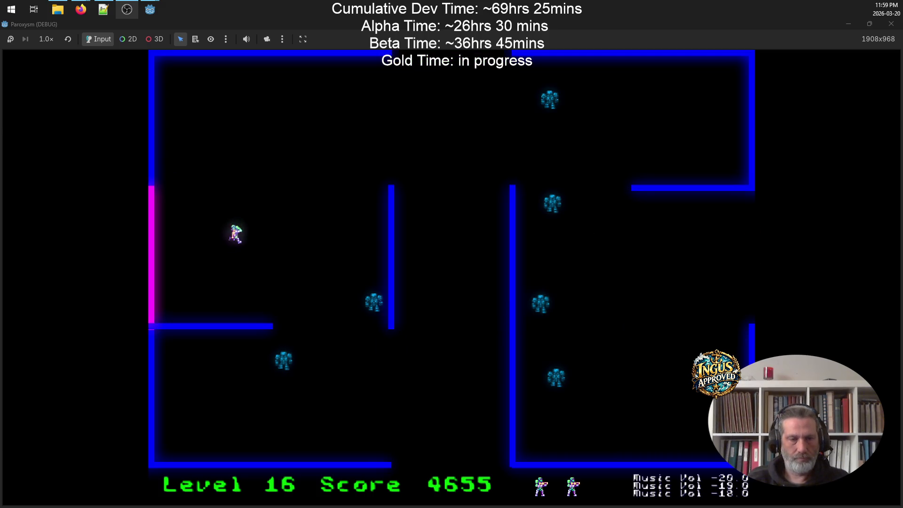
# Step: In Level 16, move up-right firing down at robots, then loop around firing right
pyautogui.press('Up')
pyautogui.press('Right')
pyautogui.press('space')
pyautogui.press('Left')
pyautogui.press('Up')
pyautogui.press('Left')
pyautogui.press('Down')
pyautogui.press('space')
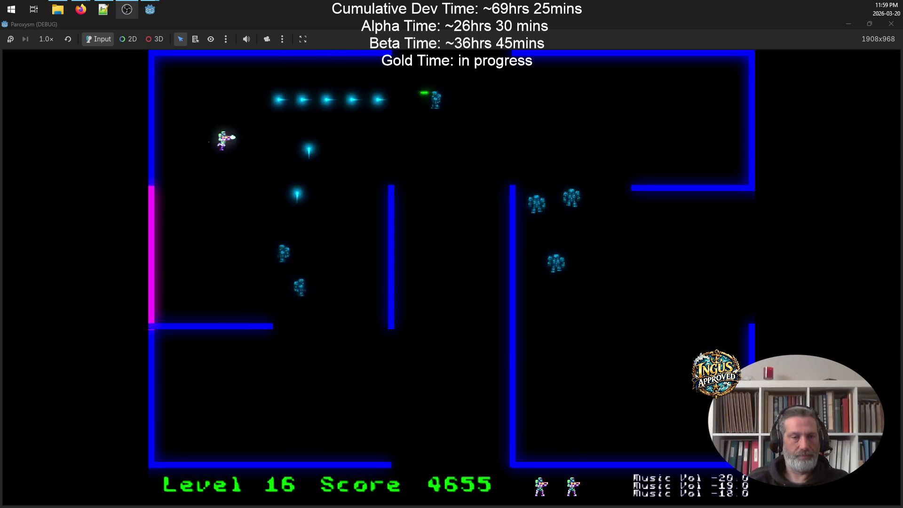
# Step: Weave down-left and up-right across the room, shooting robots down-left
pyautogui.press('Down')
pyautogui.press('Left')
pyautogui.press('space')
pyautogui.press('Up')
pyautogui.press('Right')
pyautogui.press('Up')
pyautogui.press('Right')
pyautogui.press('Down')
pyautogui.press('Left')
pyautogui.press('space')
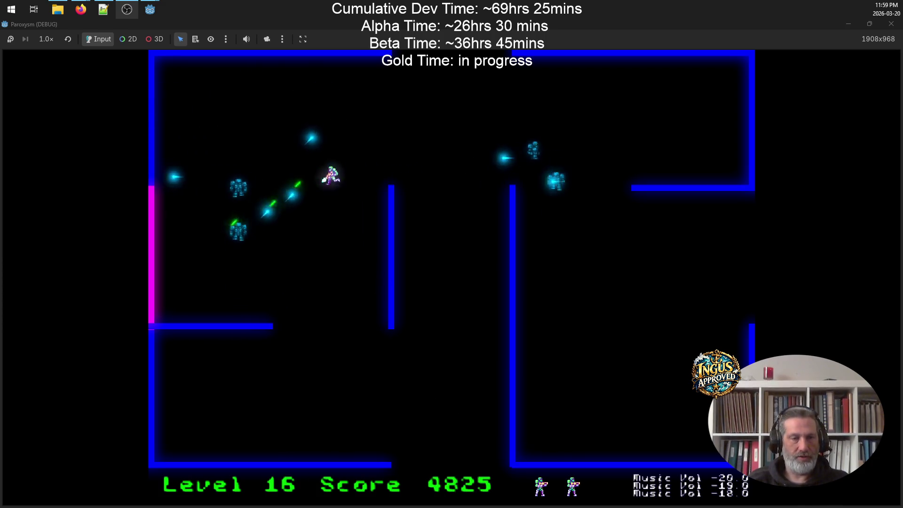
# Step: Run down and left firing upward, then sweep right and down shooting robots
pyautogui.press('Down')
pyautogui.press('Left')
pyautogui.press('space')
pyautogui.press('Up')
pyautogui.press('space')
pyautogui.press('Down')
pyautogui.press('Right')
pyautogui.press('Up')
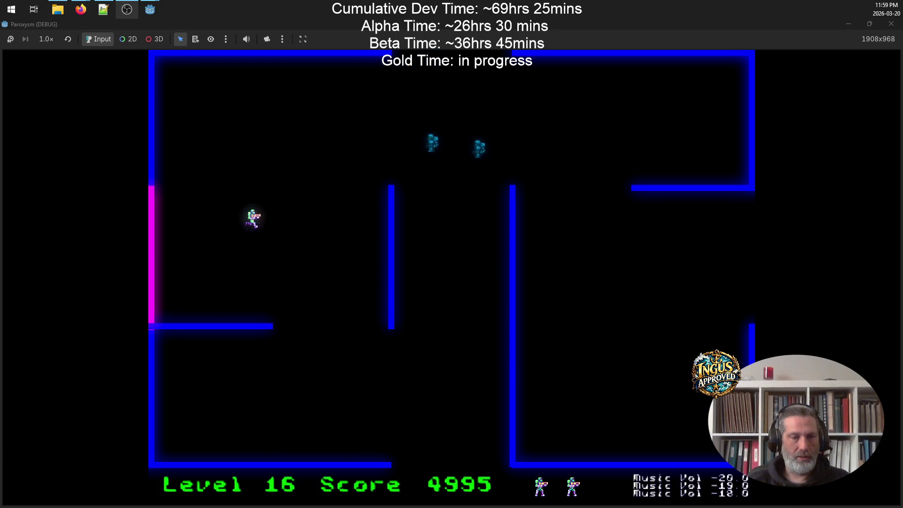
pyautogui.press('space')
pyautogui.press('Right')
pyautogui.press('Down')
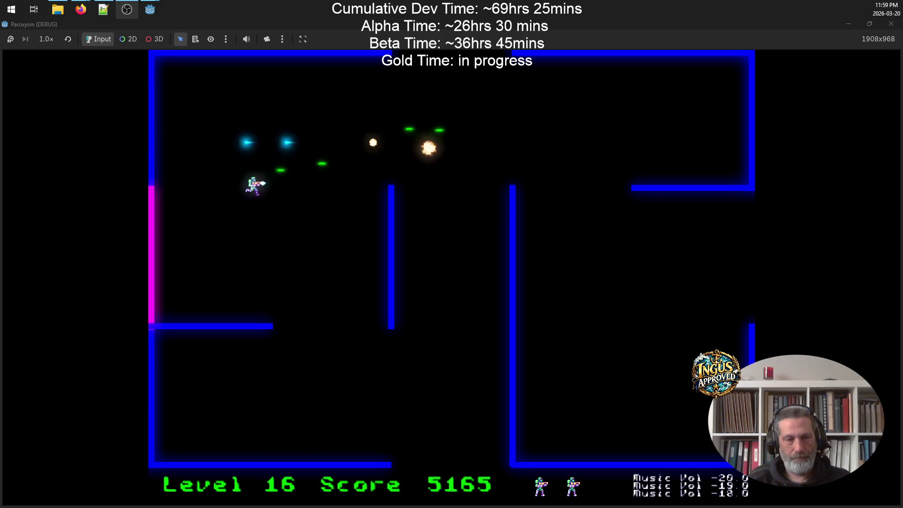
pyautogui.press('Up')
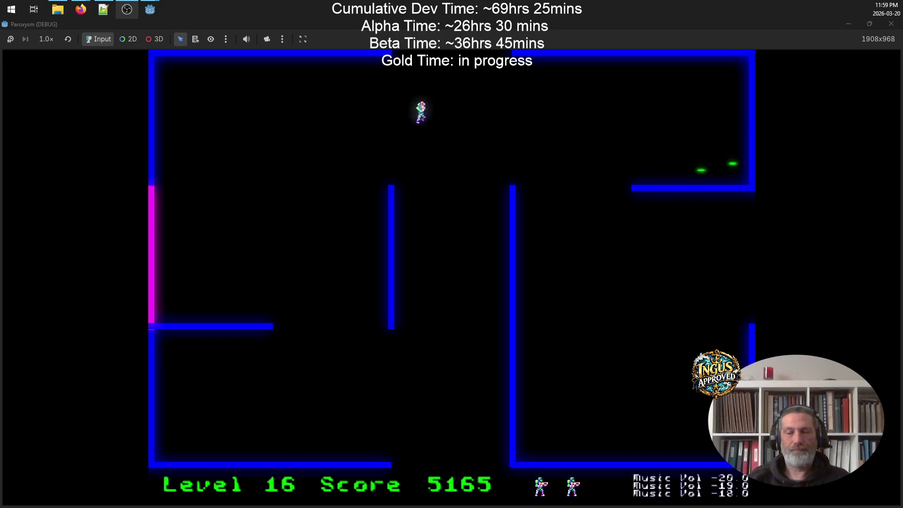
# Step: Move up-right across the room to the right wall, firing down-left and up-left
pyautogui.press('space')
pyautogui.press('Left')
pyautogui.press('Up')
pyautogui.press('space')
pyautogui.press('Up')
pyautogui.press('Right')
pyautogui.press('space')
pyautogui.press('Right')
pyautogui.press('Down')
# Step: Dodge robot shots moving up-left, then exit the right wall into Level 18
pyautogui.press('Down')
pyautogui.press('space')
pyautogui.press('Up')
pyautogui.press('Left')
pyautogui.press('Up')
pyautogui.press('Left')
pyautogui.press('Up')
pyautogui.press('Right')
pyautogui.press('Down')
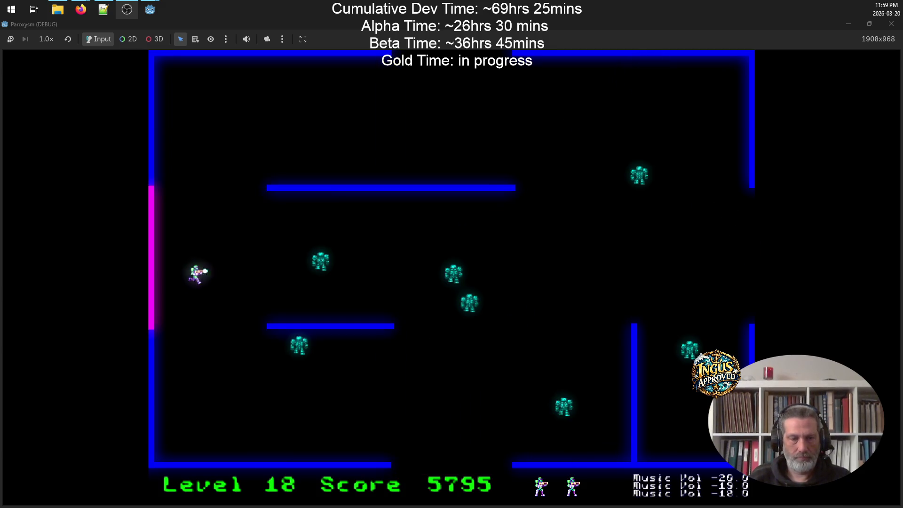
# Step: In Level 18, fire right at robots while moving up the upper corridor
pyautogui.press('space')
pyautogui.press('Up')
pyautogui.press('Up')
pyautogui.press('space')
pyautogui.press('Up')
pyautogui.press('space')
# Step: Run right along the top and down, shooting robots, then move up-right firing left
pyautogui.press('Right')
pyautogui.press('space')
pyautogui.press('Right')
pyautogui.press('space')
pyautogui.press('Down')
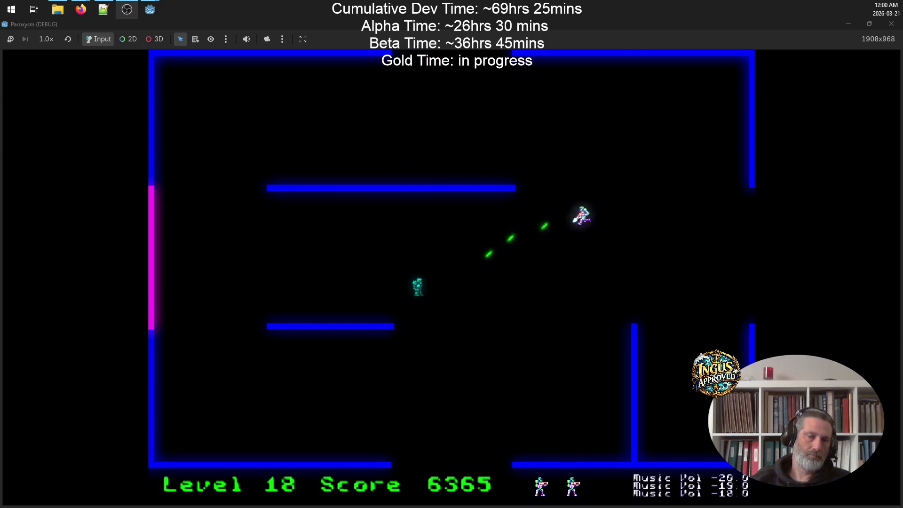
pyautogui.press('Up')
pyautogui.press('space')
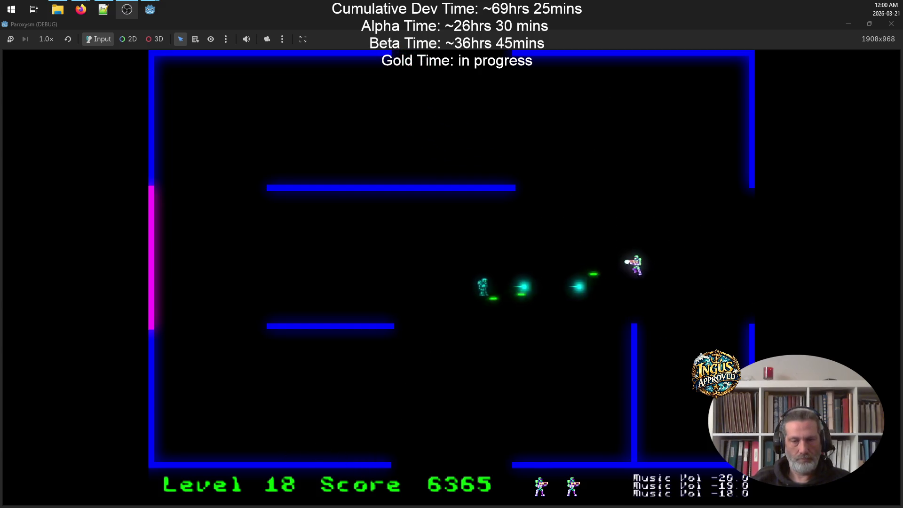
pyautogui.press('Right')
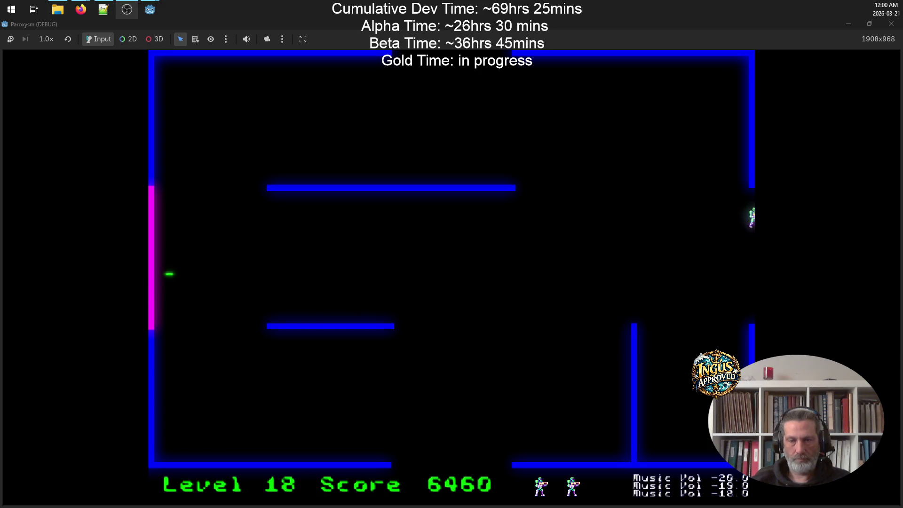
# Step: On Level 19, weave down and up-left while shooting robots
pyautogui.press('Right')
pyautogui.press('Down')
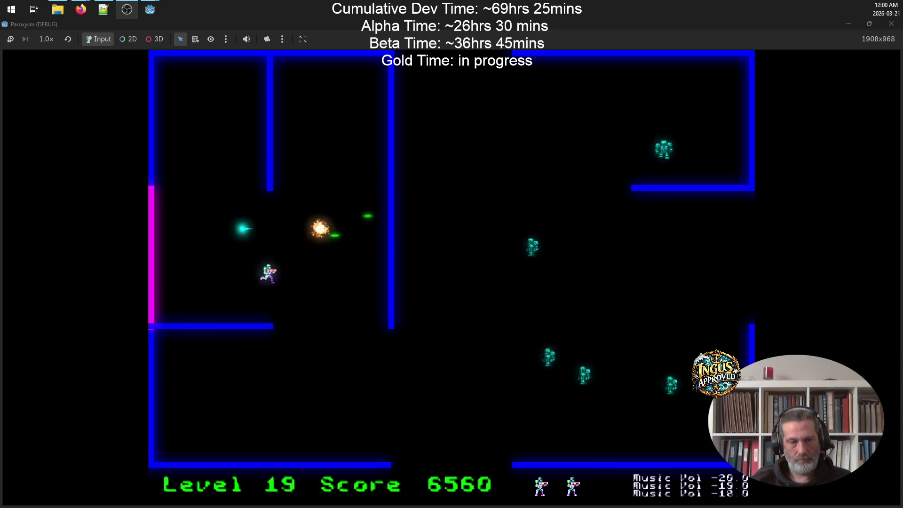
pyautogui.press('space')
pyautogui.press('Down')
pyautogui.press('space')
pyautogui.press('Left')
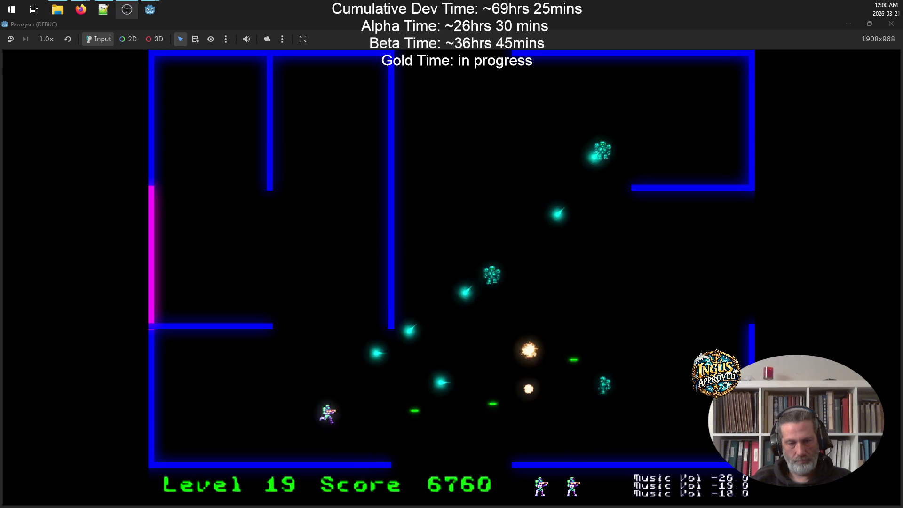
pyautogui.press('Right')
pyautogui.press('Right')
pyautogui.press('space')
pyautogui.press('Left')
pyautogui.press('Up')
# Step: Finish the Level 19 robots firing upward, then exit through the bottom opening to Level 20
pyautogui.press('Right')
pyautogui.press('space')
pyautogui.press('Down')
pyautogui.press('Left')
pyautogui.press('Right')
pyautogui.press('Right')
pyautogui.press('space')
pyautogui.press('Up')
pyautogui.press('Down')
pyautogui.press('Up')
pyautogui.press('Left')
pyautogui.press('space')
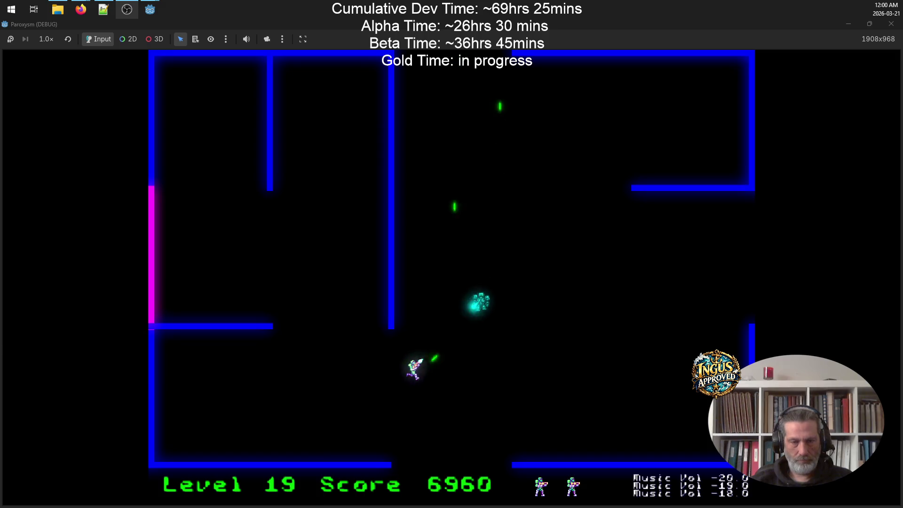
pyautogui.press('Down')
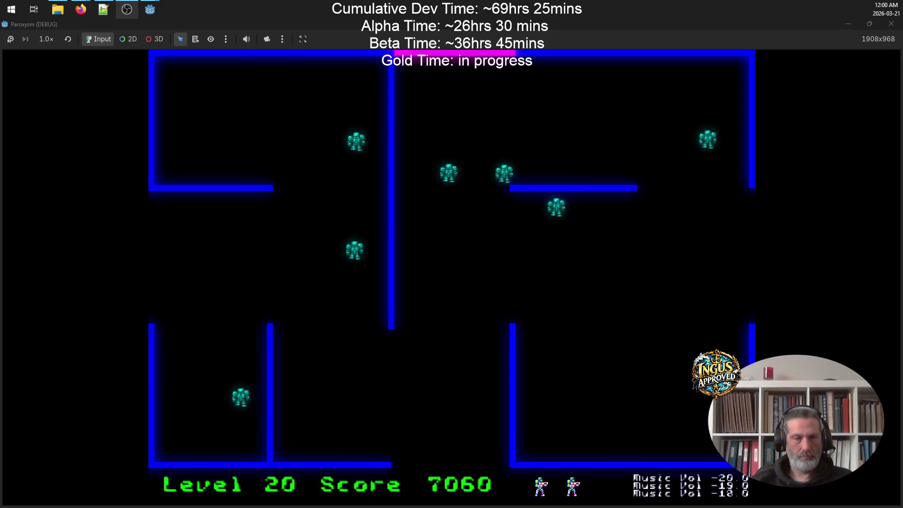
# Step: On Level 20, move around the maze destroying robots
pyautogui.press('Up')
pyautogui.press('space')
pyautogui.press('space')
pyautogui.press('Left')
pyautogui.press('space')
pyautogui.press('Down')
pyautogui.press('Down')
pyautogui.press('space')
pyautogui.press('Right')
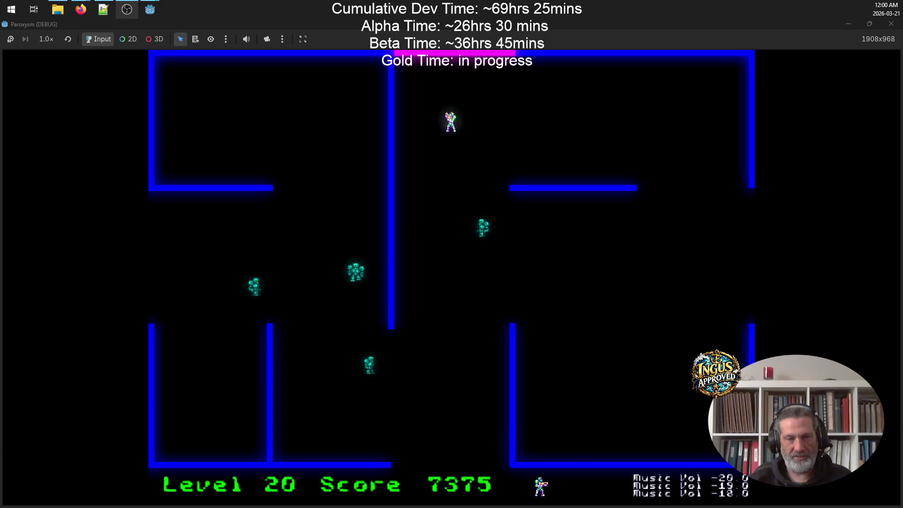
pyautogui.press('Down')
pyautogui.press('Right')
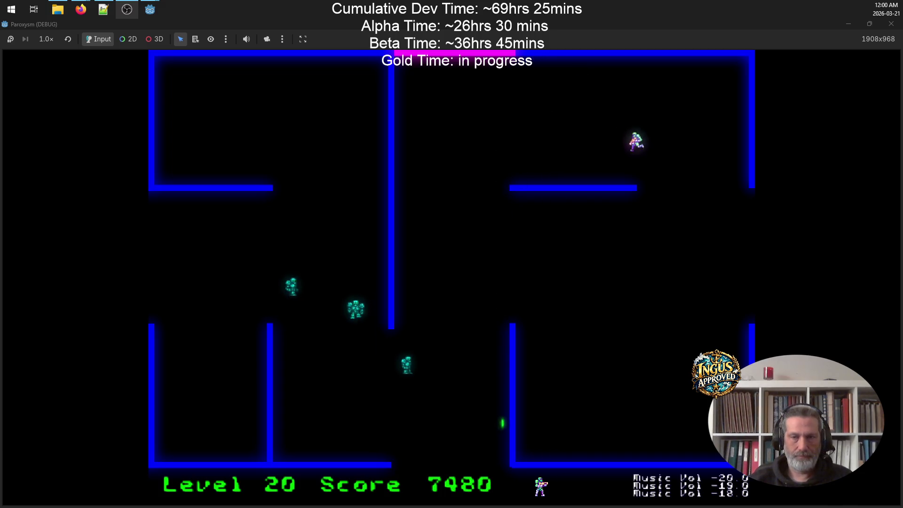
pyautogui.press('space')
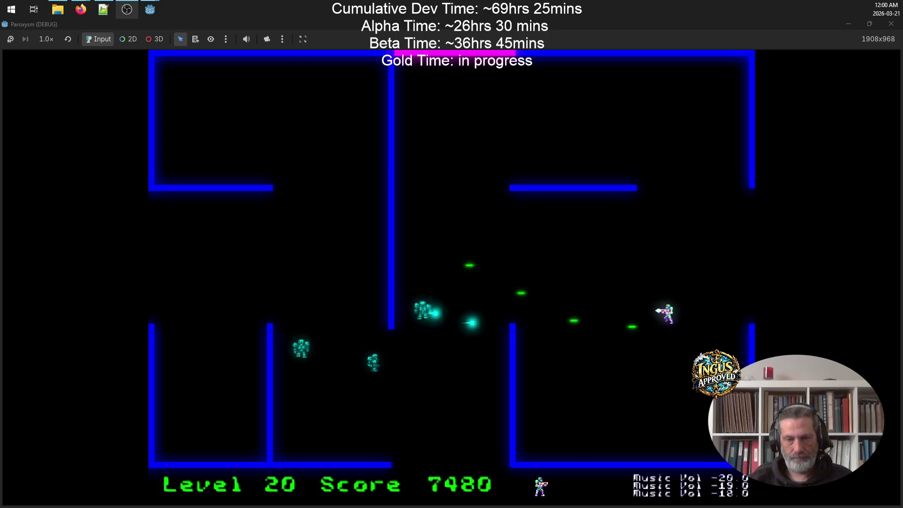
pyautogui.press('Down')
pyautogui.press('Left')
# Step: Shoot the advancing Level 20 robots, then leave through the right-edge exit to Level 21
pyautogui.press('Up')
pyautogui.press('Left')
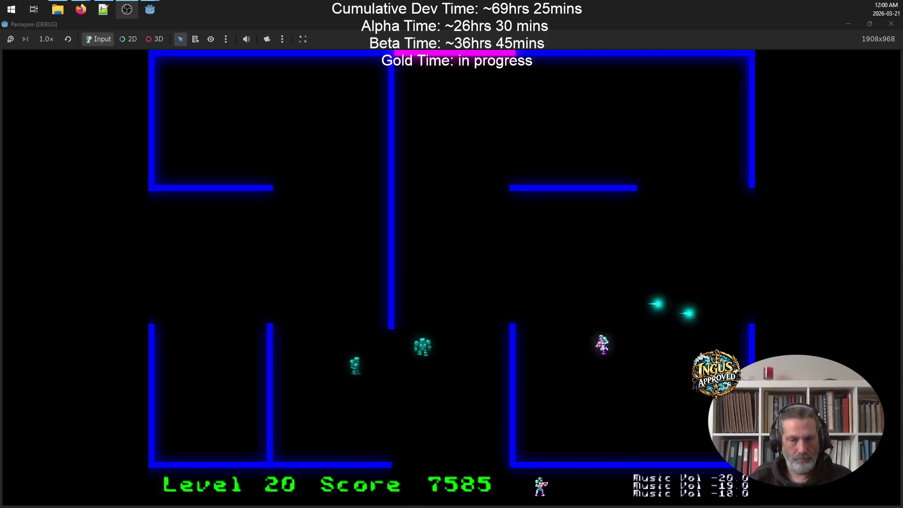
pyautogui.press('Up')
pyautogui.press('Left')
pyautogui.press('space')
pyautogui.press('Right')
pyautogui.press('Right')
pyautogui.press('Down')
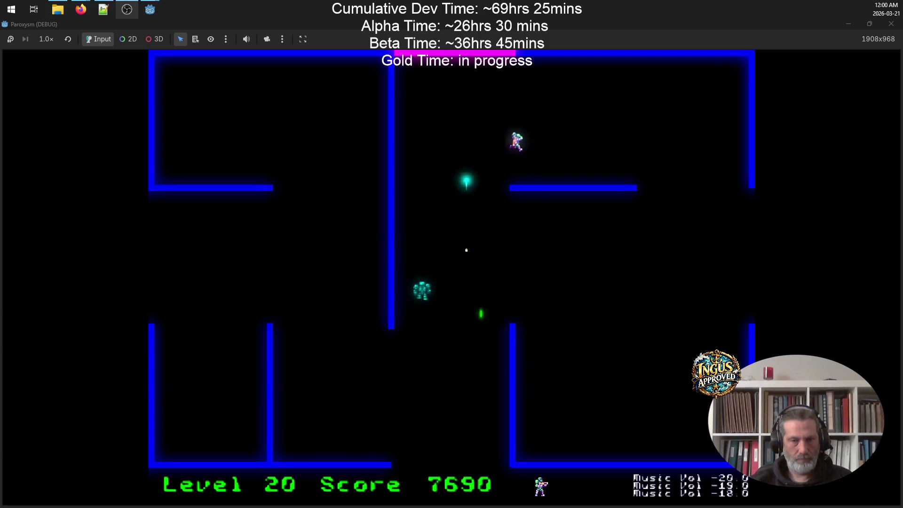
pyautogui.press('Up')
pyautogui.press('space')
pyautogui.press('Right')
pyautogui.press('Left')
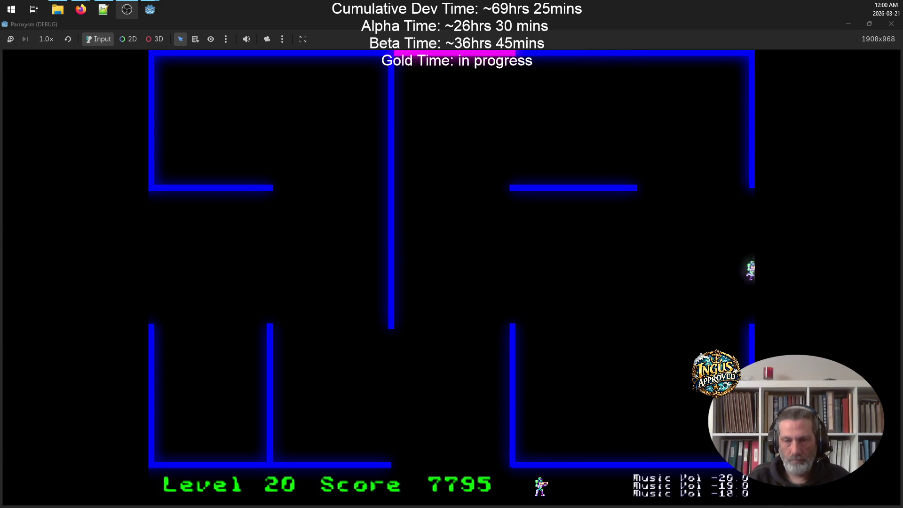
pyautogui.press('Right')
# Step: On Level 21, dodge robots while firing up-right at them
pyautogui.press('Down')
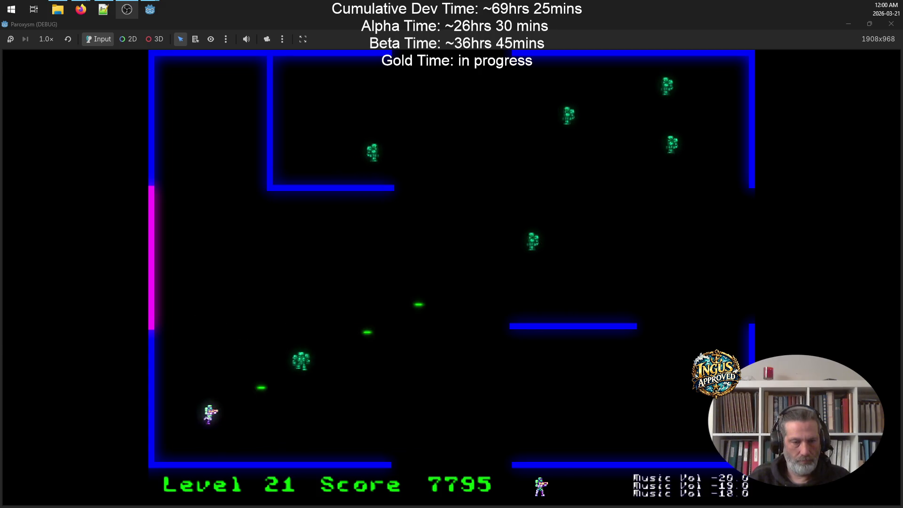
pyautogui.press('Left')
pyautogui.press('Up')
pyautogui.press('space')
pyautogui.press('Up')
pyautogui.press('Right')
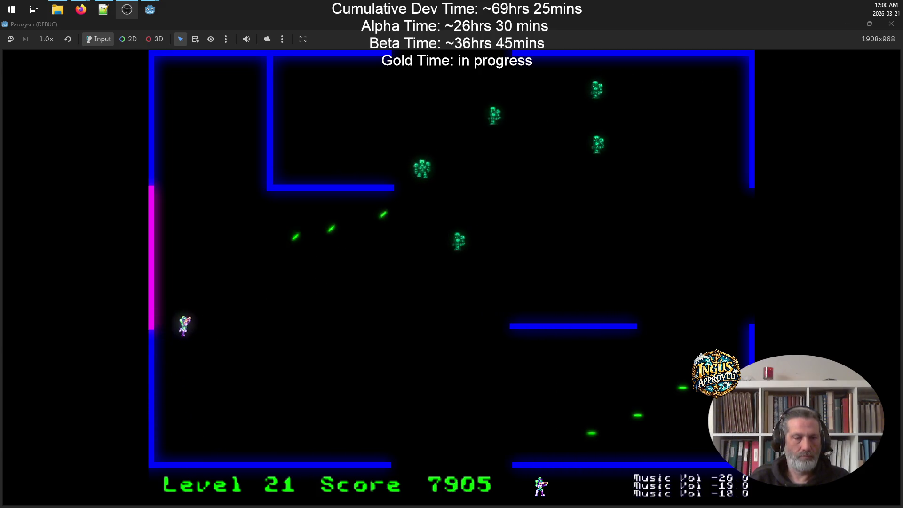
pyautogui.press('Down')
pyautogui.press('space')
pyautogui.press('Left')
pyautogui.press('space')
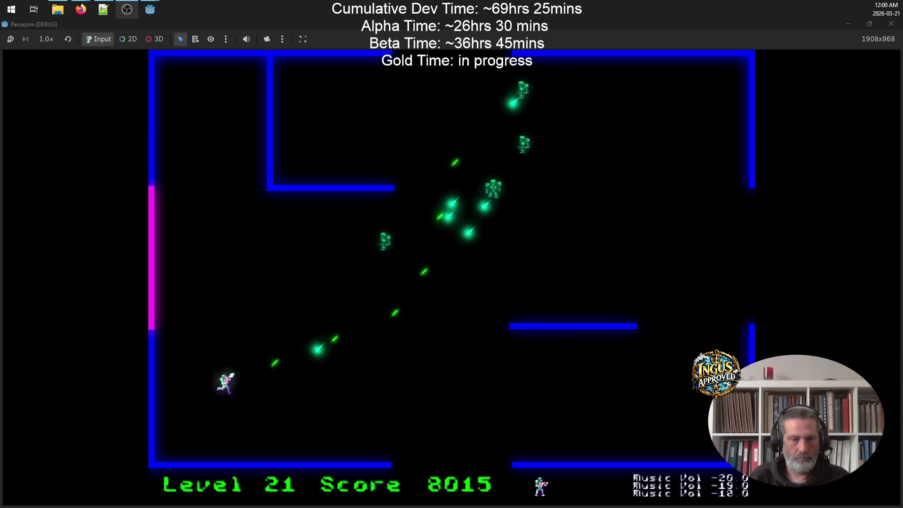
pyautogui.press('Up')
pyautogui.press('Up')
# Step: Destroy the firing Level 21 robots and exit through the bottom to Level 22 at 8455 points
pyautogui.press('space')
pyautogui.press('Right')
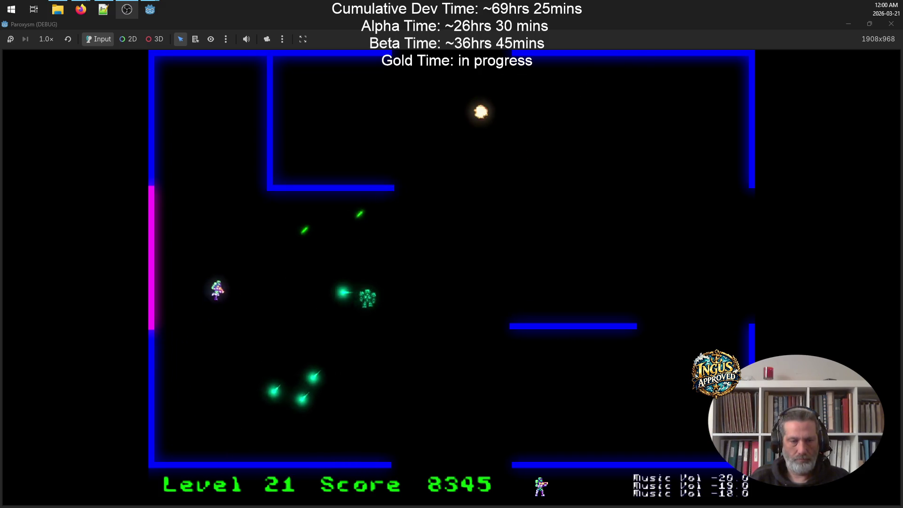
pyautogui.press('Down')
pyautogui.press('Left')
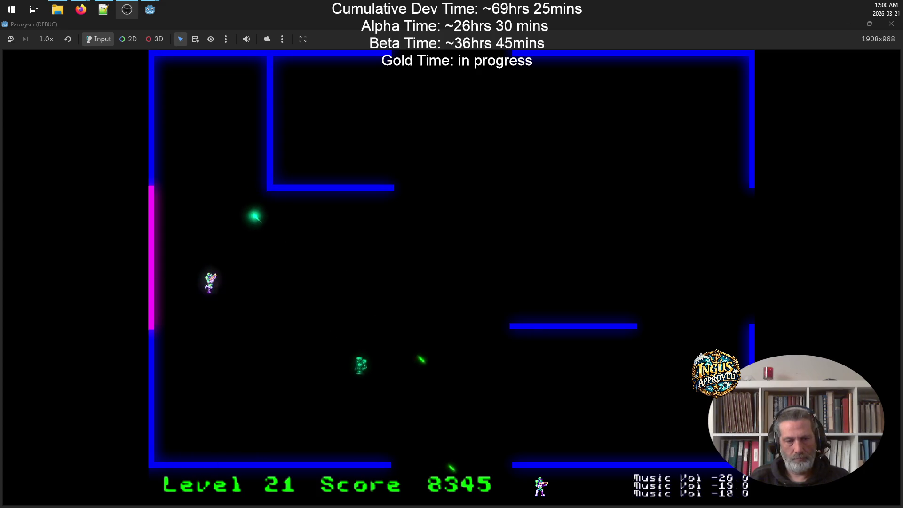
pyautogui.press('Down')
pyautogui.press('space')
pyautogui.press('Right')
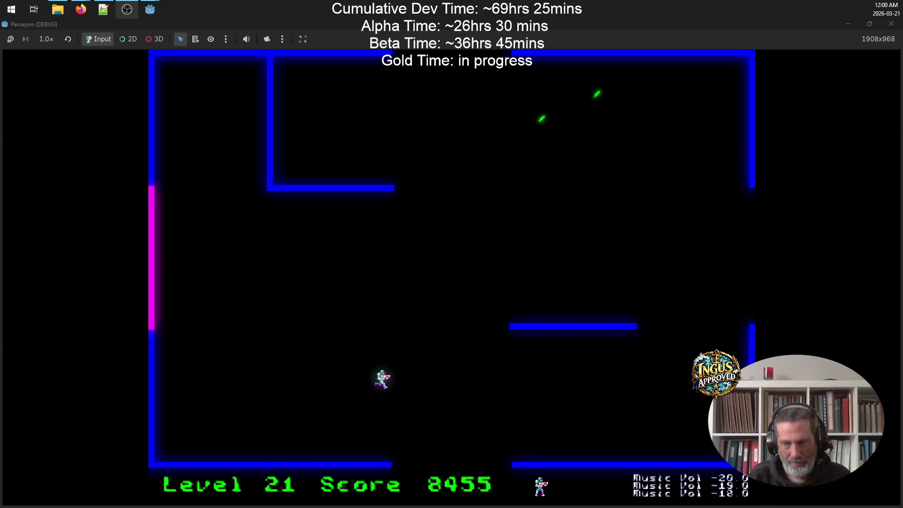
pyautogui.press('Down')
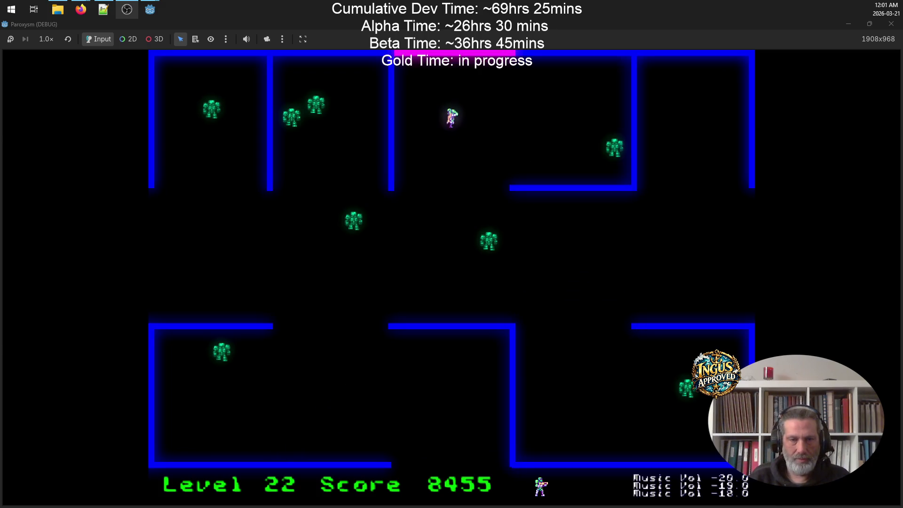
# Step: Sweep across Level 22's top room, firing at the robots
pyautogui.press('Up')
pyautogui.press('Right')
pyautogui.press('space')
pyautogui.press('Down')
pyautogui.press('Left')
pyautogui.press('Up')
pyautogui.press('space')
# Step: Shoot robots down-left from the upper left, then move right and down destroying more
pyautogui.press('Right')
pyautogui.press('space')
pyautogui.press('Left')
pyautogui.press('Up')
pyautogui.press('Left')
pyautogui.press('Right')
pyautogui.press('space')
pyautogui.press('Down')
# Step: Dodge along the right wall and top room, clearing the last robots for 9375 points
pyautogui.press('Down')
pyautogui.press('space')
pyautogui.press('Left')
pyautogui.press('Up')
pyautogui.press('Up')
pyautogui.press('Right')
pyautogui.press('Down')
pyautogui.press('Up')
pyautogui.press('Left')
pyautogui.press('Down')
pyautogui.press('Right')
pyautogui.press('Up')
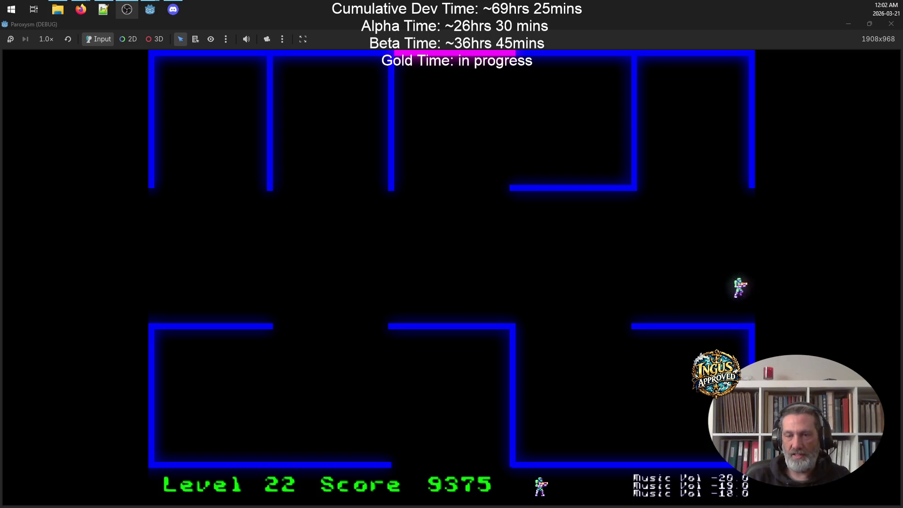
# Step: Clear the room's robots and exit through the bottom opening to Level 24
pyautogui.press('Down')
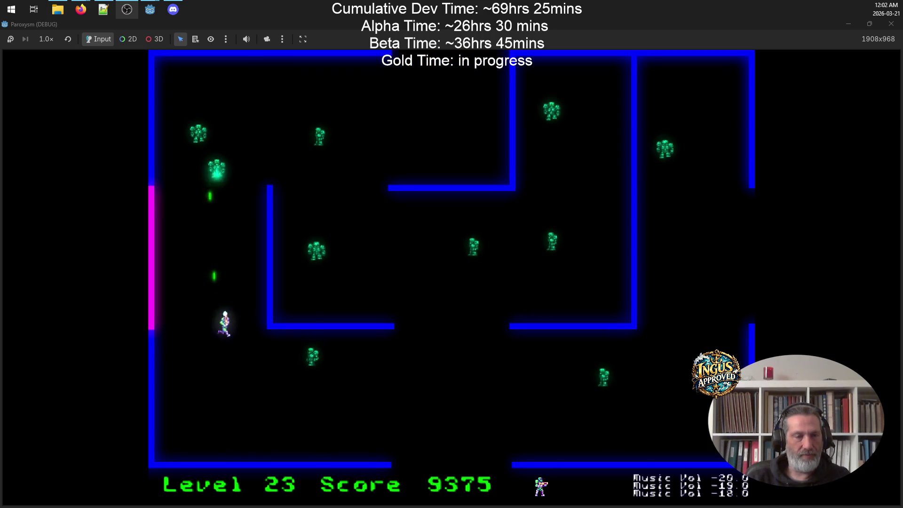
pyautogui.press('Right')
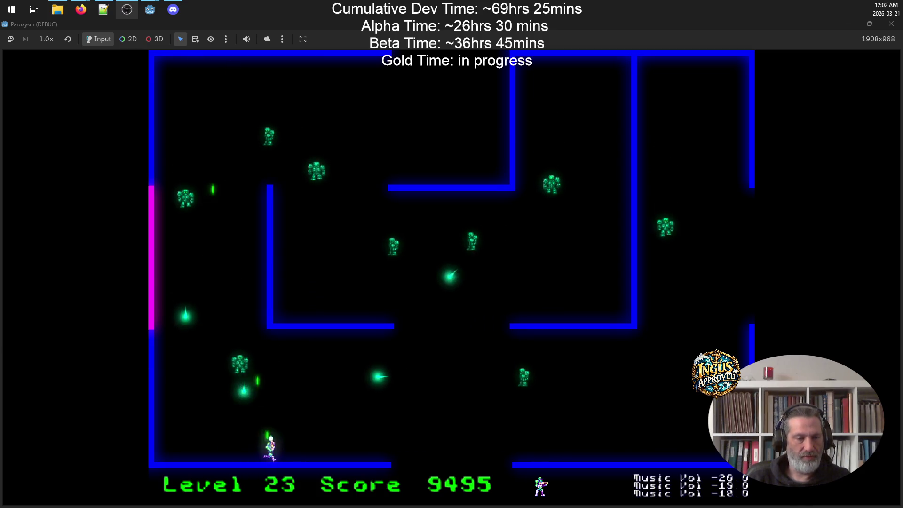
pyautogui.press('Right')
pyautogui.press('Up')
pyautogui.press('Right')
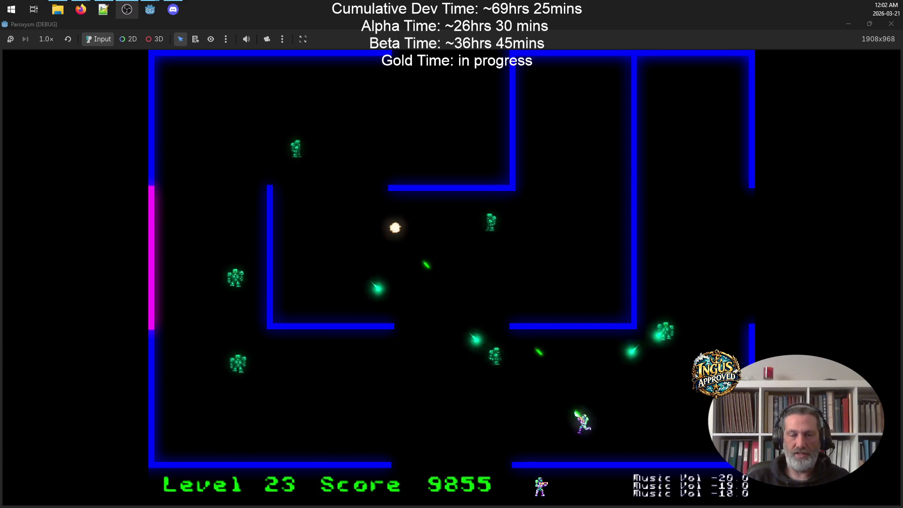
pyautogui.press('Up')
pyautogui.press('Left')
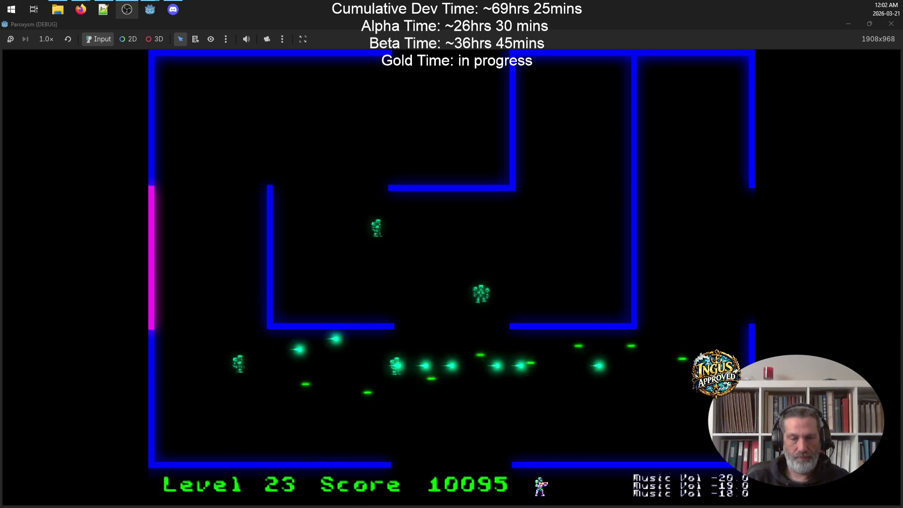
pyautogui.press('Down')
pyautogui.press('Left')
pyautogui.press('Left')
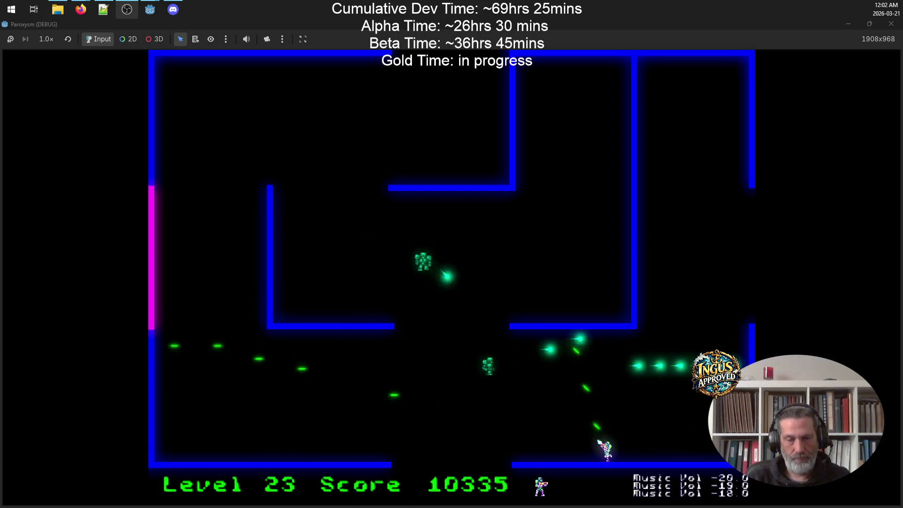
pyautogui.press('Up')
pyautogui.press('Down')
# Step: Fight through Level 24 along the top and right side, surviving a respawn, clearing its robots
pyautogui.press('Up')
pyautogui.press('Right')
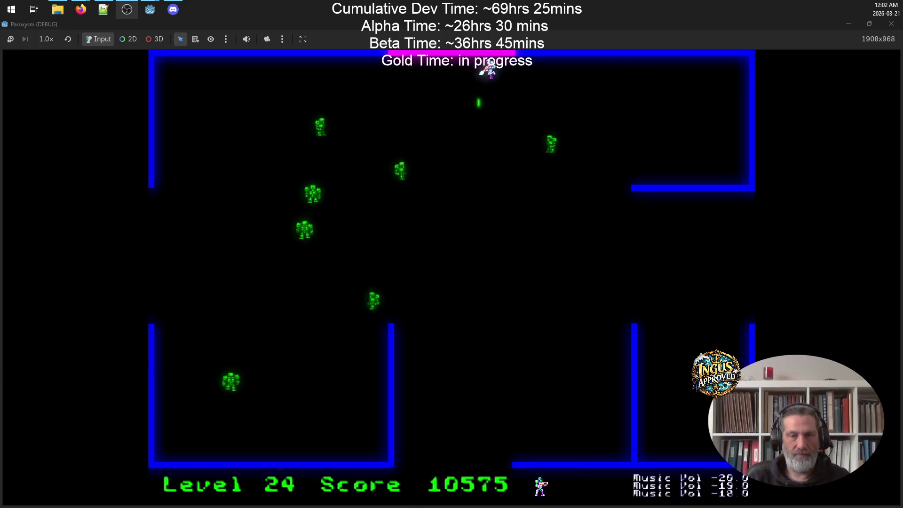
pyautogui.press('Down')
pyautogui.press('Right')
pyautogui.press('Up')
pyautogui.press('Left')
pyautogui.press('Left')
pyautogui.press('Up')
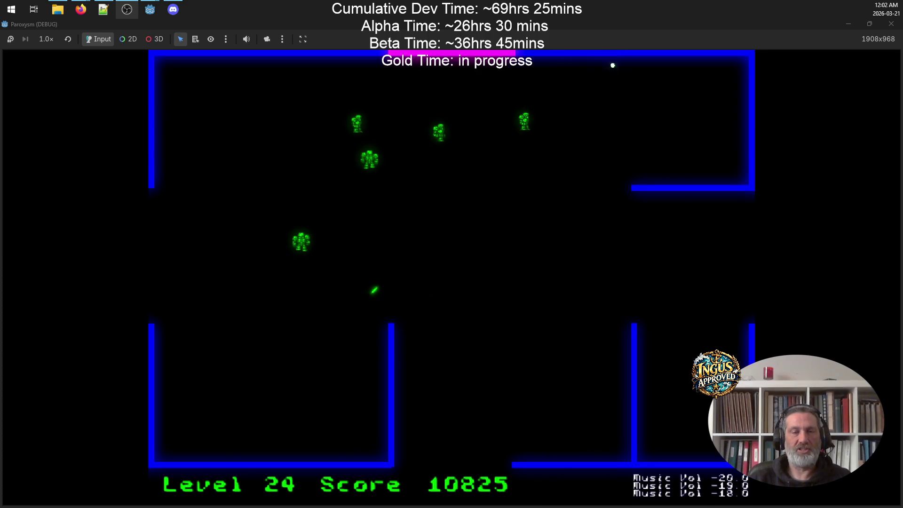
pyautogui.press('Down')
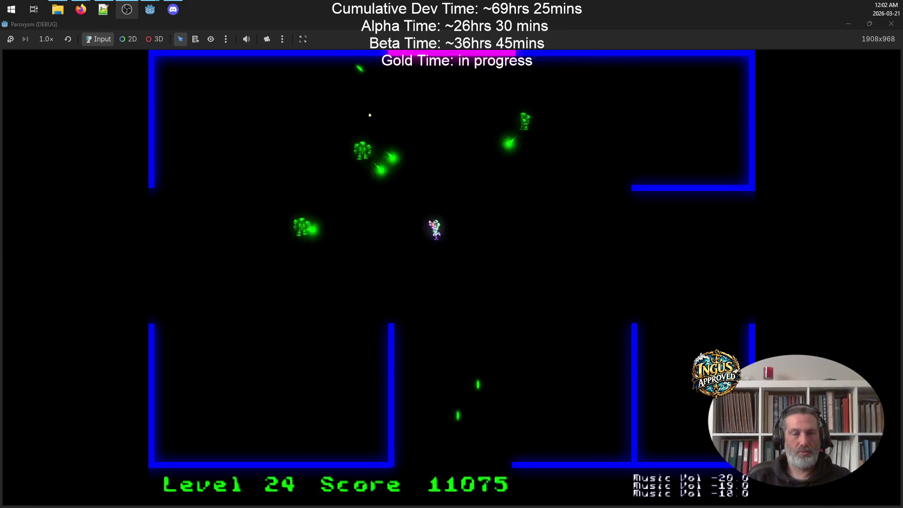
pyautogui.press('Down')
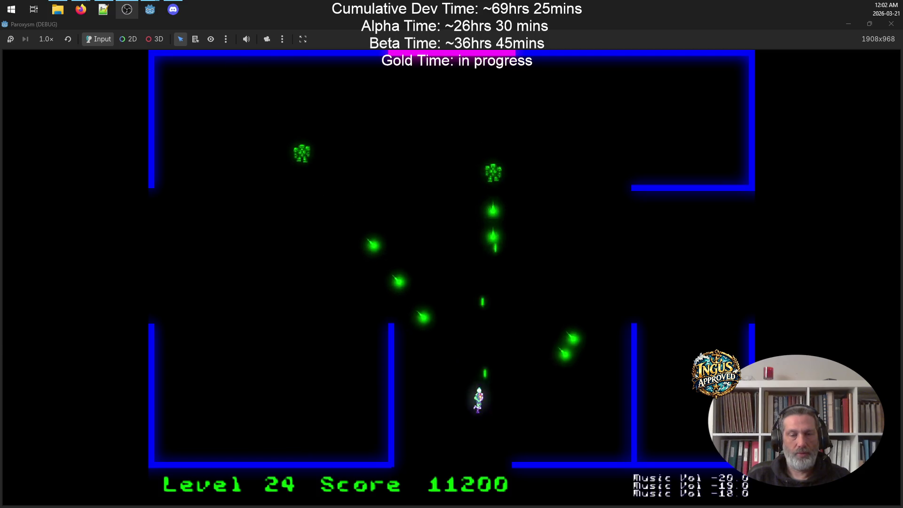
pyautogui.press('Up')
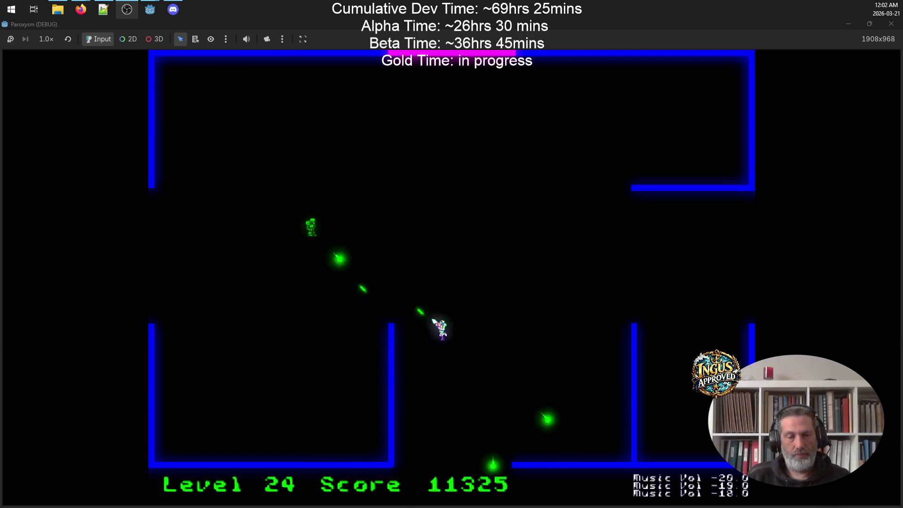
pyautogui.press('Right')
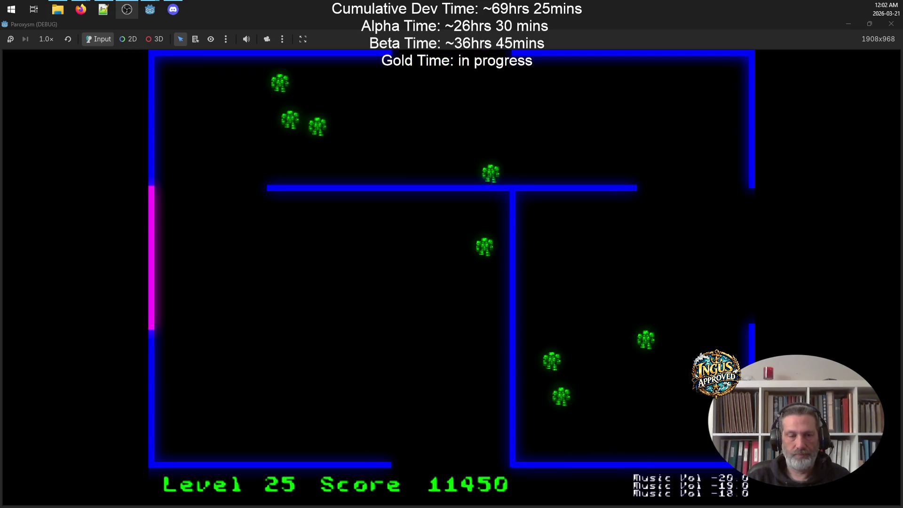
# Step: Clear the next maze's robots and leave through the top exit to level 26
pyautogui.press('Right')
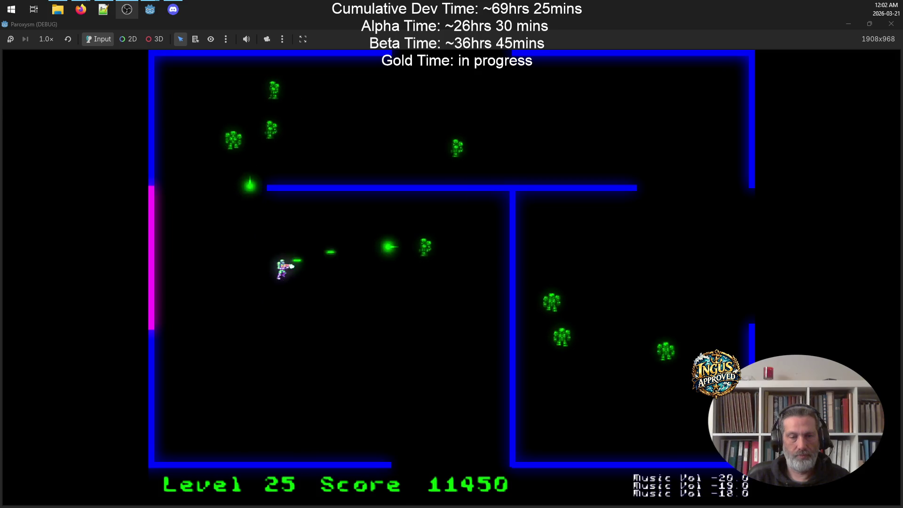
pyautogui.press('Down')
pyautogui.press('Left')
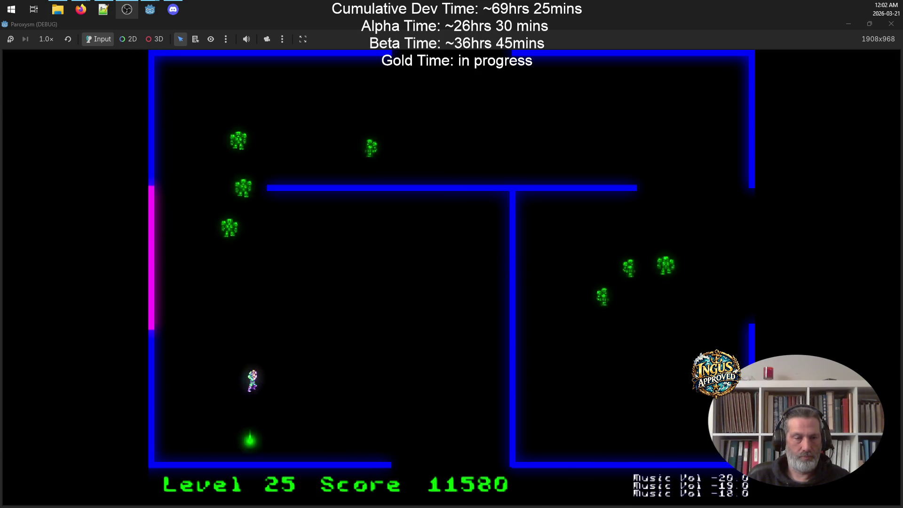
pyautogui.press('Right')
pyautogui.press('Up')
pyautogui.press('Left')
pyautogui.press('Left')
pyautogui.press('Up')
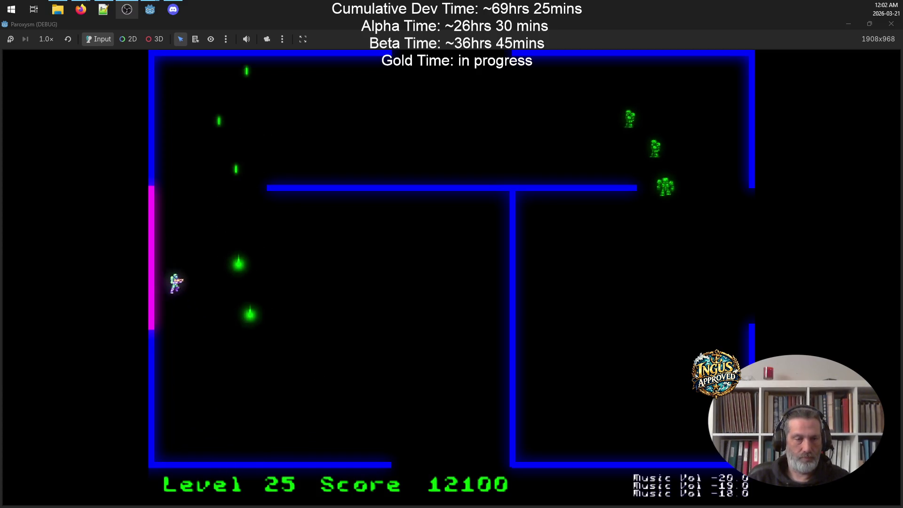
pyautogui.press('Up')
pyautogui.press('Right')
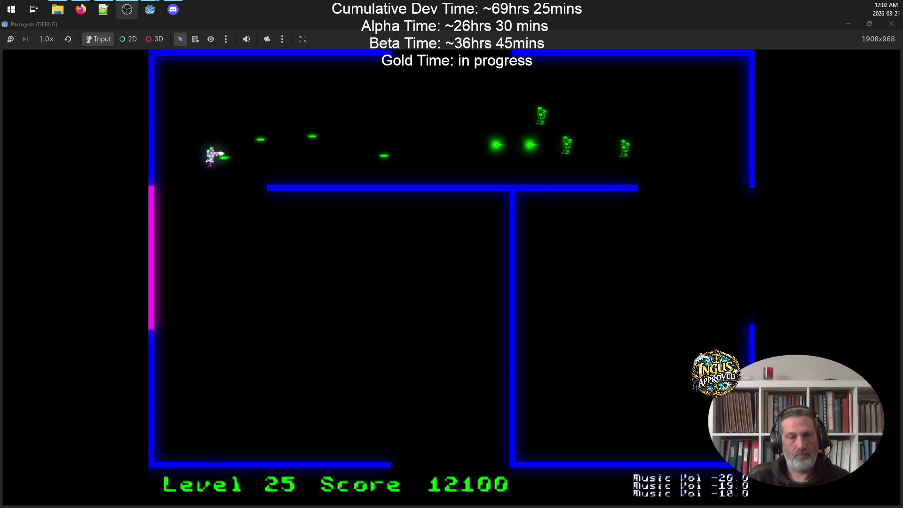
pyautogui.press('Down')
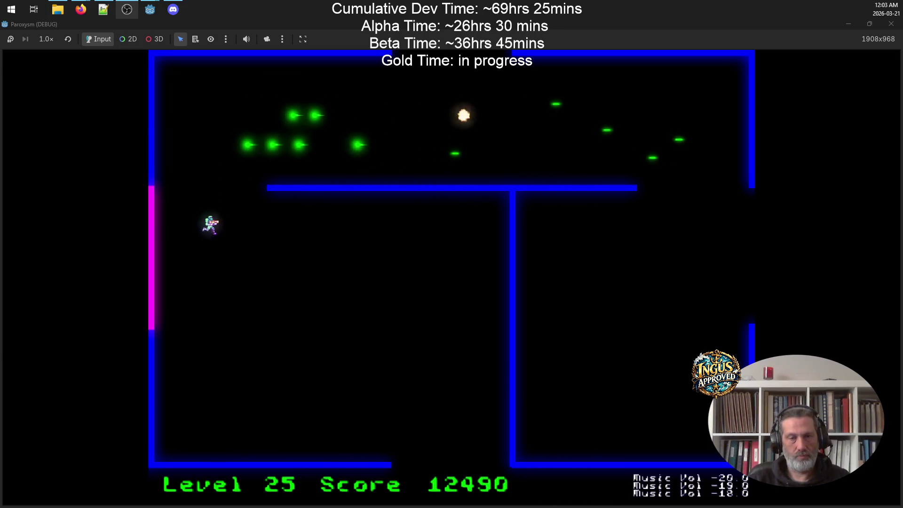
pyautogui.press('Up')
pyautogui.press('Right')
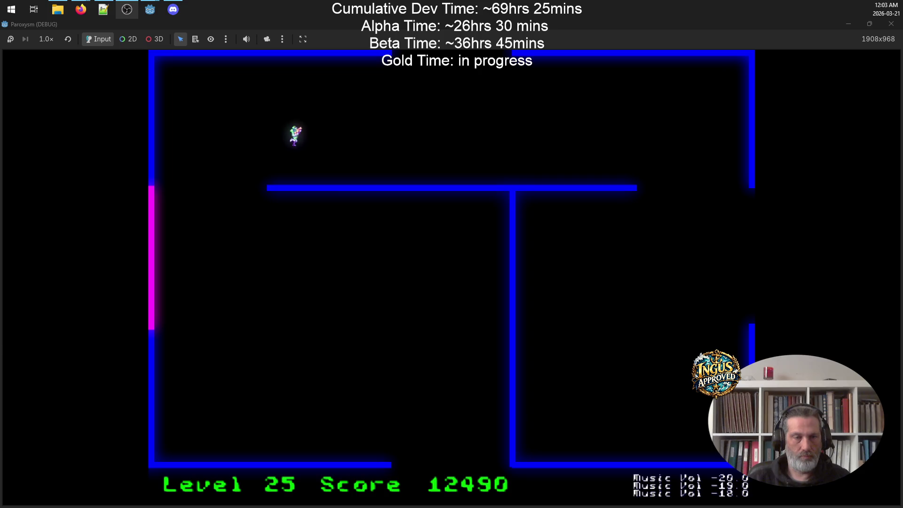
pyautogui.press('Up')
# Step: Weave through level 26 shooting robots, then exit through the left wall to level 27
pyautogui.press('Right')
pyautogui.press('Up')
pyautogui.press('Left')
pyautogui.press('Left')
pyautogui.press('Up')
pyautogui.press('Up')
pyautogui.press('Left')
pyautogui.press('Up')
pyautogui.press('Left')
pyautogui.press('Left')
pyautogui.press('Up')
pyautogui.press('Right')
pyautogui.press('Left')
pyautogui.press('Down')
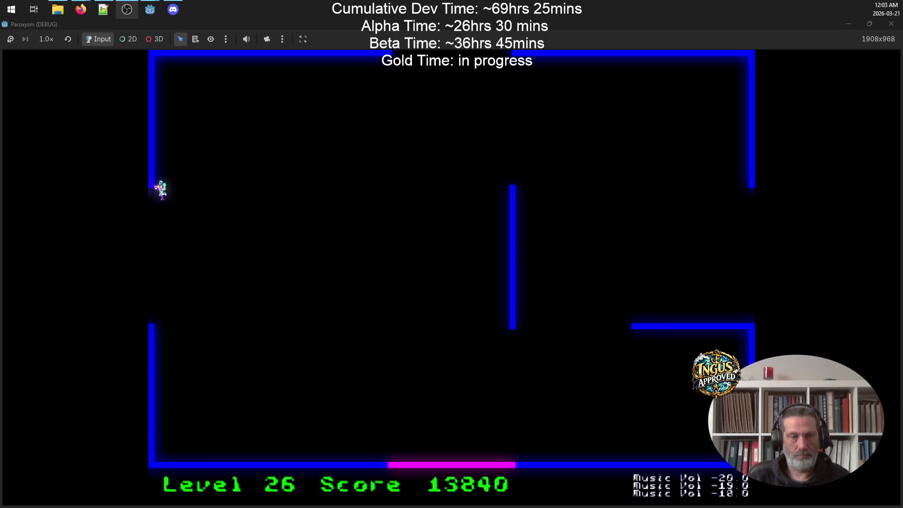
pyautogui.press('Left')
# Step: Clear level 27's robots and drop through the floor gap into level 28
pyautogui.press('Up')
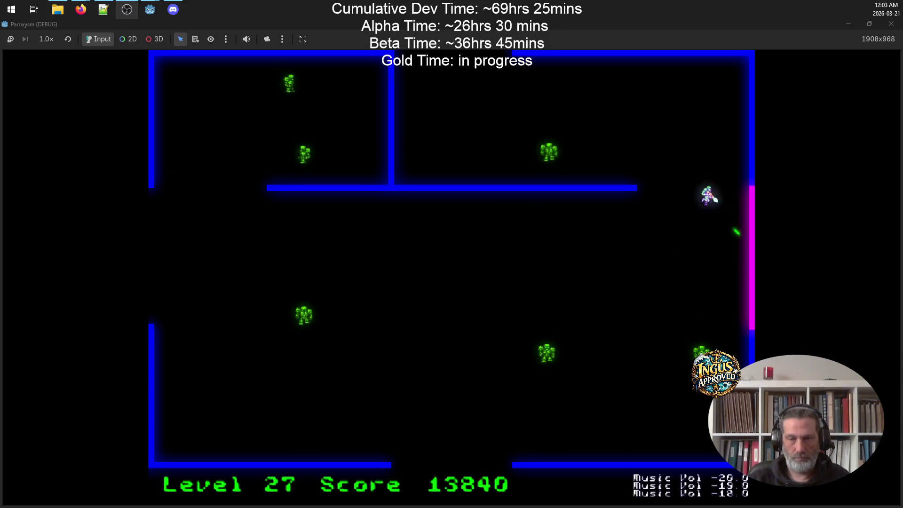
pyautogui.press('Up')
pyautogui.press('Left')
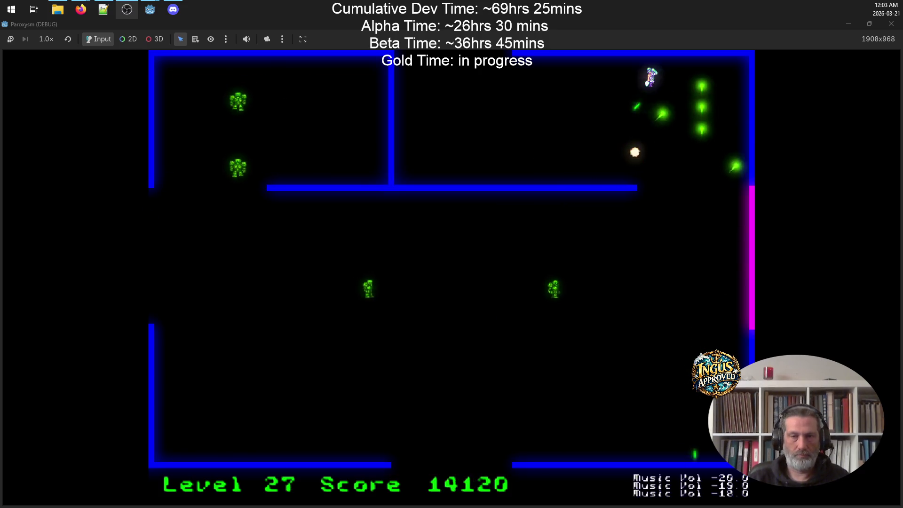
pyautogui.press('Right')
pyautogui.press('Right')
pyautogui.press('Down')
pyautogui.press('Down')
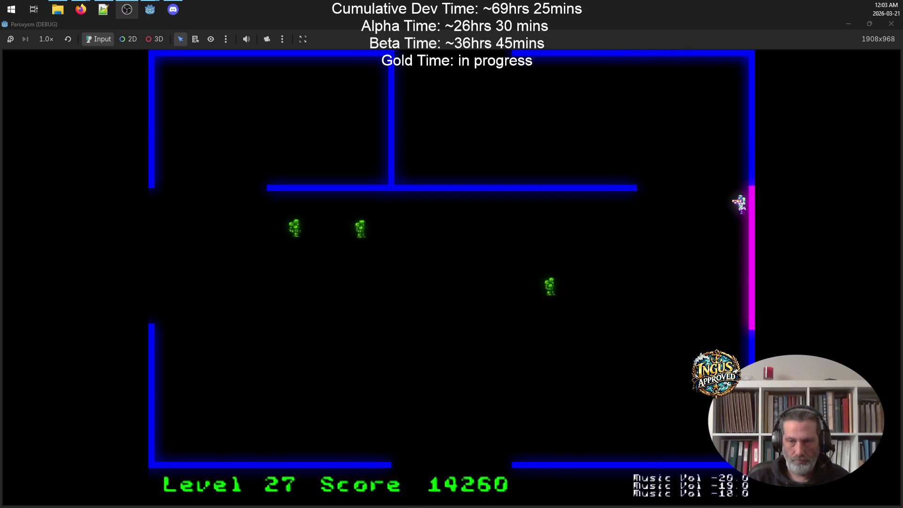
pyautogui.press('Up')
pyautogui.press('Down')
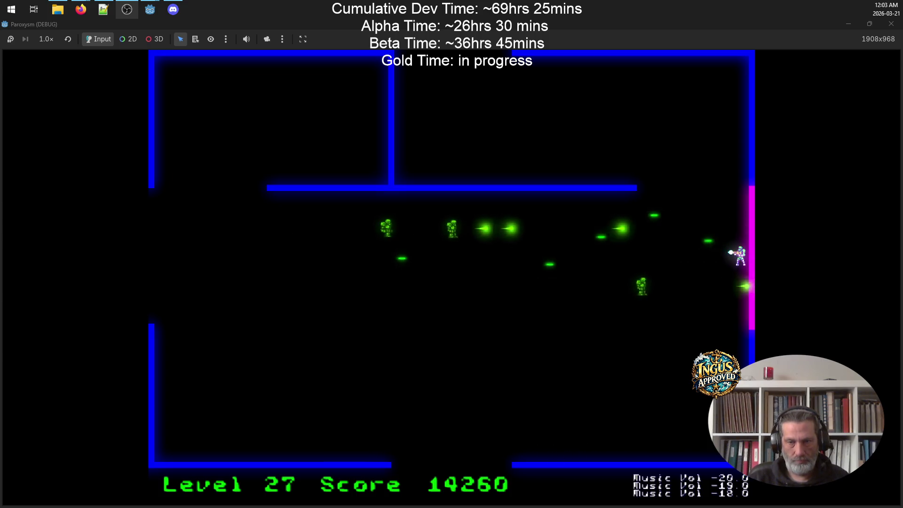
pyautogui.press('Down')
pyautogui.press('Left')
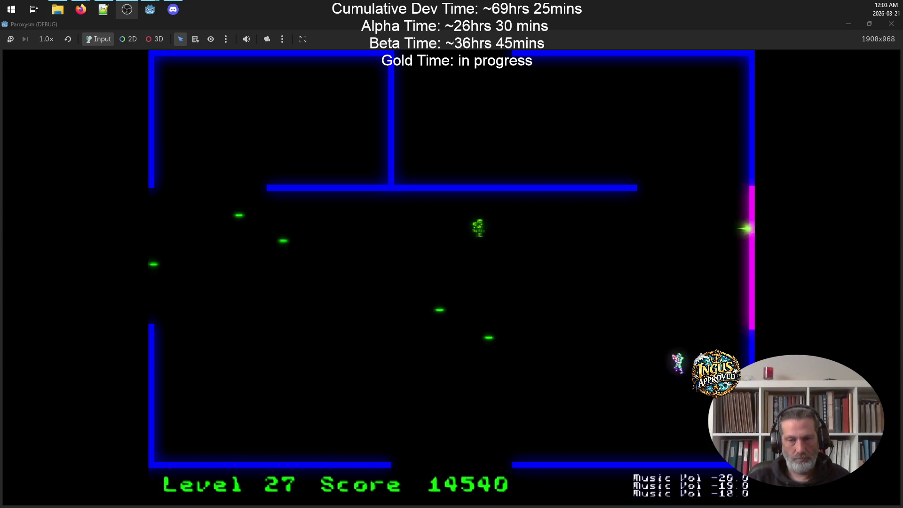
pyautogui.press('Left')
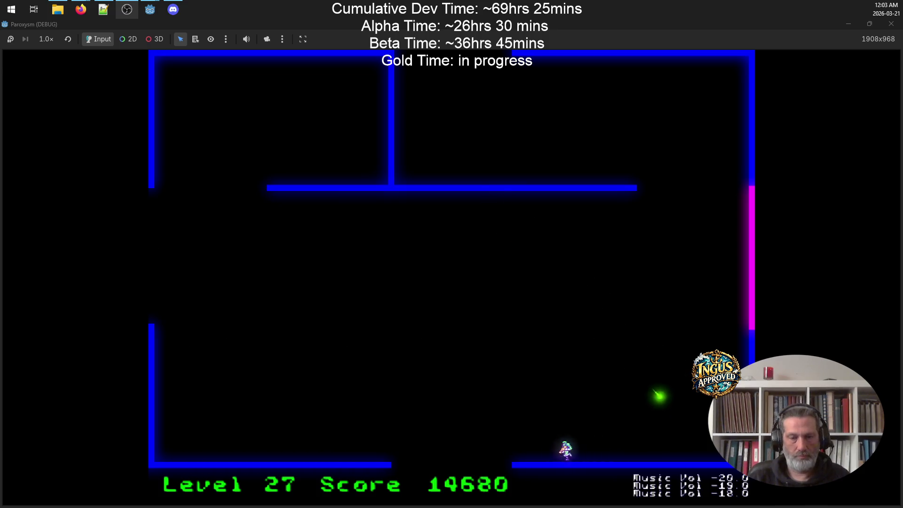
pyautogui.press('Down')
pyautogui.press('Left')
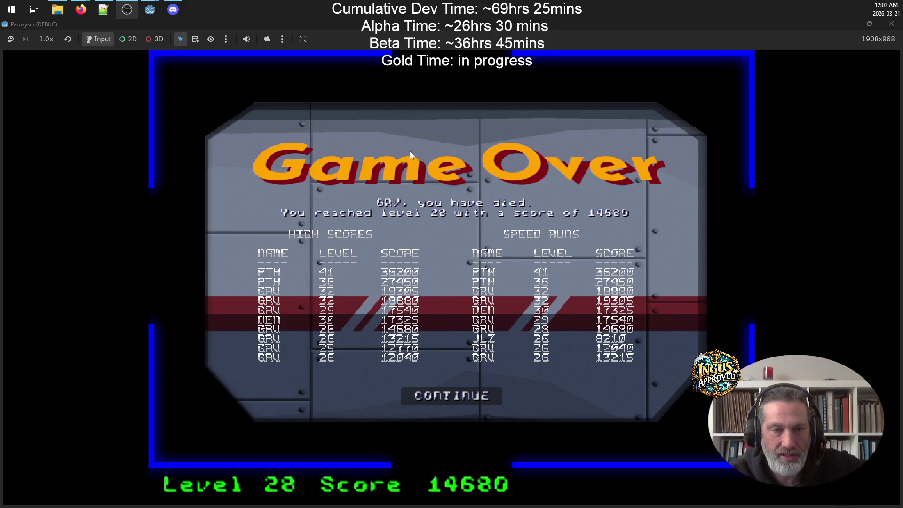
# Step: Move past the 14680-point Game Over screen to Credits and quit the game
pyautogui.click(458, 397)
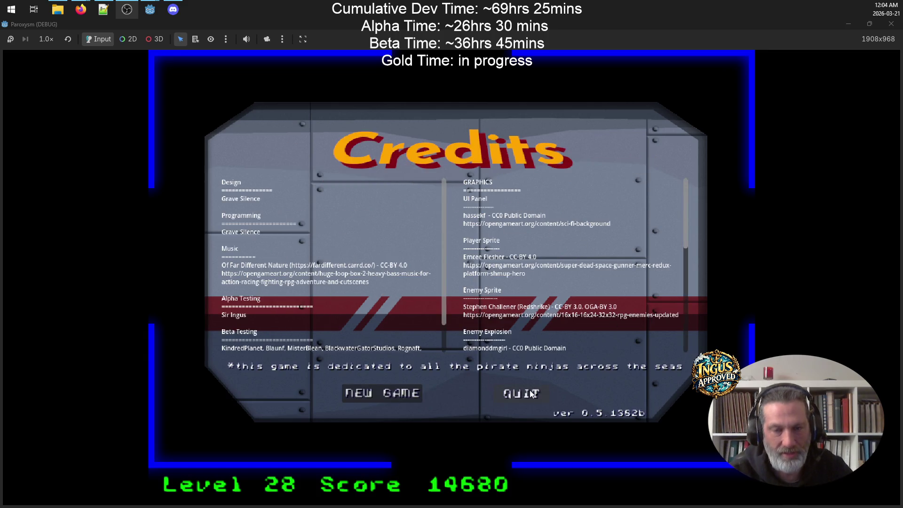
pyautogui.click(529, 393)
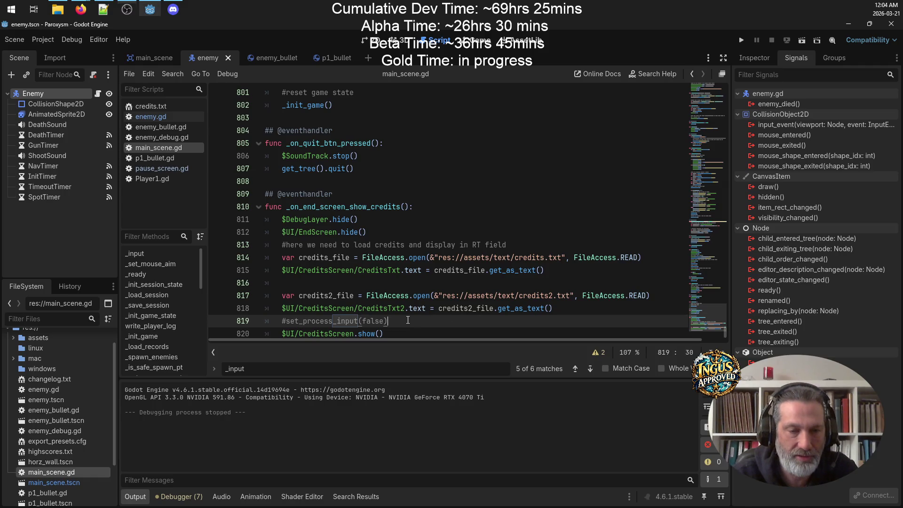
# Step: Delete commented-out line 819 set_process_input(false) in main_scene.gd and bring up Paroxysm-build.txt
pyautogui.moveTo(408, 321); pyautogui.dragTo(225, 320)
pyautogui.press('BackSpace')
pyautogui.press('BackSpace')
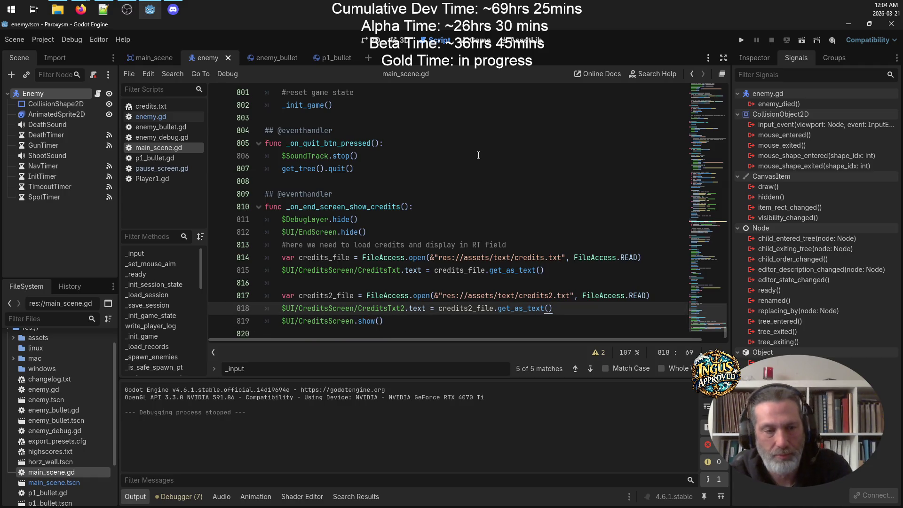
pyautogui.scroll(5, 462, 187)
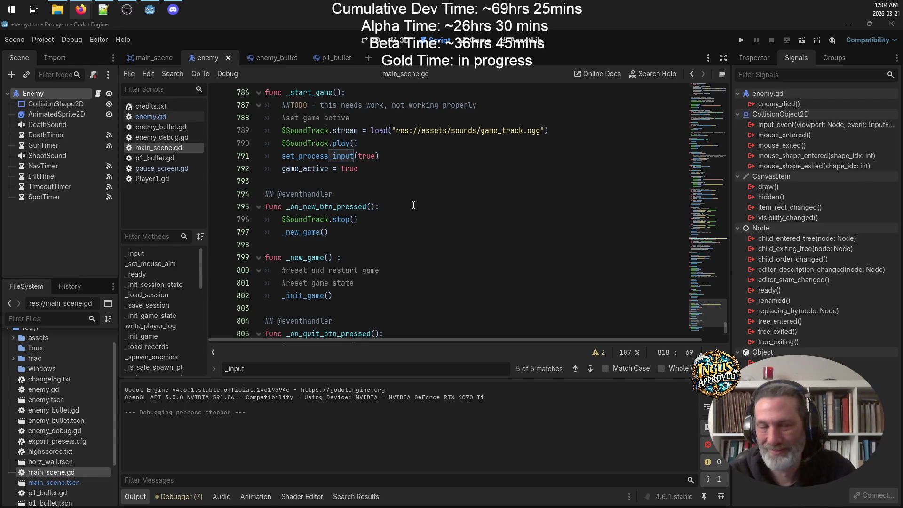
pyautogui.click(106, 9)
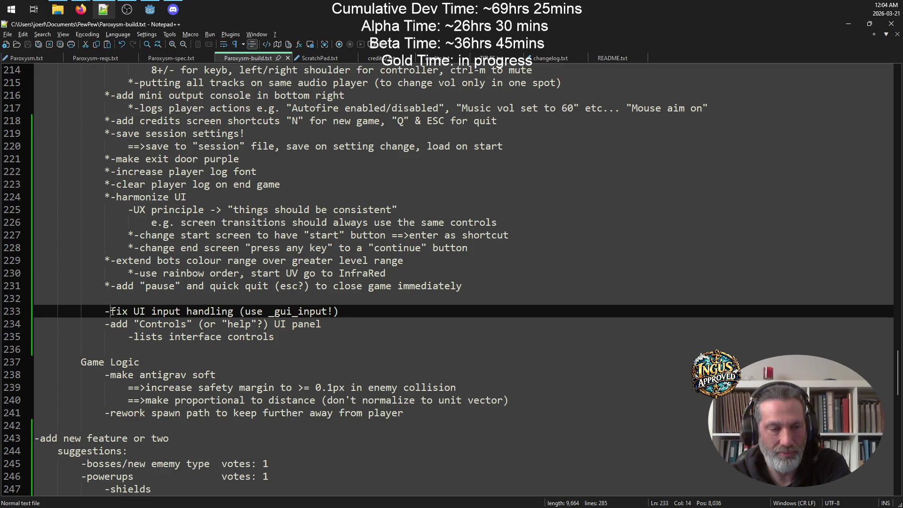
# Step: Prefix the UI input task with *, remove the blank line above, and select lines 232–235
pyautogui.write('*')
pyautogui.press('Up')
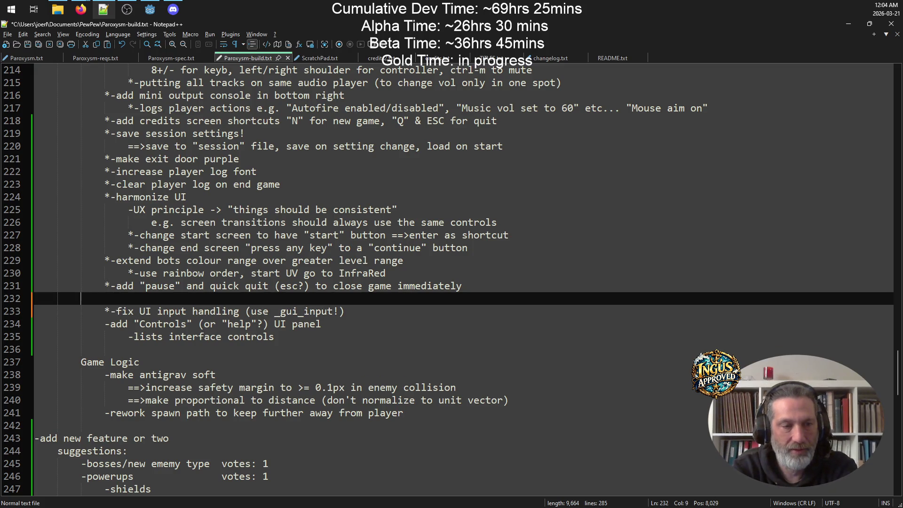
pyautogui.hotkey('ctrl', 'shift', 'l')
pyautogui.press('End')
pyautogui.press('Return')
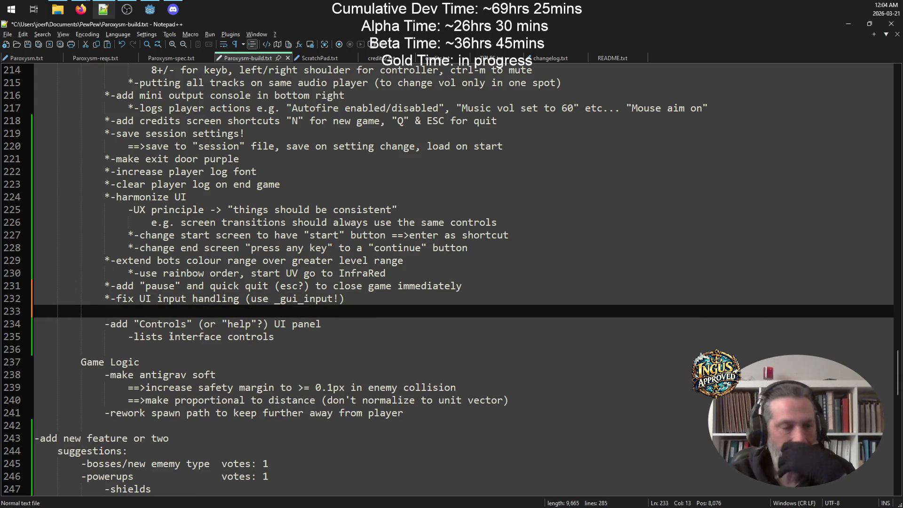
pyautogui.moveTo(305, 338); pyautogui.dragTo(1, 305)
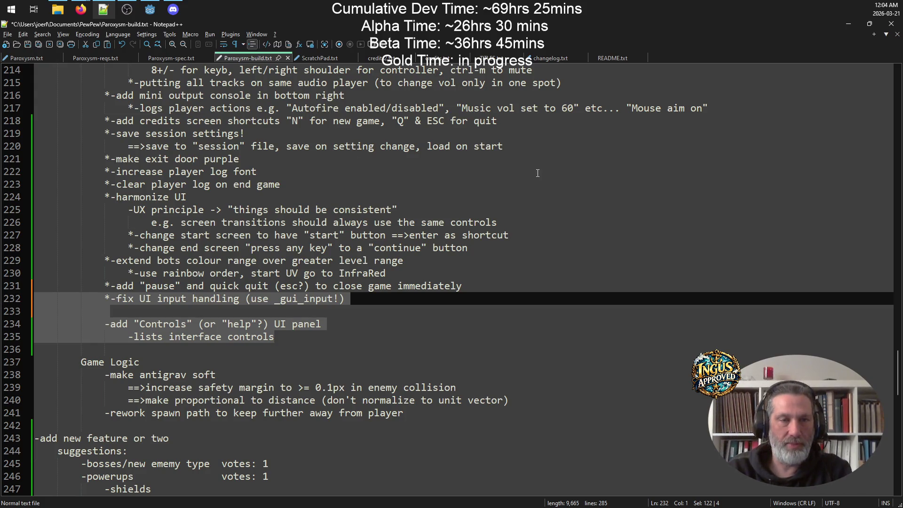
pyautogui.click(847, 23)
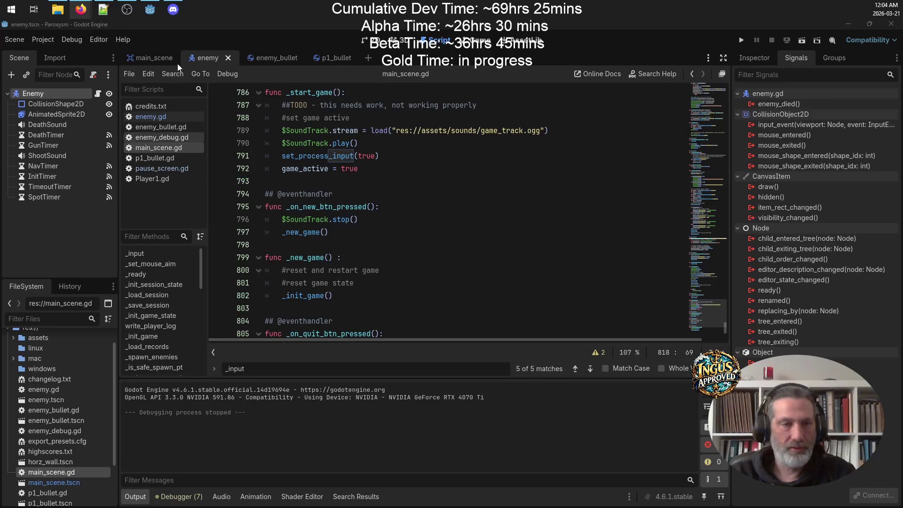
# Step: Show the enemy scene in 2D, run the project, and clear the arcade name field
pyautogui.click(377, 40)
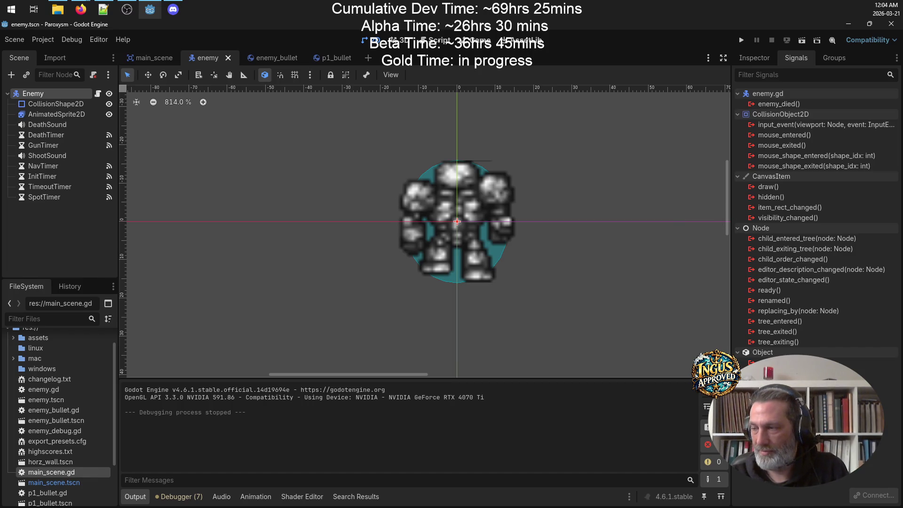
pyautogui.click(738, 39)
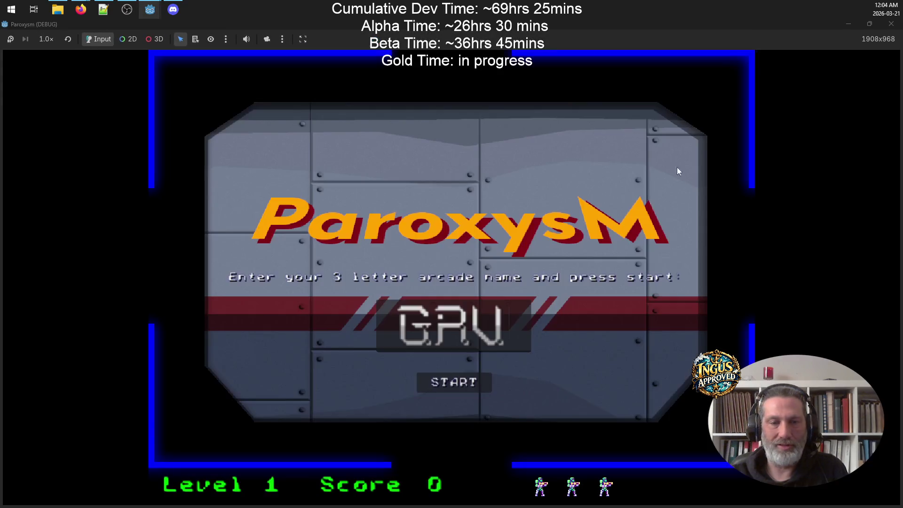
pyautogui.click(512, 327)
pyautogui.press('BackSpace')
pyautogui.press('BackSpace')
pyautogui.press('BackSpace')
# Step: Enter the arcade name PTH, start the game, and test pausing and resuming twice with Escape
pyautogui.write('PTH')
pyautogui.press('Return')
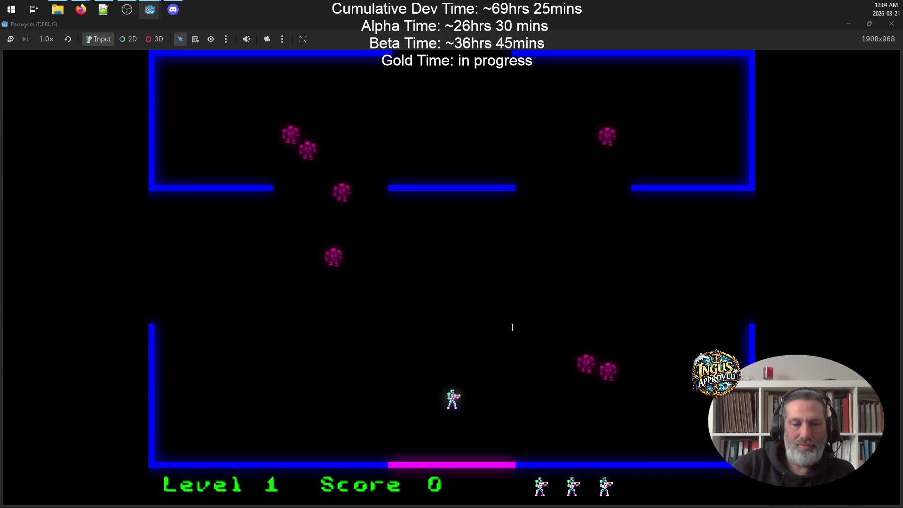
pyautogui.press('Escape')
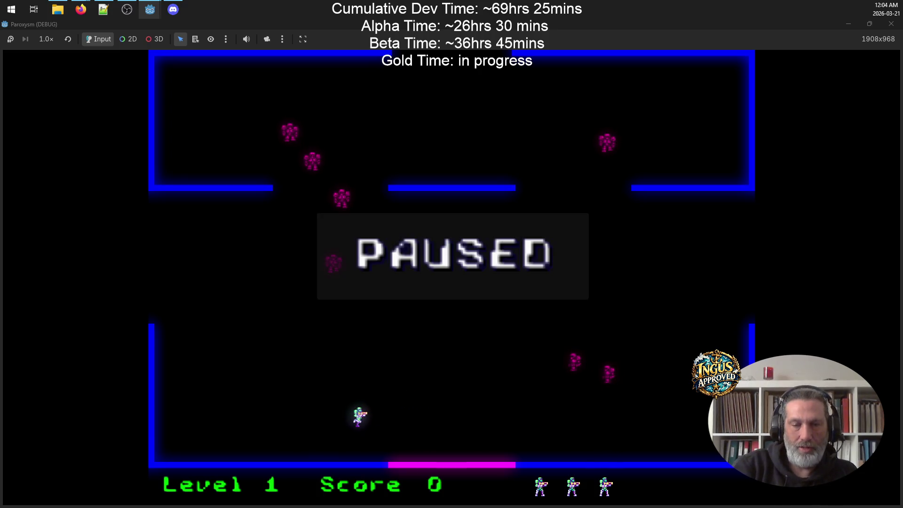
pyautogui.press('Escape')
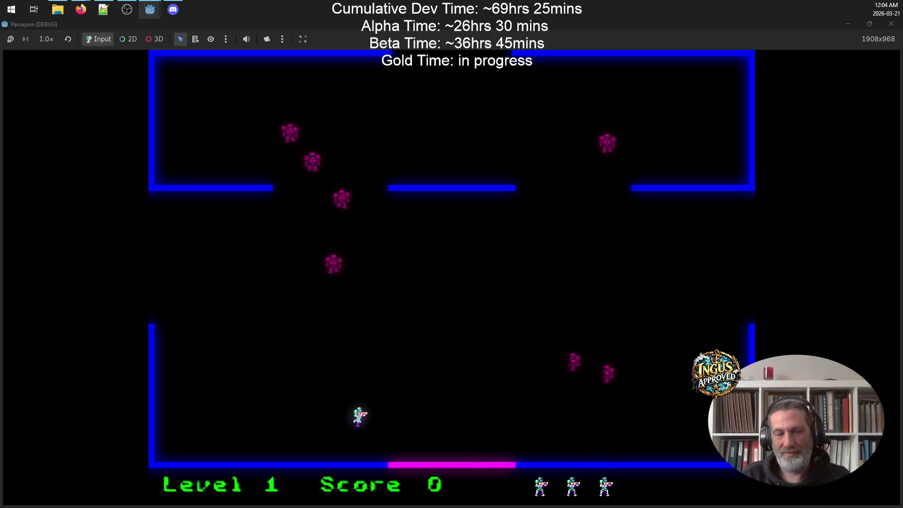
pyautogui.press('Left')
pyautogui.press('Up')
pyautogui.press('Escape')
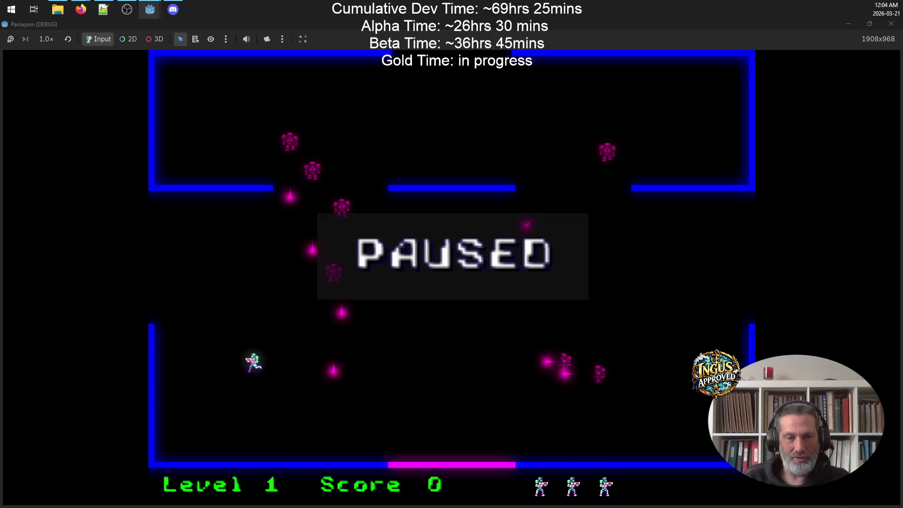
pyautogui.press('Escape')
# Step: Move along the left wall and lower room, shooting at advancing robots
pyautogui.press('Left')
pyautogui.press('Up')
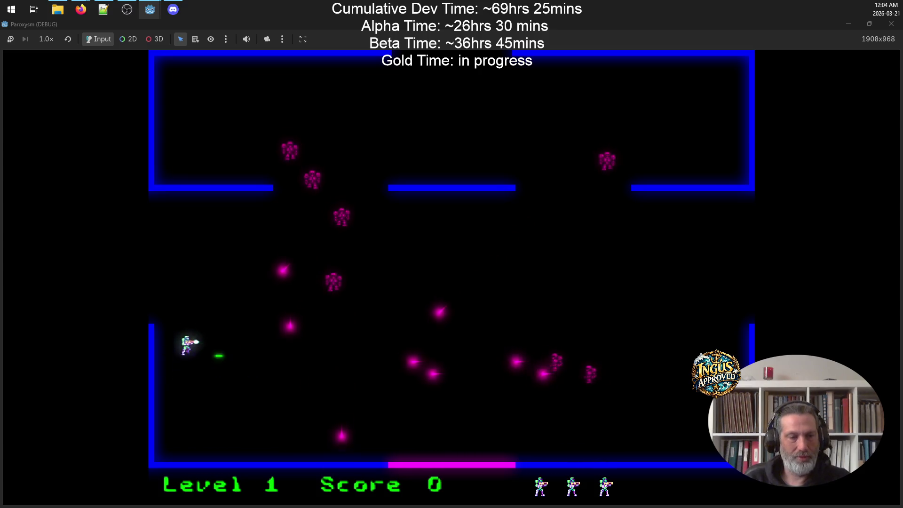
pyautogui.press('Up')
pyautogui.press('Down')
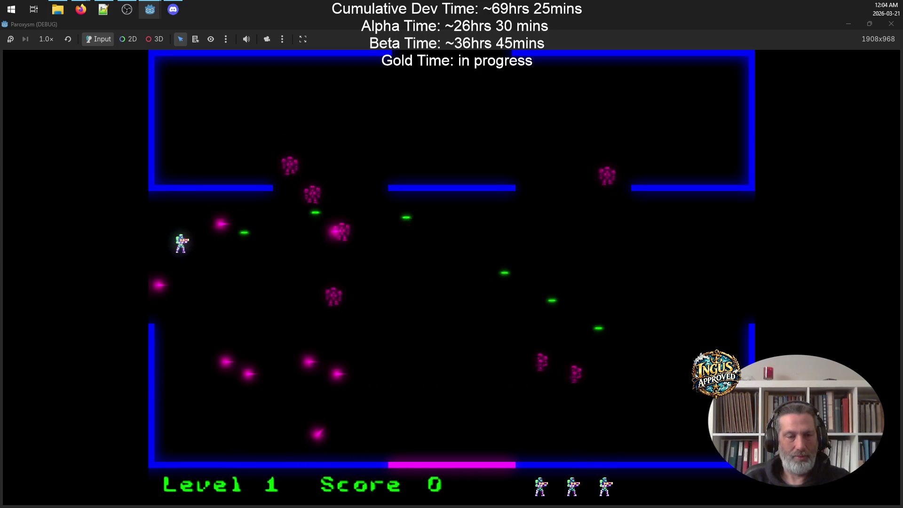
pyautogui.press('Right')
pyautogui.press('Up')
pyautogui.press('Right')
pyautogui.press('Down')
pyautogui.press('Right')
pyautogui.press('Left')
pyautogui.press('Down')
pyautogui.press('Up')
# Step: Push up-right toward the room centre and right wall, firing at enemies
pyautogui.press('Right')
pyautogui.press('Right')
pyautogui.press('Down')
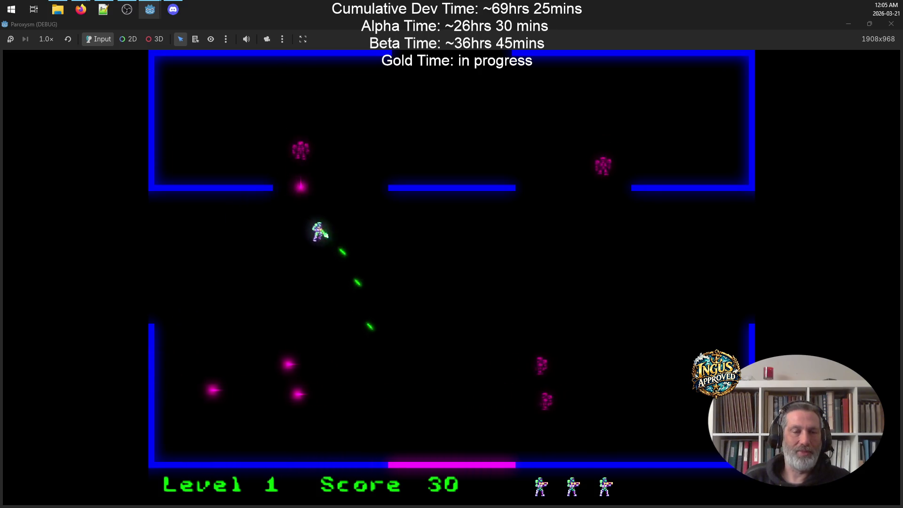
pyautogui.press('Right')
pyautogui.press('Up')
pyautogui.press('Down')
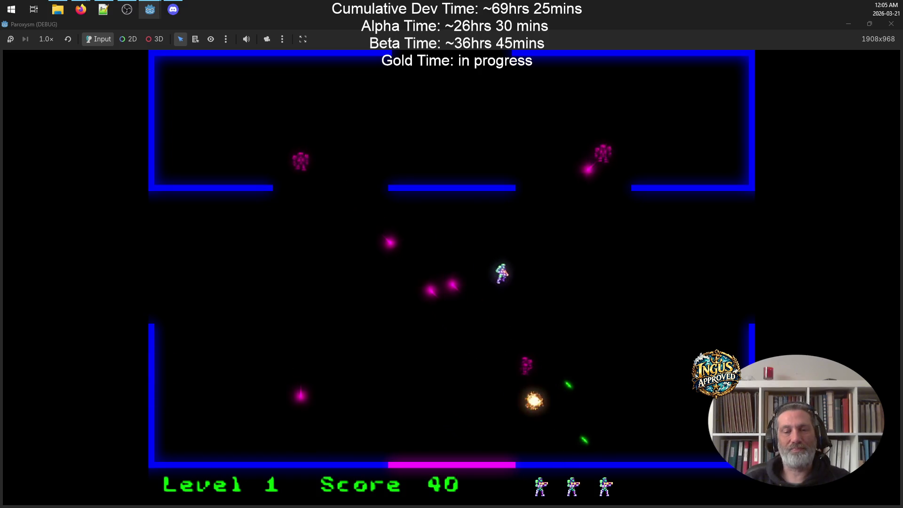
pyautogui.press('Right')
pyautogui.press('Down')
pyautogui.press('Up')
pyautogui.press('Up')
pyautogui.press('Left')
pyautogui.press('Right')
pyautogui.press('Down')
pyautogui.press('Down')
# Step: Keep shooting enemies near the bottom and centre-right until the score reaches 60
pyautogui.press('Left')
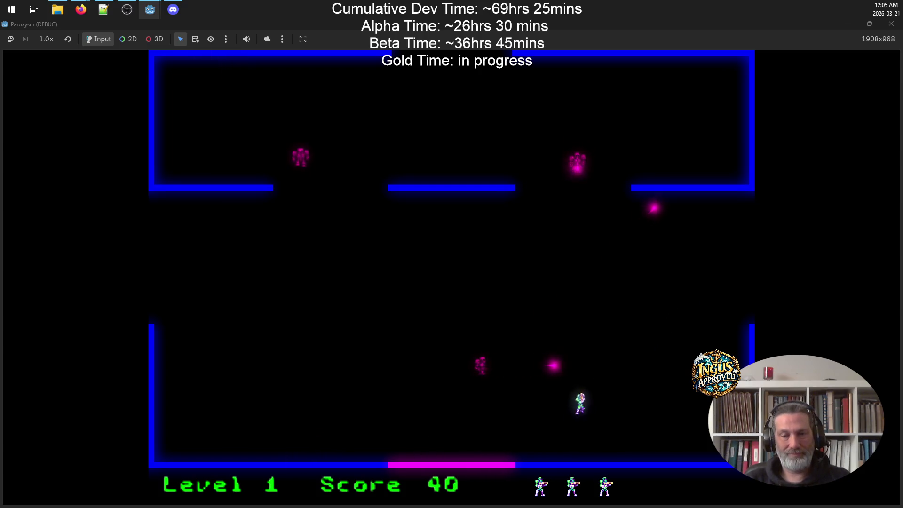
pyautogui.press('Up')
pyautogui.press('Right')
pyautogui.press('Left')
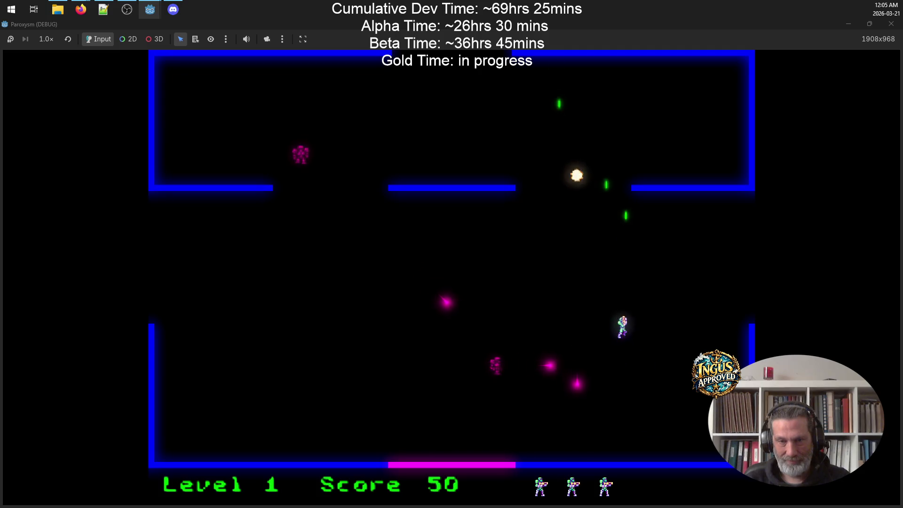
pyautogui.press('Left')
pyautogui.press('Right')
pyautogui.press('Down')
pyautogui.press('Left')
pyautogui.press('Up')
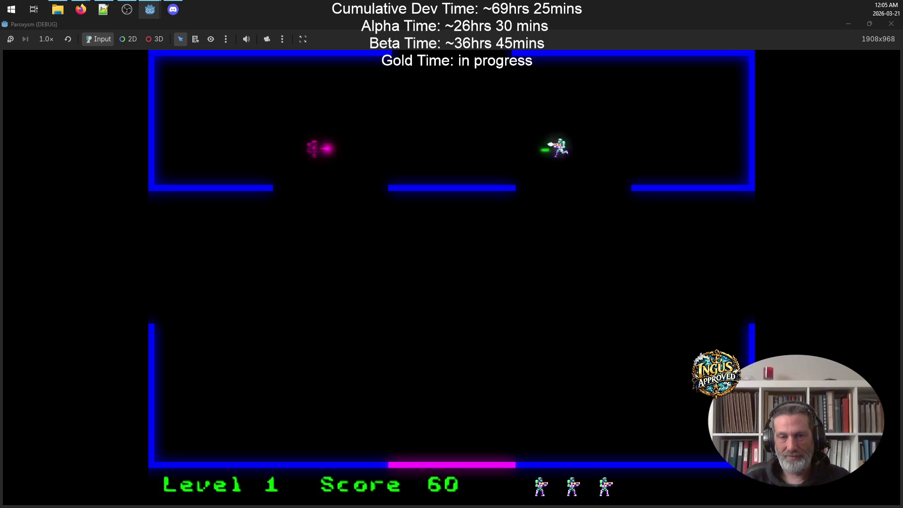
pyautogui.press('Up')
pyautogui.press('Down')
# Step: Move and fire through level 2 to destroy the first robots
pyautogui.press('Right')
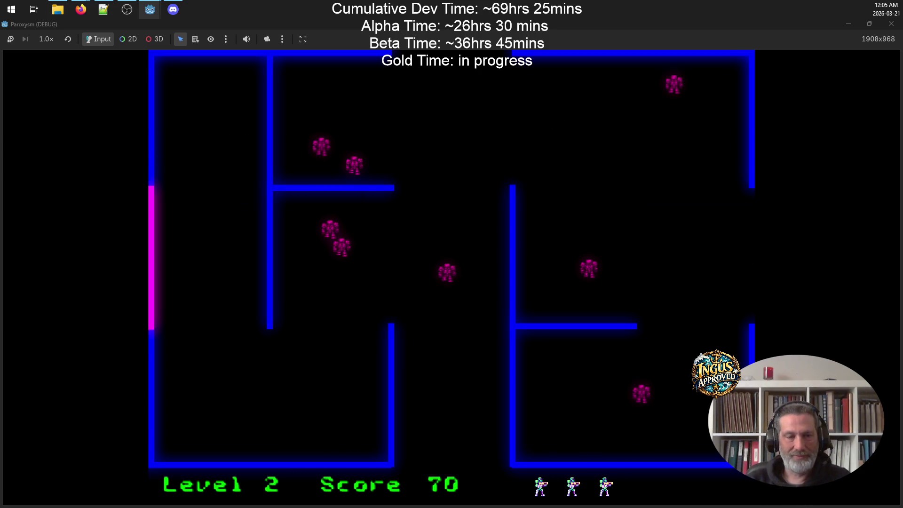
pyautogui.press('Down')
pyautogui.press('Right')
pyautogui.press('space')
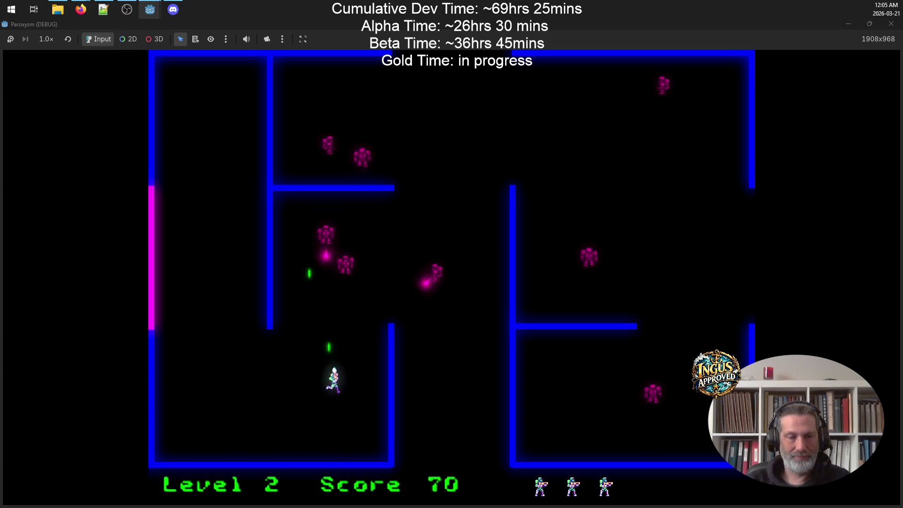
pyautogui.press('Left')
pyautogui.press('space')
pyautogui.press('Up')
pyautogui.press('Right')
pyautogui.press('Up')
pyautogui.press('Left')
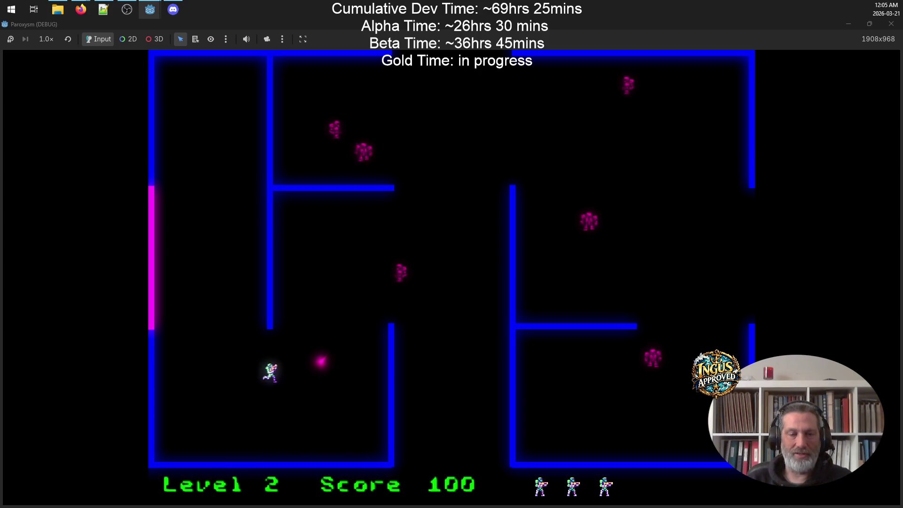
pyautogui.press('Right')
pyautogui.press('Up')
pyautogui.press('space')
pyautogui.press('Down')
pyautogui.press('space')
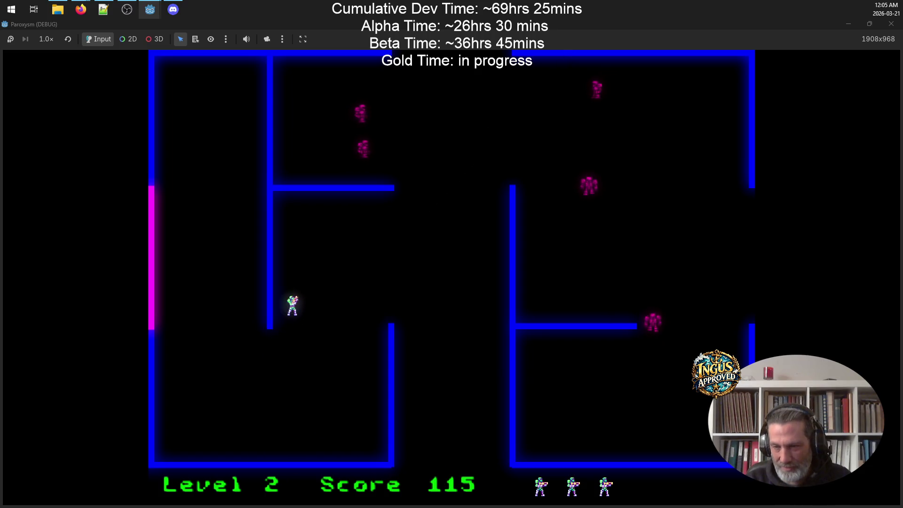
pyautogui.press('Right')
pyautogui.press('Up')
pyautogui.press('space')
pyautogui.press('Right')
pyautogui.press('Up')
pyautogui.press('Down')
pyautogui.press('space')
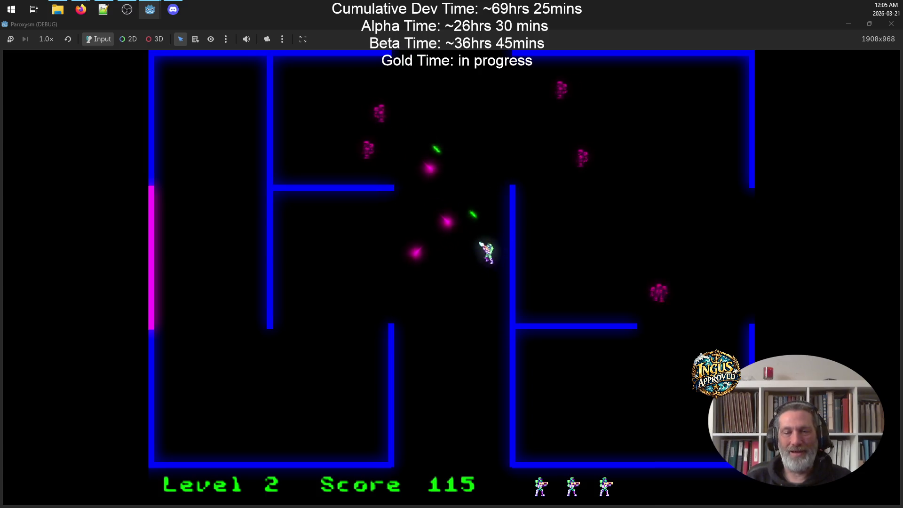
# Step: Shoot the remaining level 2 robots, raising the score to 190 points
pyautogui.press('Left')
pyautogui.press('Up')
pyautogui.press('space')
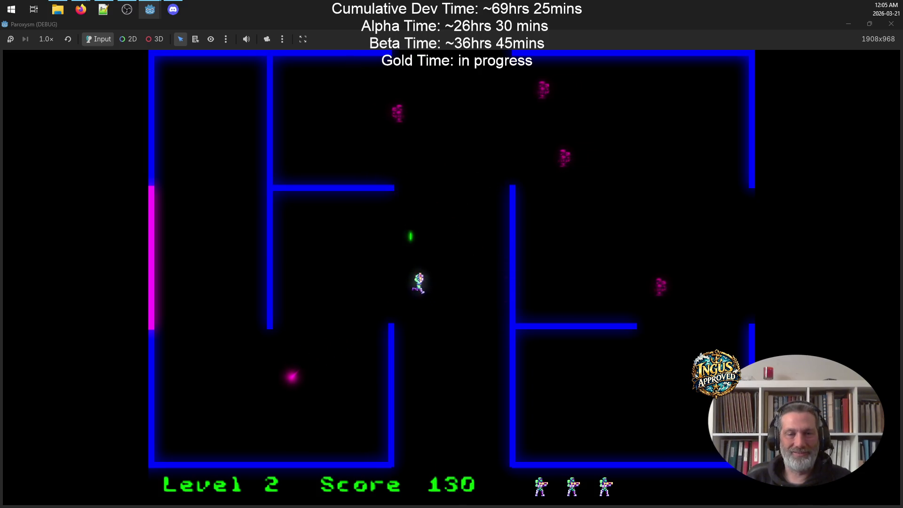
pyautogui.press('Right')
pyautogui.press('Down')
pyautogui.press('Left')
pyautogui.press('Up')
pyautogui.press('Left')
pyautogui.press('space')
pyautogui.press('Right')
pyautogui.press('Down')
pyautogui.press('Up')
pyautogui.press('Up')
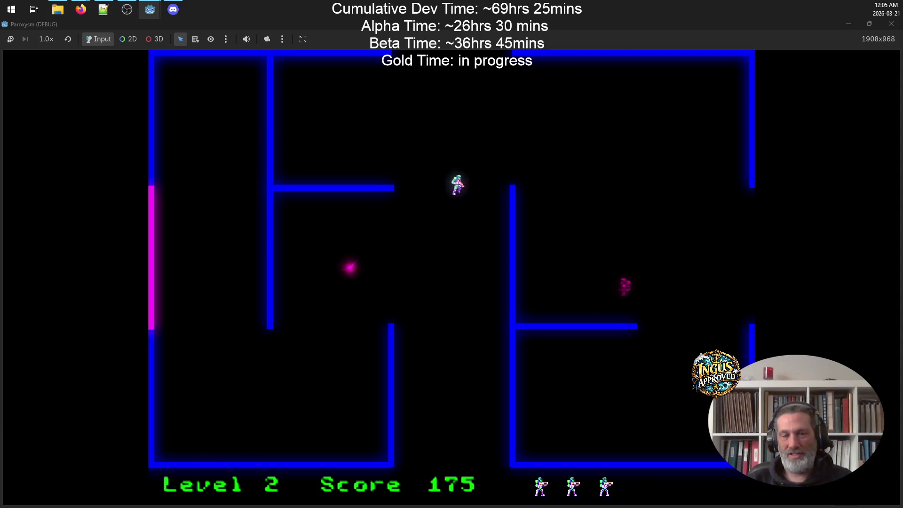
pyautogui.press('Right')
pyautogui.press('space')
pyautogui.press('Down')
pyautogui.press('Up')
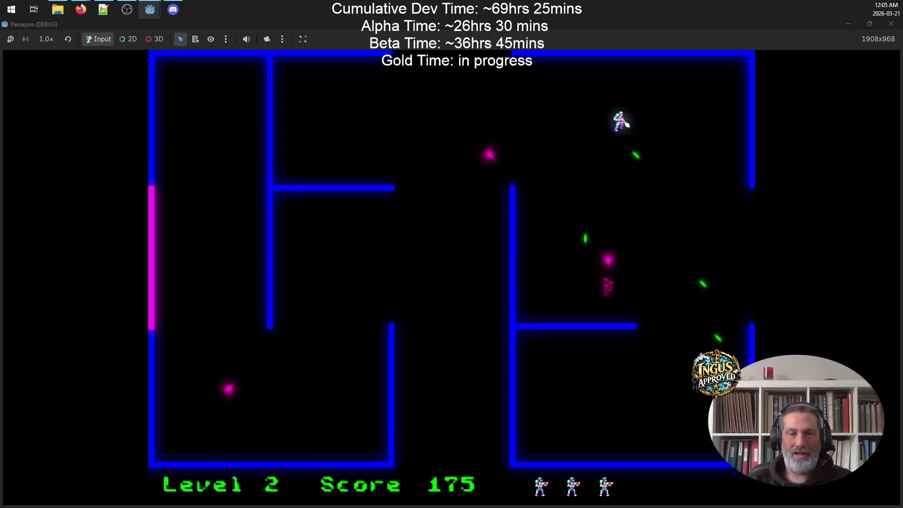
pyautogui.press('Right')
pyautogui.press('space')
pyautogui.press('Down')
pyautogui.press('Down')
pyautogui.press('Left')
pyautogui.press('space')
pyautogui.press('Up')
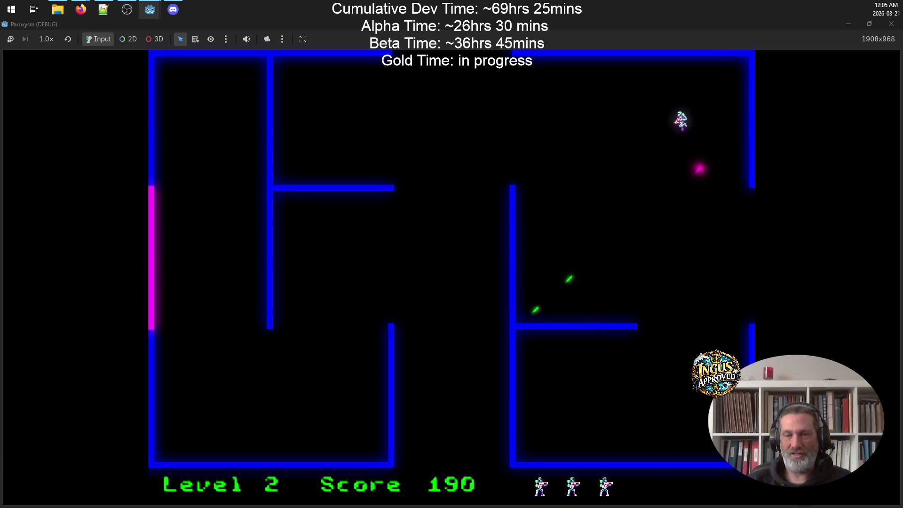
# Step: Pause and resume the game repeatedly with Escape, moving between pauses
pyautogui.press('Escape')
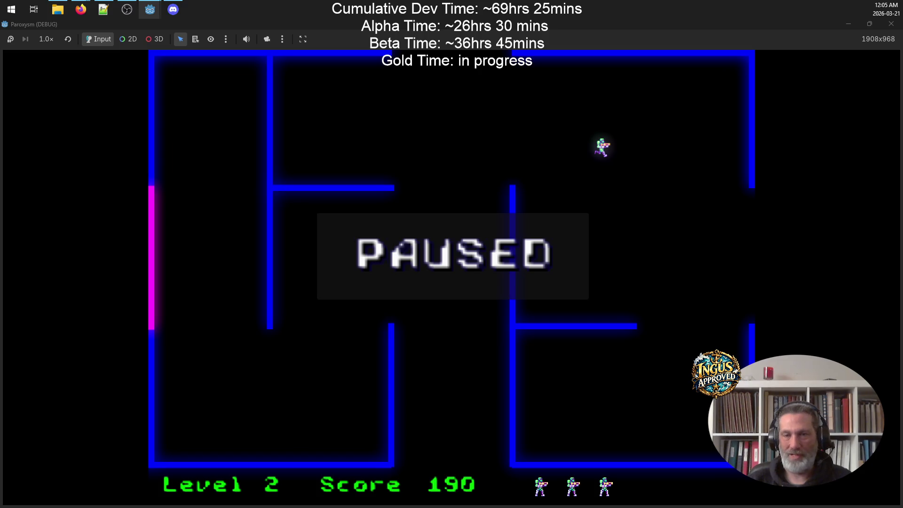
pyautogui.press('Escape')
pyautogui.press('Left')
pyautogui.press('Down')
pyautogui.press('Right')
pyautogui.press('Escape')
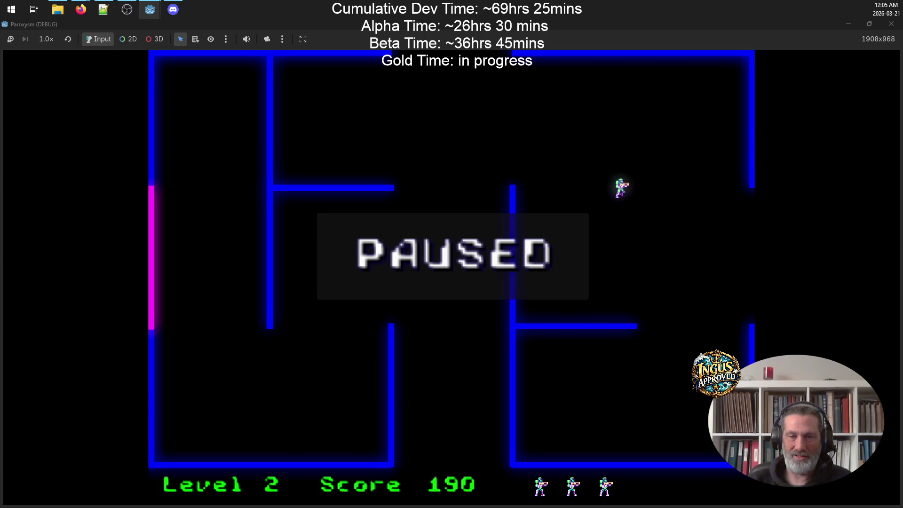
pyautogui.press('Escape')
pyautogui.press('Left')
pyautogui.press('Down')
pyautogui.press('Right')
pyautogui.press('Escape')
pyautogui.press('Escape')
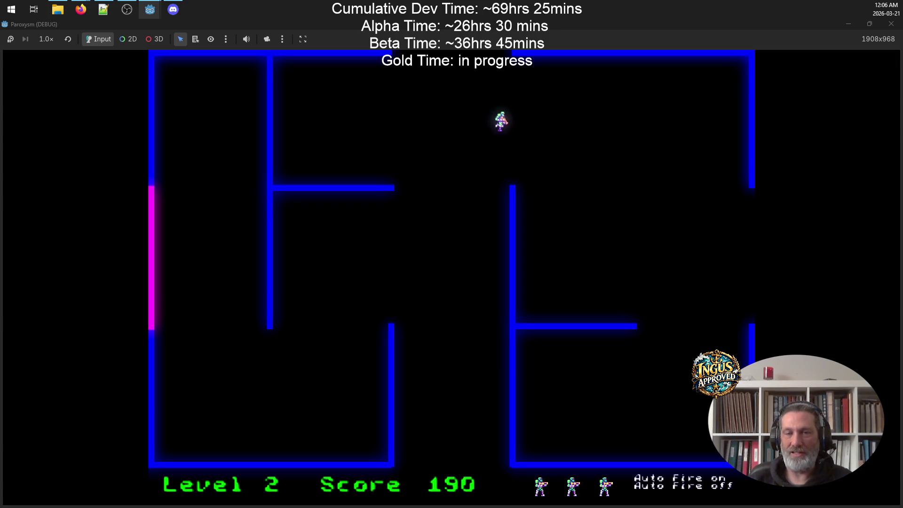
# Step: Switch auto-fire off and on with the F key while moving around level 2
pyautogui.press('Up')
pyautogui.press('Left')
pyautogui.press('Right')
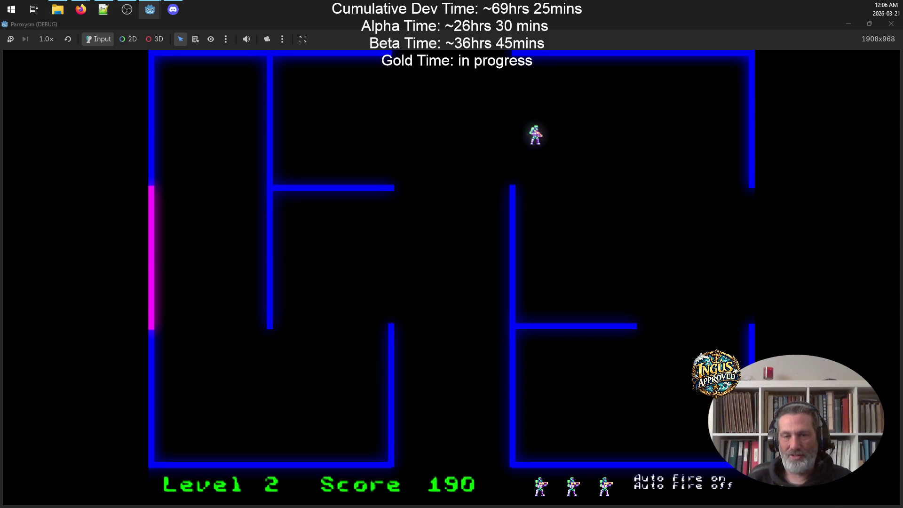
pyautogui.press('Up')
pyautogui.press('Left')
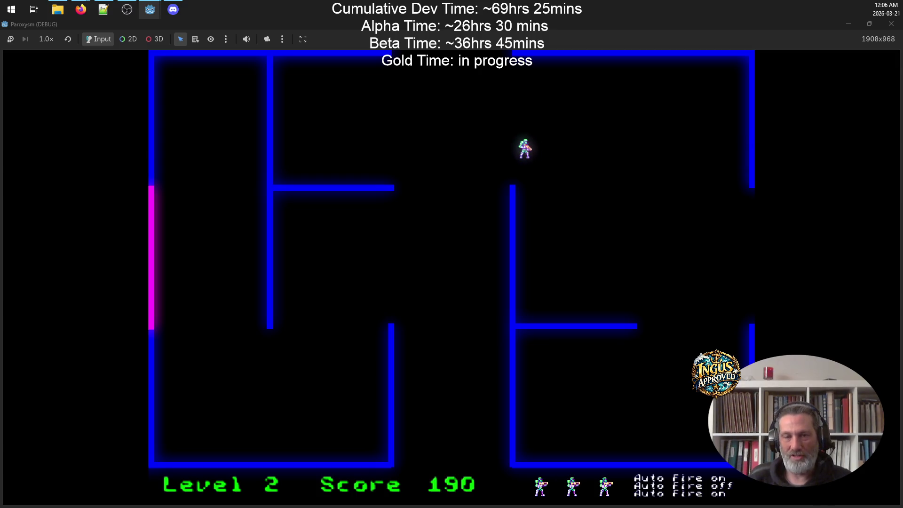
pyautogui.press('Up')
pyautogui.press('f')
pyautogui.press('Down')
pyautogui.press('Right')
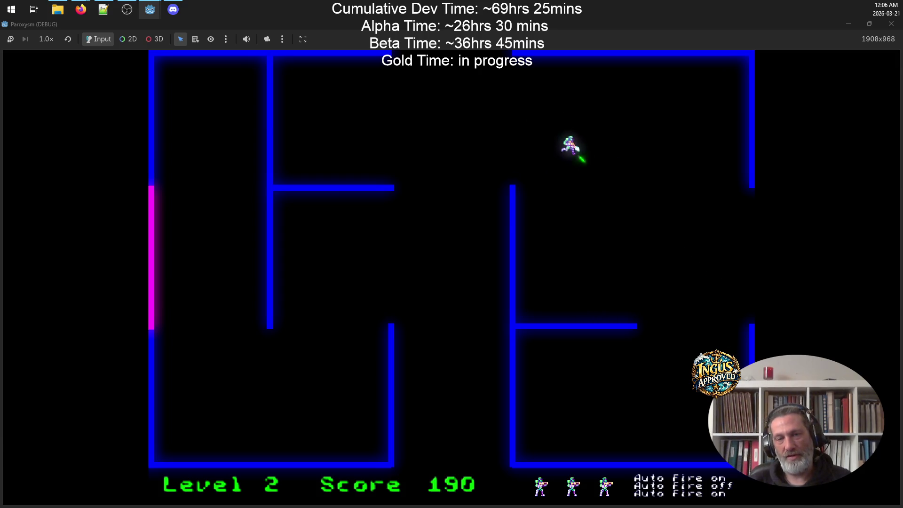
pyautogui.press('Up')
pyautogui.press('Right')
pyautogui.press('f')
pyautogui.press('Right')
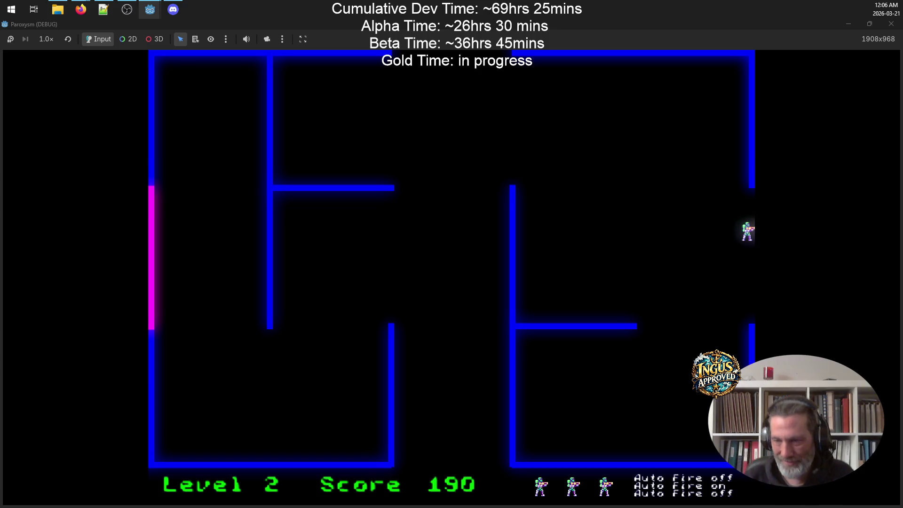
# Step: Enter Level 3 and shoot enemies along the left wall, reaching 230 points
pyautogui.press('Up')
pyautogui.press('Left')
pyautogui.press('Down')
pyautogui.press('Up')
pyautogui.press('Down')
pyautogui.press('Up')
# Step: Run along the bottom of Level 3, firing upward to destroy its remaining robots
pyautogui.press('Down')
pyautogui.press('Up')
pyautogui.press('Down')
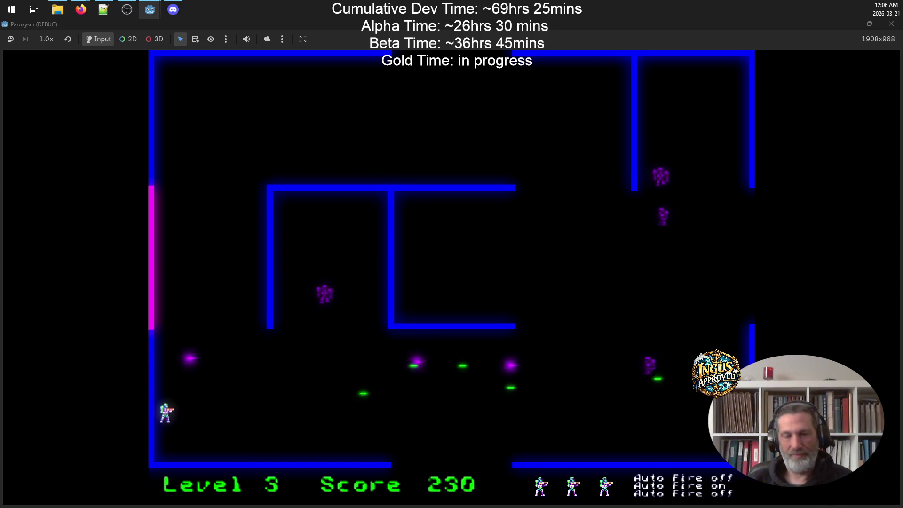
pyautogui.press('Down')
pyautogui.press('Right')
pyautogui.press('Right')
pyautogui.press('Left')
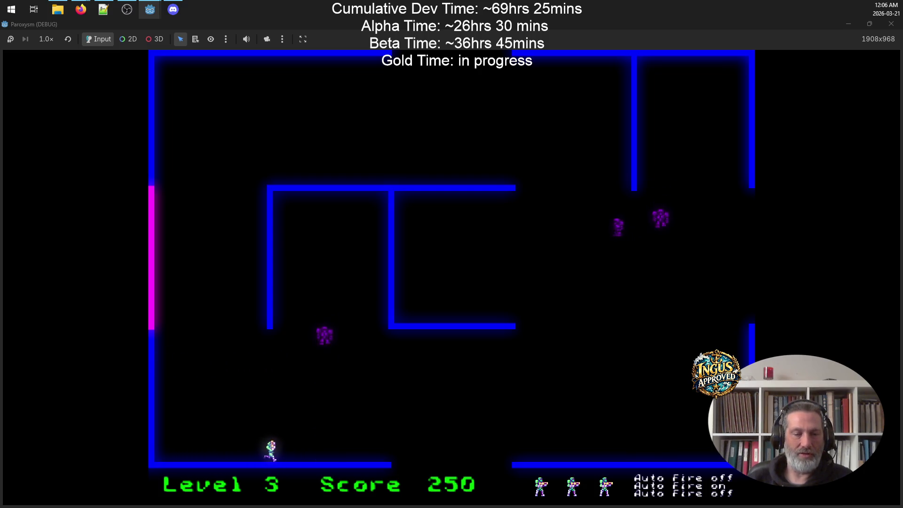
pyautogui.press('Left')
pyautogui.press('Up')
pyautogui.press('Right')
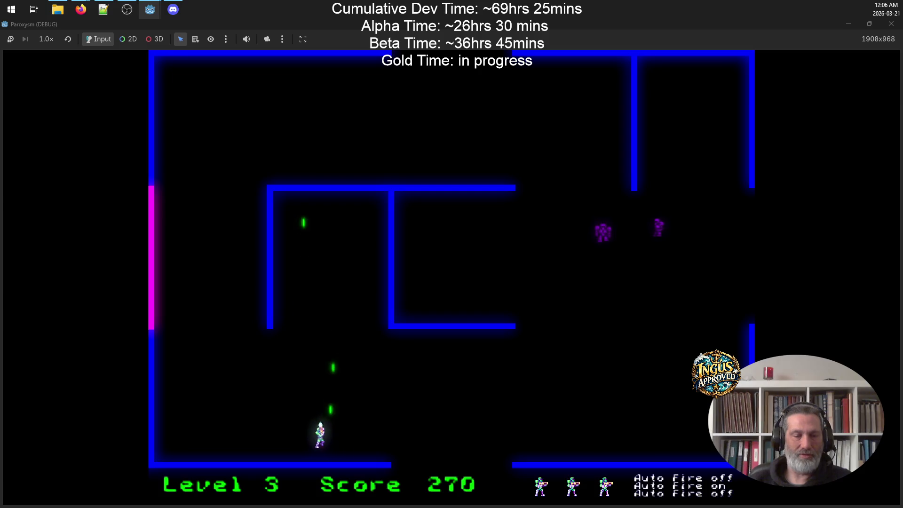
pyautogui.press('Right')
pyautogui.press('Up')
pyautogui.press('Right')
pyautogui.press('Up')
pyautogui.press('Left')
pyautogui.press('Left')
pyautogui.press('Up')
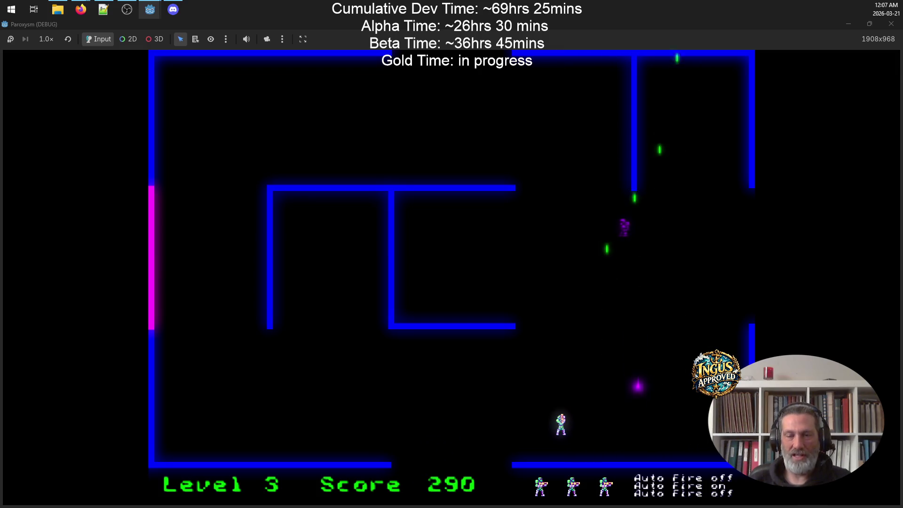
pyautogui.press('Right')
pyautogui.press('Up')
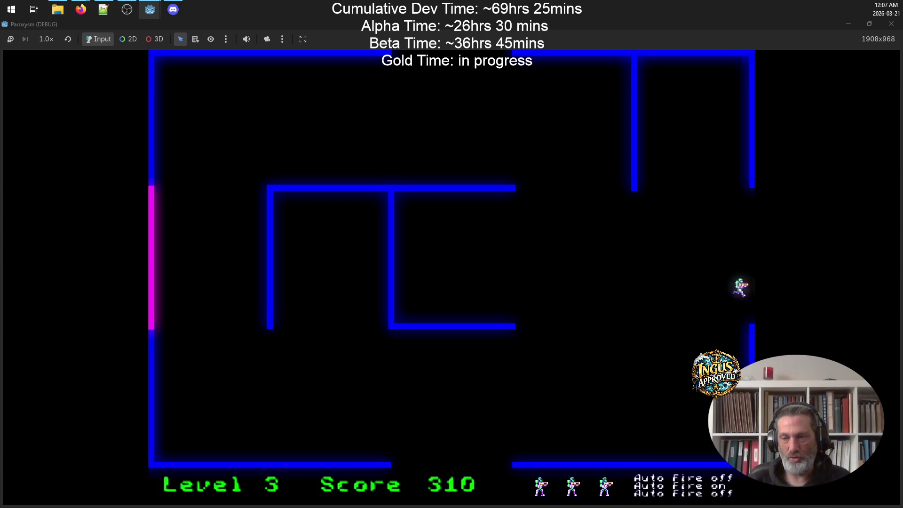
# Step: Exit into Level 4 and destroy enemies along the top wall while dodging
pyautogui.press('Right')
pyautogui.press('Up')
pyautogui.press('Down')
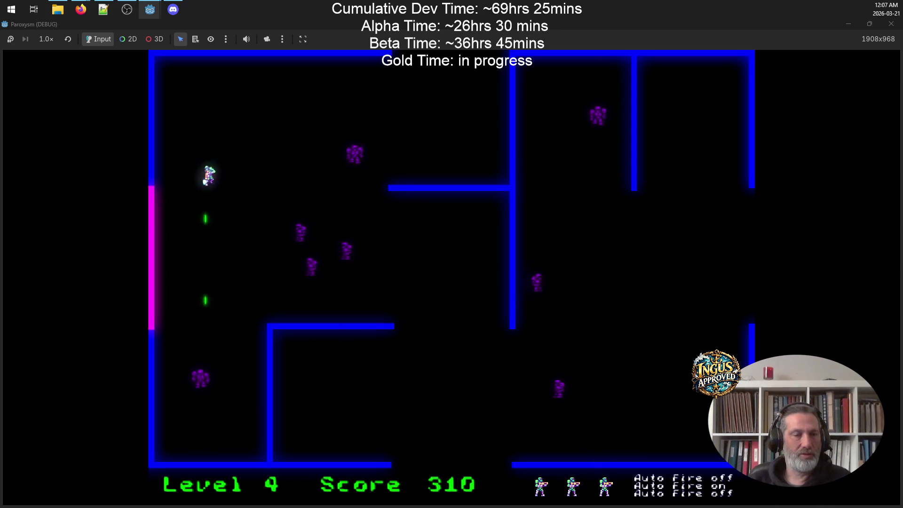
pyautogui.press('Right')
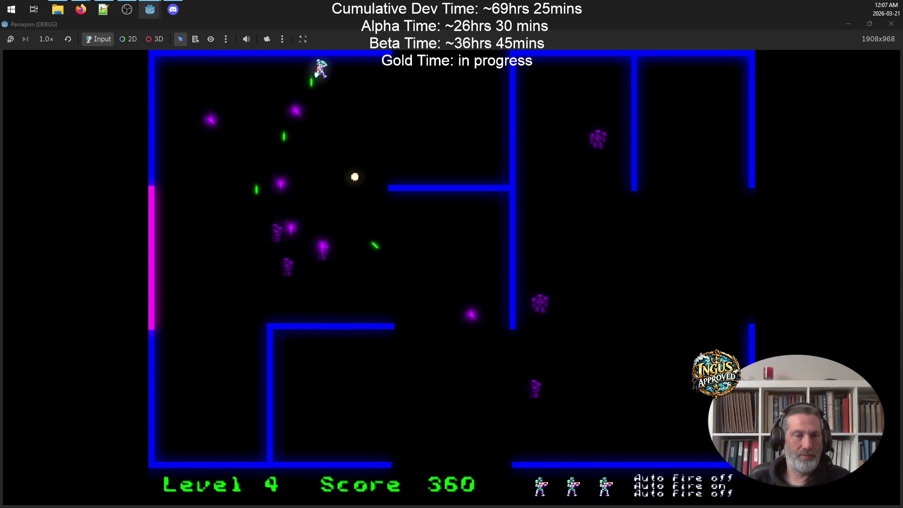
pyautogui.press('Down')
pyautogui.press('Left')
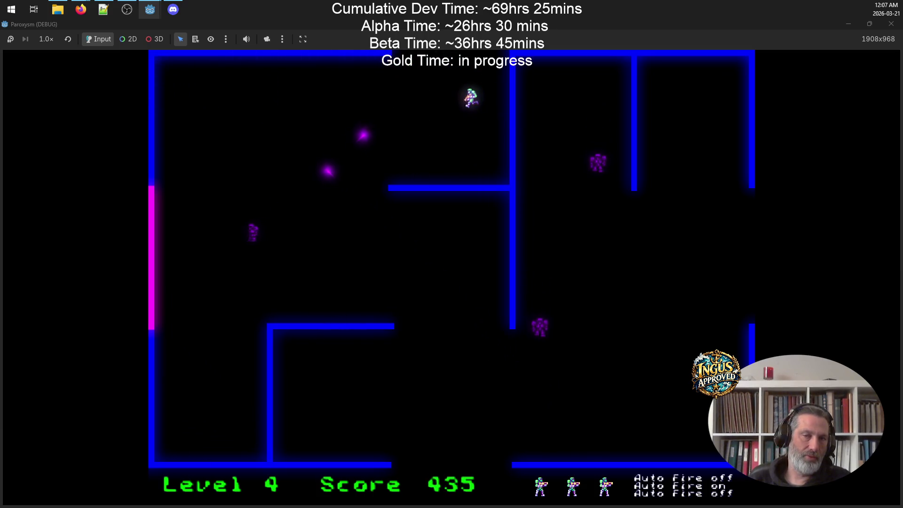
pyautogui.press('Up')
pyautogui.press('Left')
pyautogui.press('Down')
pyautogui.press('Right')
pyautogui.press('Down')
pyautogui.press('Left')
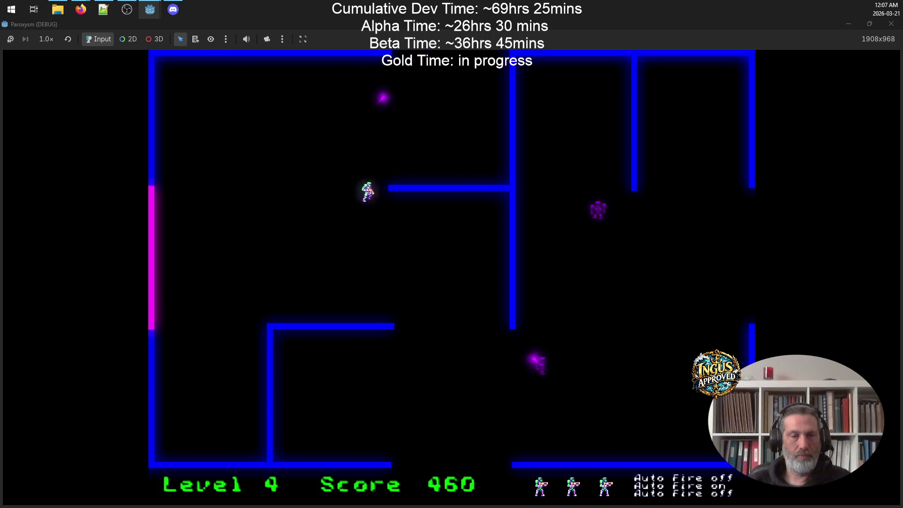
# Step: Shoot Level 4's last robots and exit right into Level 5 at 510 points
pyautogui.press('Up')
pyautogui.press('Right')
pyautogui.press('Down')
pyautogui.press('Left')
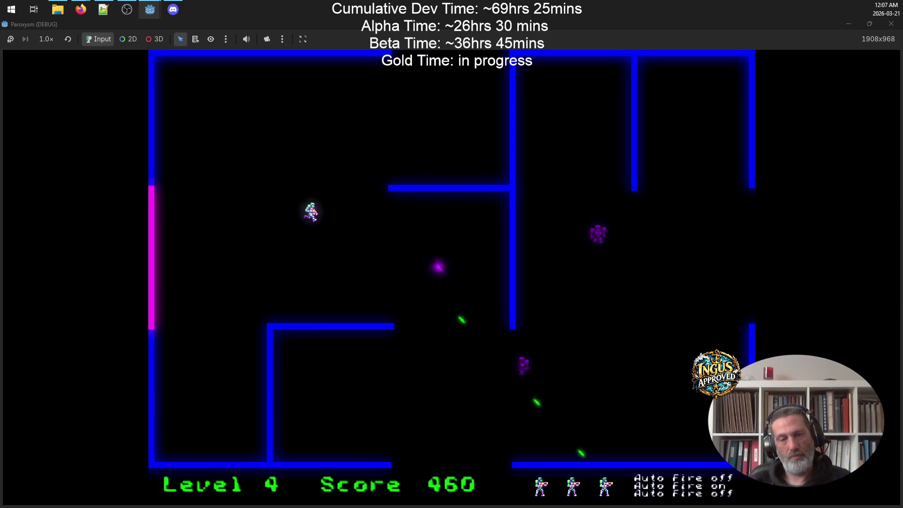
pyautogui.press('Right')
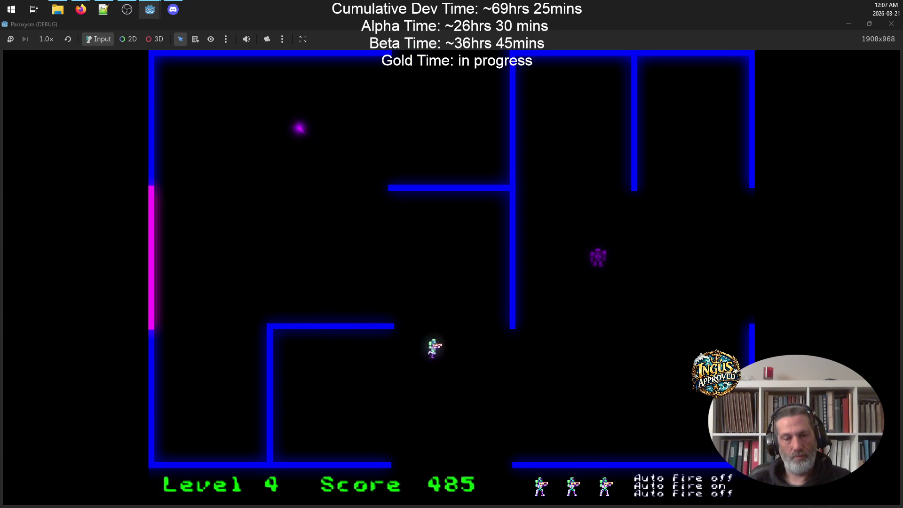
pyautogui.press('Right')
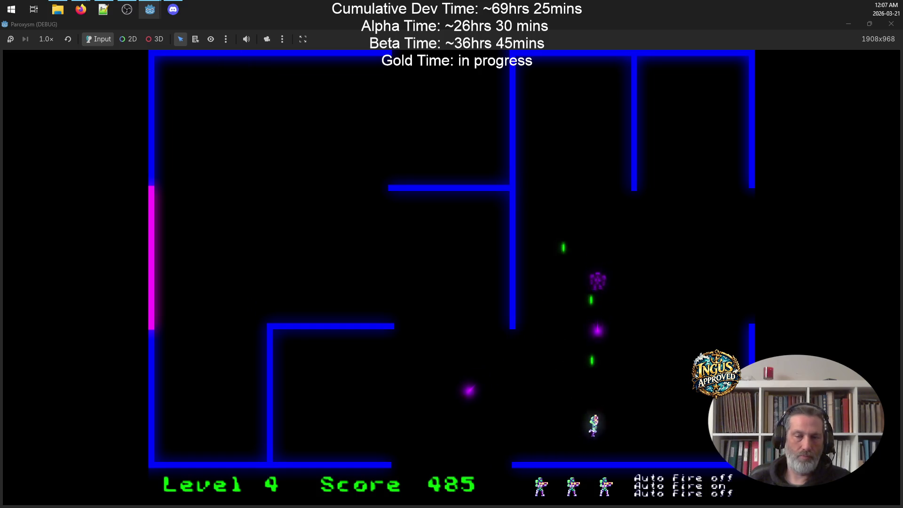
pyautogui.press('Up')
pyautogui.press('Right')
pyautogui.press('Up')
pyautogui.press('Right')
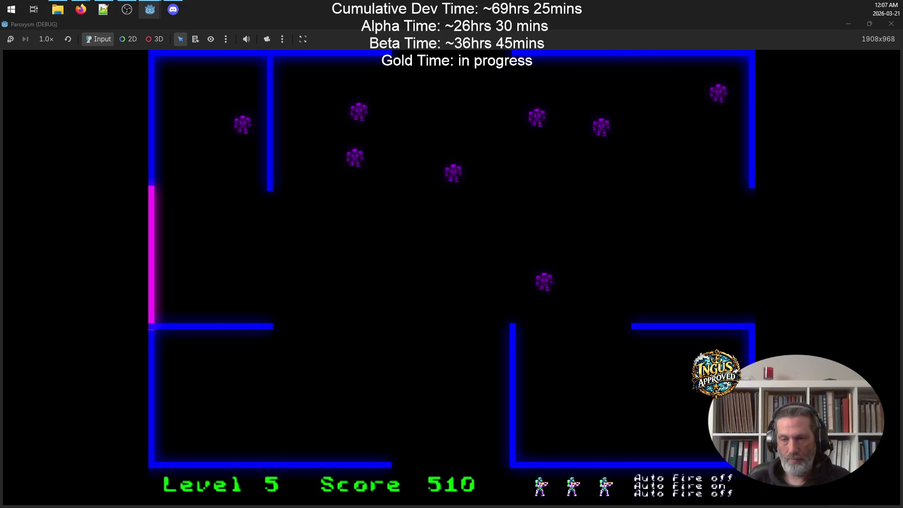
# Step: Circle Level 5's room shooting robots, then move up-left to destroy two more
pyautogui.press('Up')
pyautogui.press('Right')
pyautogui.press('Down')
pyautogui.press('Left')
pyautogui.press('Down')
pyautogui.press('Right')
pyautogui.press('Up')
pyautogui.press('Left')
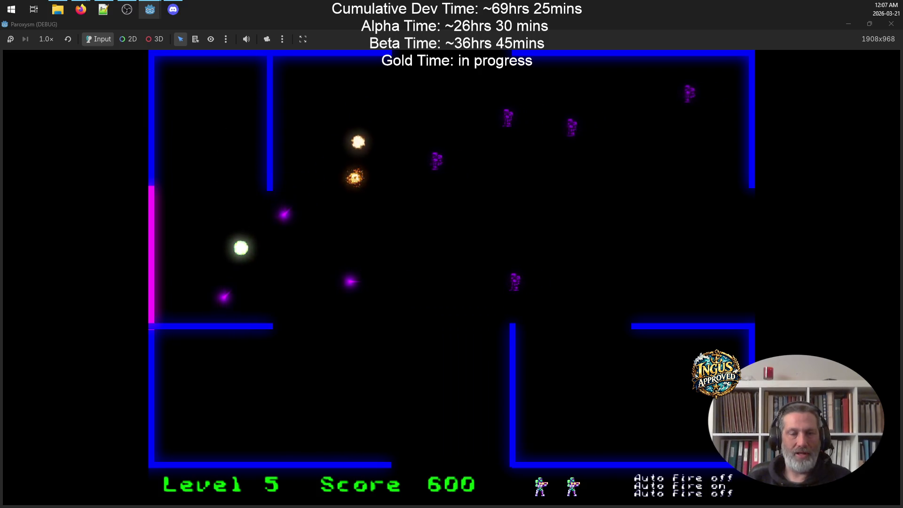
# Step: Reposition down-right firing up-right, then dodge left and right while shooting robots
pyautogui.press('Right')
pyautogui.press('Down')
pyautogui.press('Right')
pyautogui.press('Down')
pyautogui.press('Right')
pyautogui.press('Up')
pyautogui.press('Left')
pyautogui.press('Down')
pyautogui.press('Right')
pyautogui.press('Right')
pyautogui.press('Left')
# Step: Sweep along the bottom, cross the room firing up-right, and dodge enemy shots
pyautogui.press('Left')
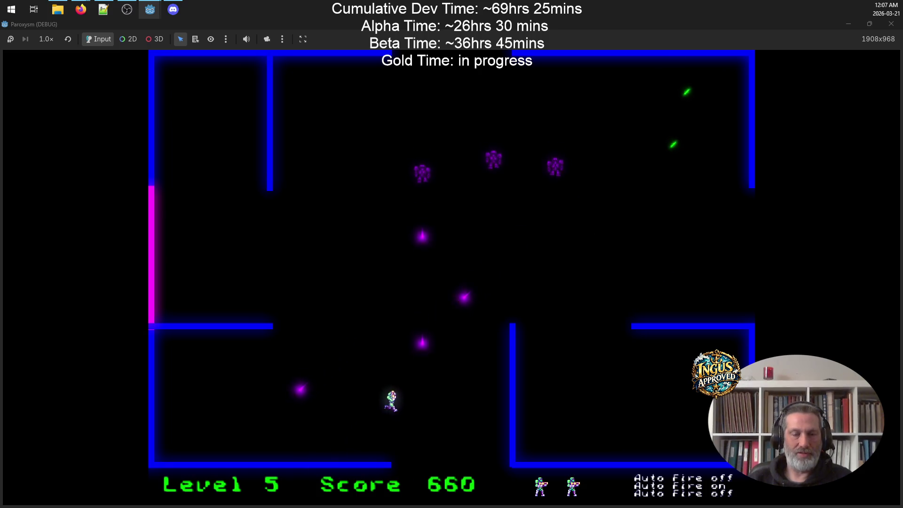
pyautogui.press('Up')
pyautogui.press('Left')
pyautogui.press('Left')
pyautogui.press('Down')
pyautogui.press('Up')
pyautogui.press('Left')
pyautogui.press('Right')
pyautogui.press('Down')
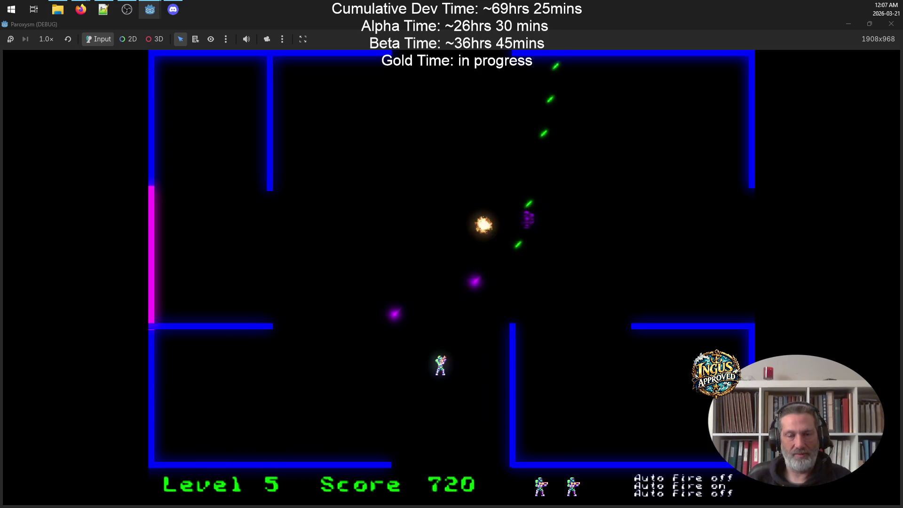
pyautogui.press('Up')
pyautogui.press('Left')
pyautogui.press('Up')
# Step: Shoot the last robot and leave through the bottom exit into Level 6 at 750 points
pyautogui.press('Down')
pyautogui.press('Right')
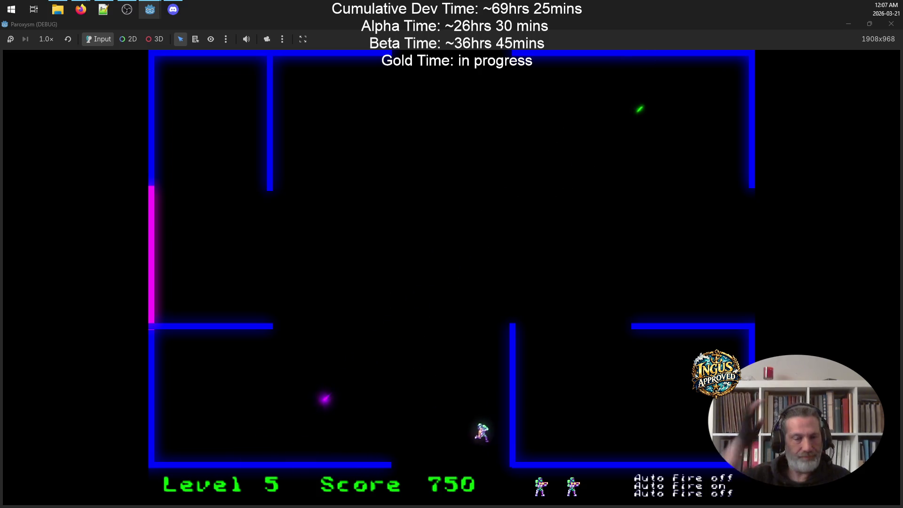
pyautogui.press('Left')
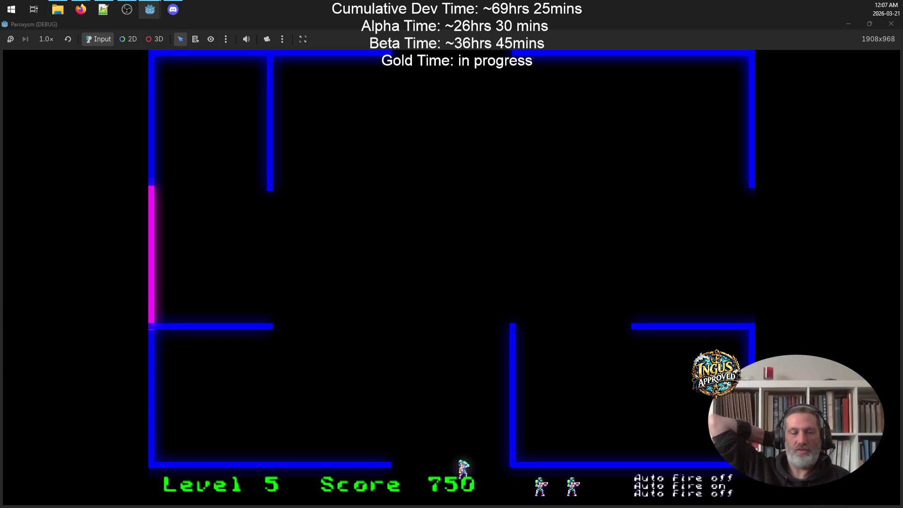
pyautogui.press('Down')
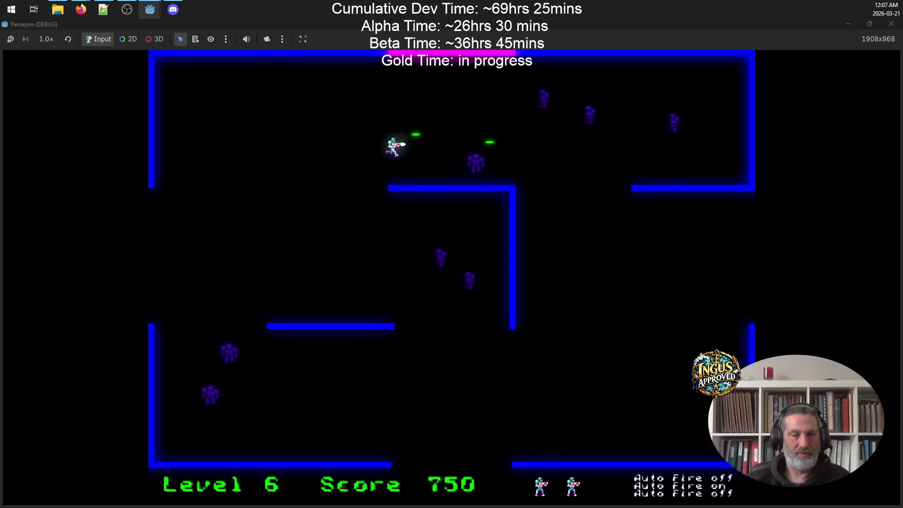
# Step: Clear Level 6's robots while moving up-left and down-left, then exit left into Level 7
pyautogui.press('Left')
pyautogui.press('Up')
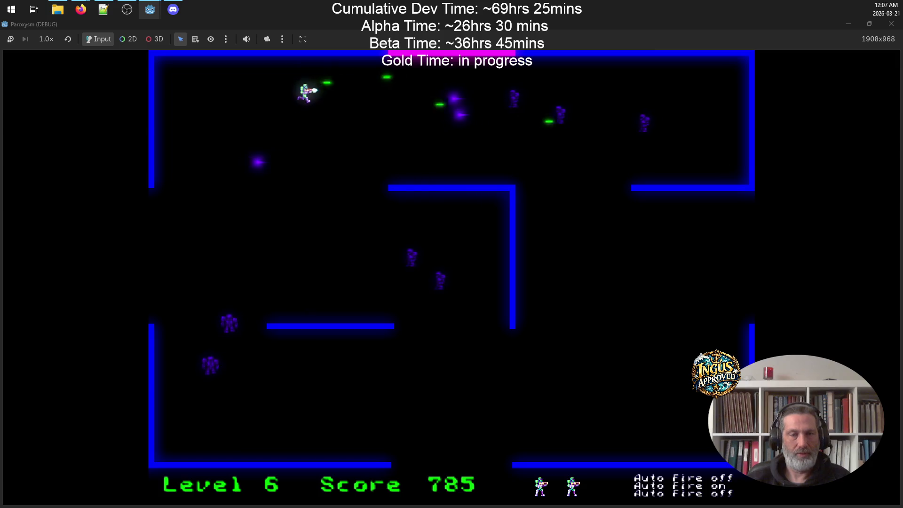
pyautogui.press('Down')
pyautogui.press('Left')
pyautogui.press('Left')
pyautogui.press('Down')
pyautogui.press('Left')
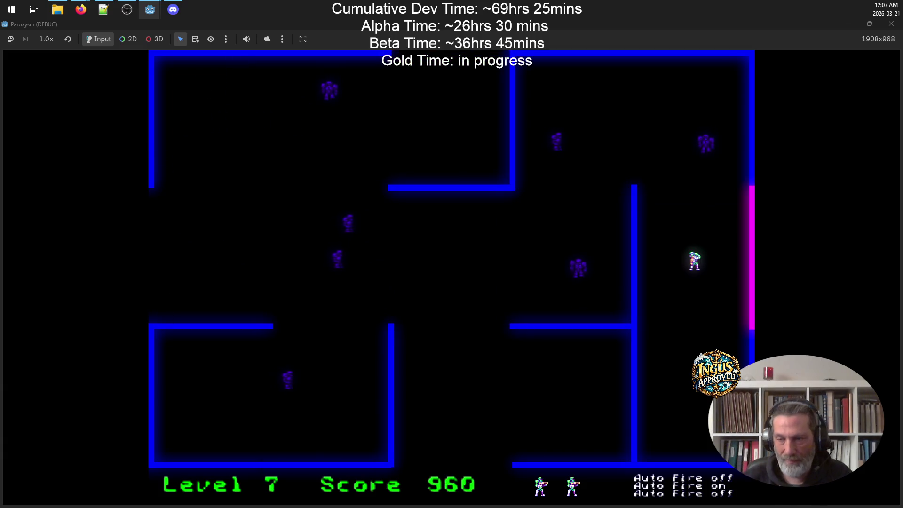
# Step: In Level 7, work the right corridor and top wall shooting robots
pyautogui.press('Down')
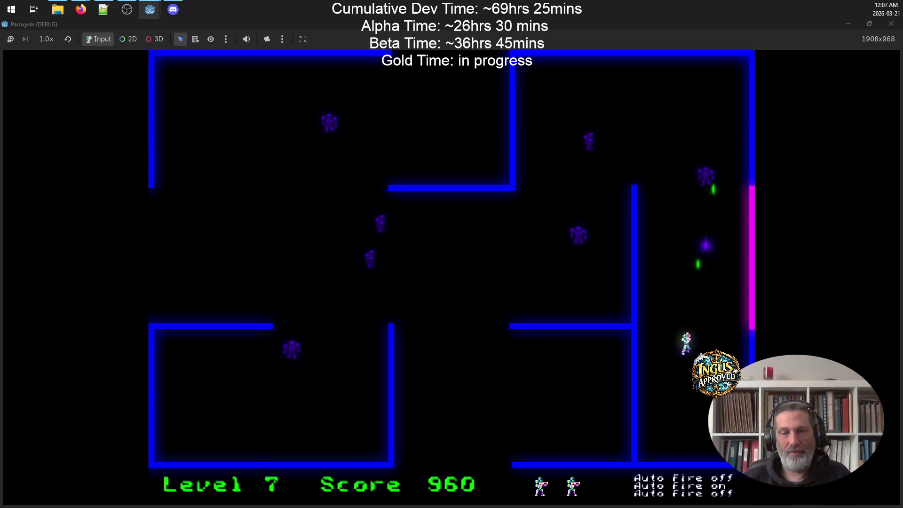
pyautogui.press('Up')
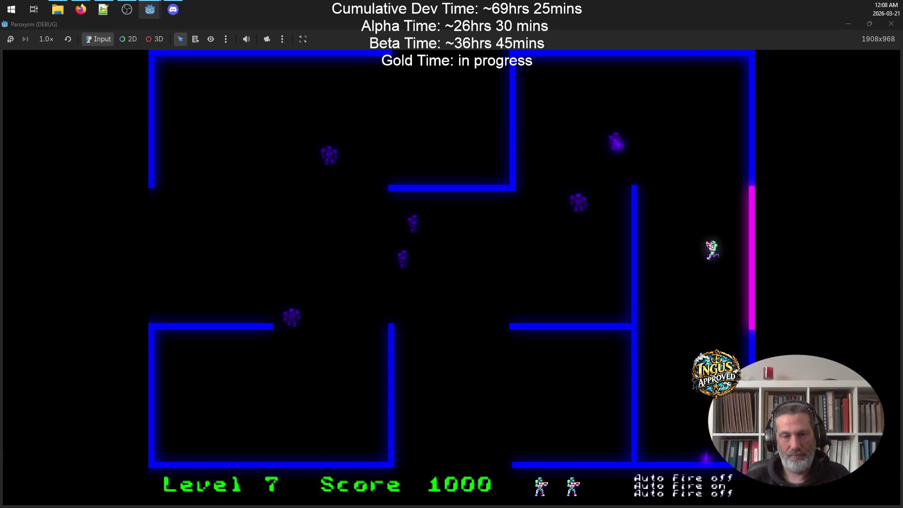
pyautogui.press('Left')
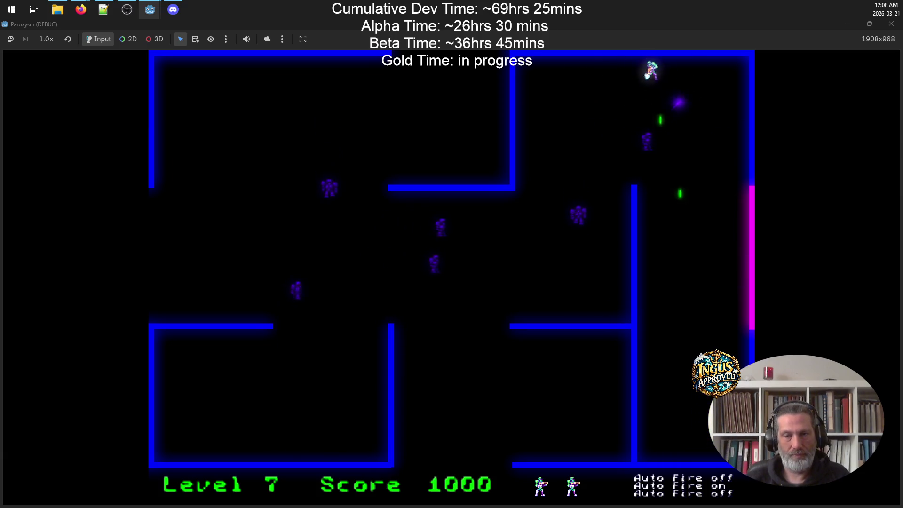
pyautogui.press('Right')
pyautogui.press('Right')
pyautogui.press('Left')
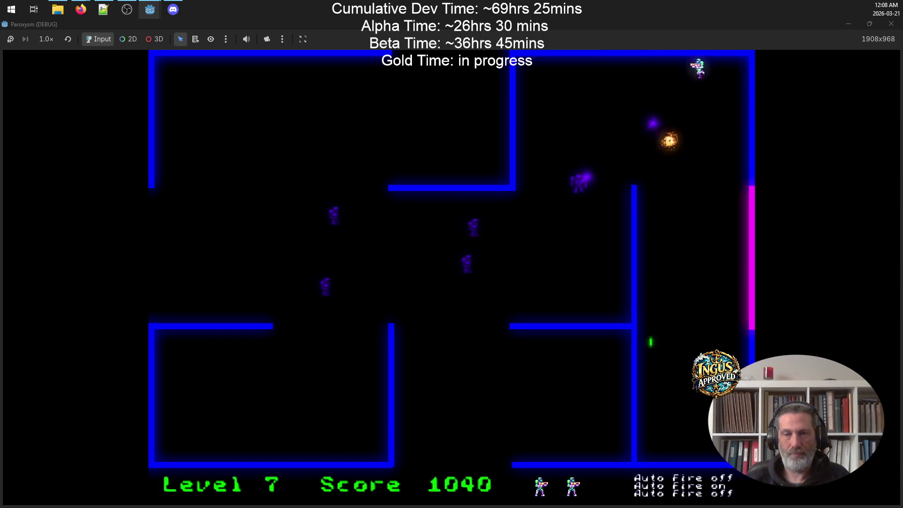
# Step: Dodge enemy fire while shooting Level 7's robots from the top and down-right
pyautogui.press('Right')
pyautogui.press('Down')
pyautogui.press('Left')
pyautogui.press('Down')
pyautogui.press('Up')
pyautogui.press('Down')
pyautogui.press('Right')
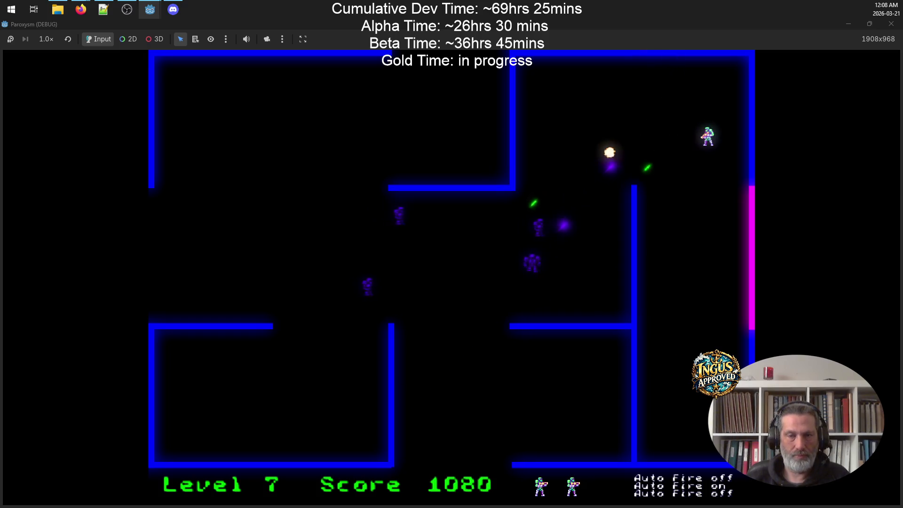
pyautogui.press('Left')
# Step: Finish off Level 7's remaining robots and head toward the bottom exit at 1240 points
pyautogui.press('Left')
pyautogui.press('Right')
pyautogui.press('Down')
pyautogui.press('Left')
pyautogui.press('Left')
pyautogui.press('Right')
pyautogui.press('Left')
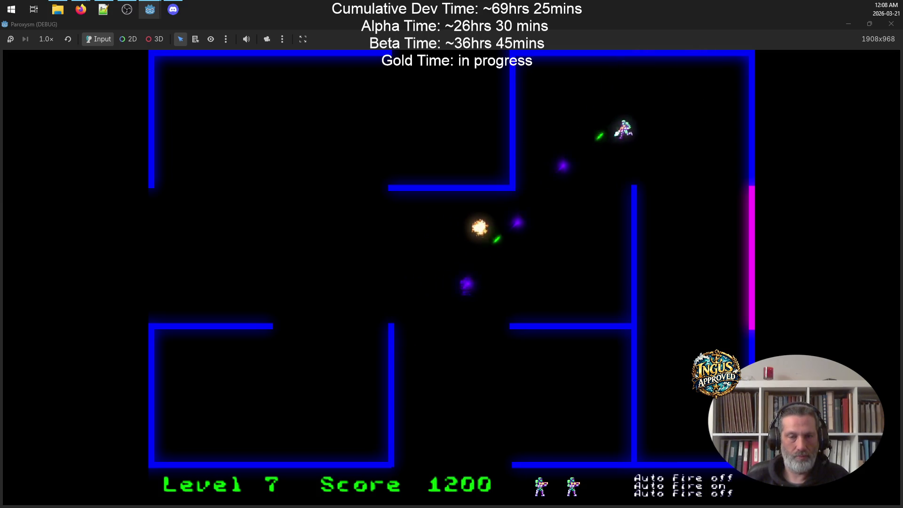
pyautogui.press('Right')
pyautogui.press('Down')
pyautogui.press('Down')
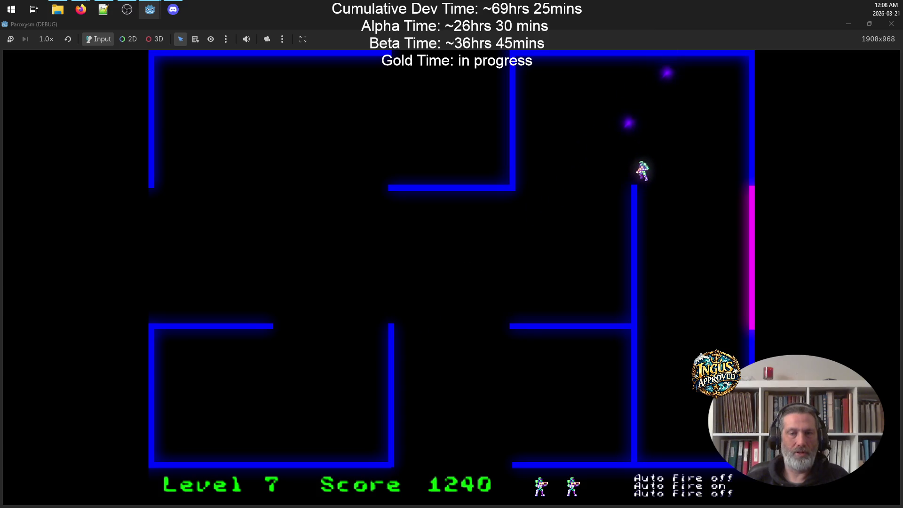
pyautogui.press('Left')
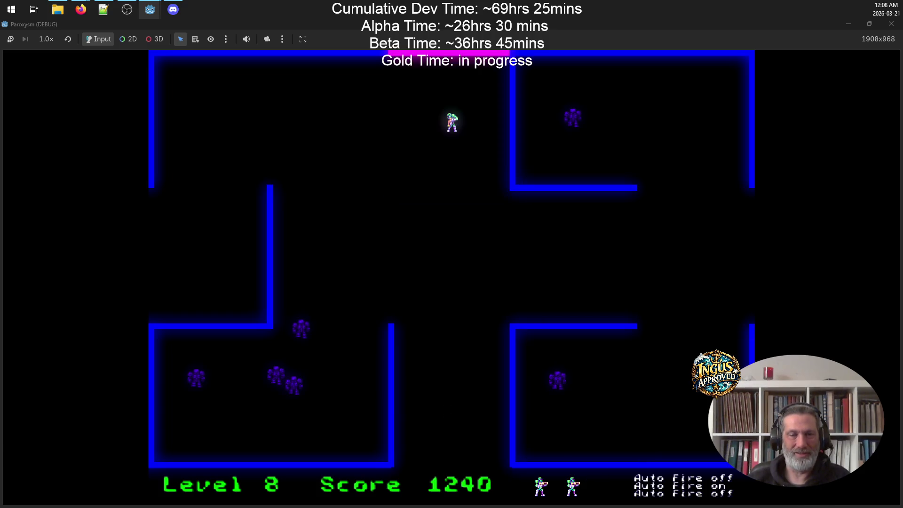
# Step: Strafe left and right in Level 8, shooting the robots below
pyautogui.press('Right')
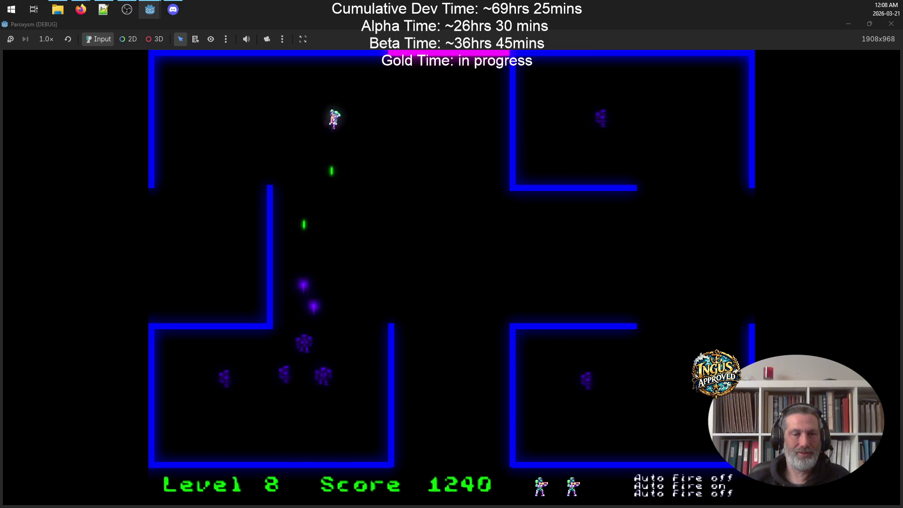
pyautogui.press('Right')
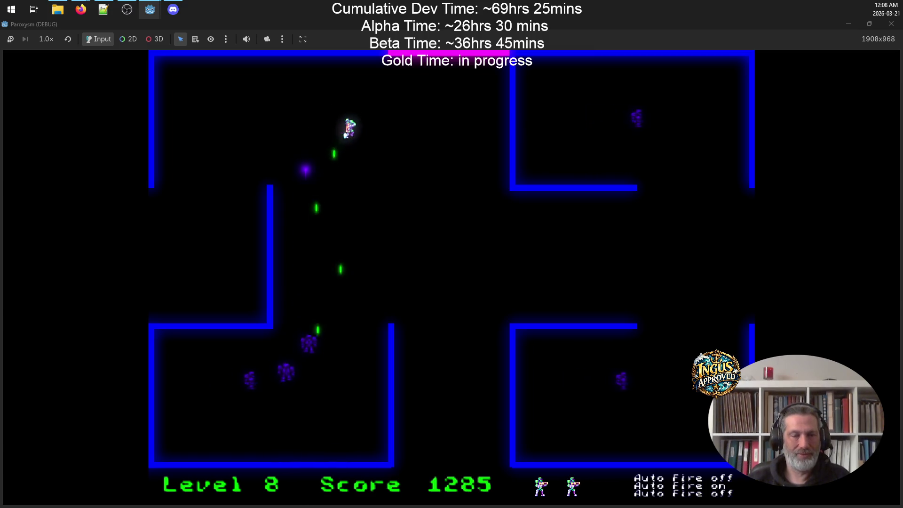
pyautogui.press('Left')
pyautogui.press('Right')
pyautogui.press('Left')
# Step: Move down-right to destroy the robot on the right, raising the score to 1510
pyautogui.press('Left')
pyautogui.press('Right')
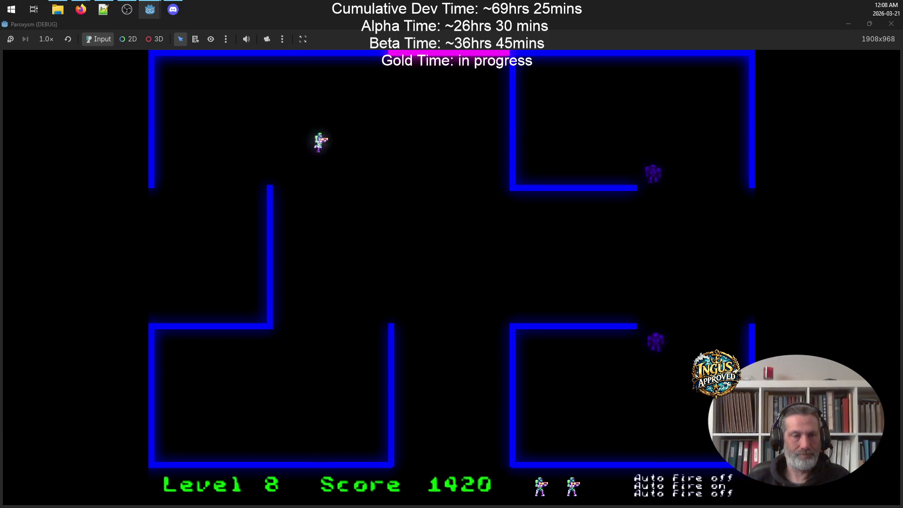
pyautogui.press('Up')
pyautogui.press('Down')
pyautogui.press('Right')
pyautogui.press('Up')
pyautogui.press('Up')
pyautogui.press('Left')
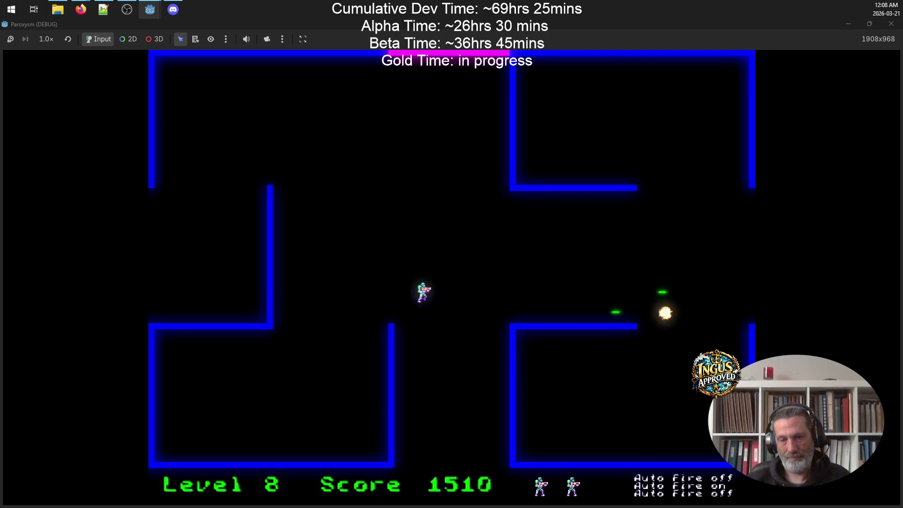
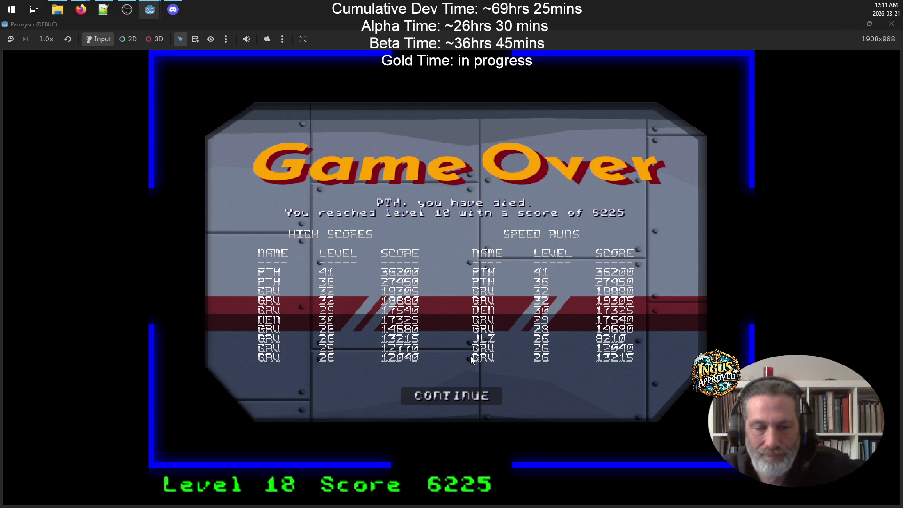
# Step: Continue from Game Over to the credits, scroll through them, then QUIT the game
pyautogui.click(456, 397)
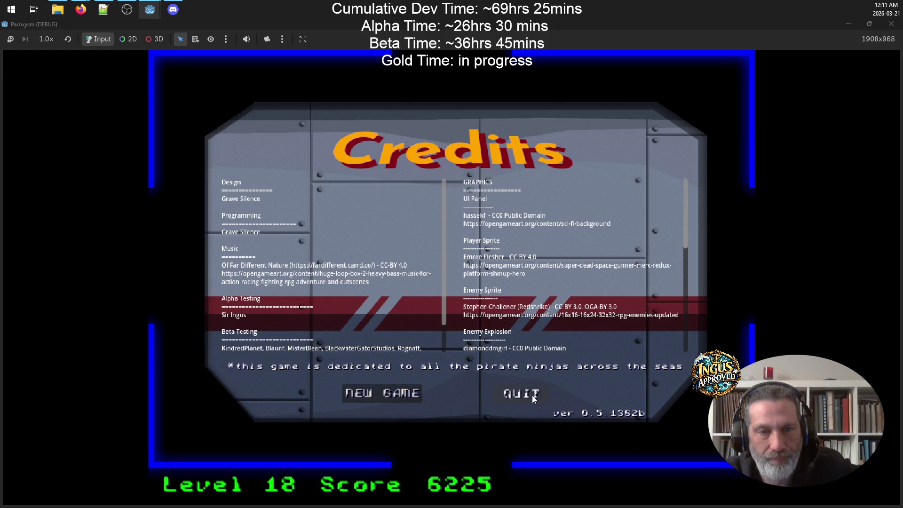
pyautogui.scroll(-1, 540, 329)
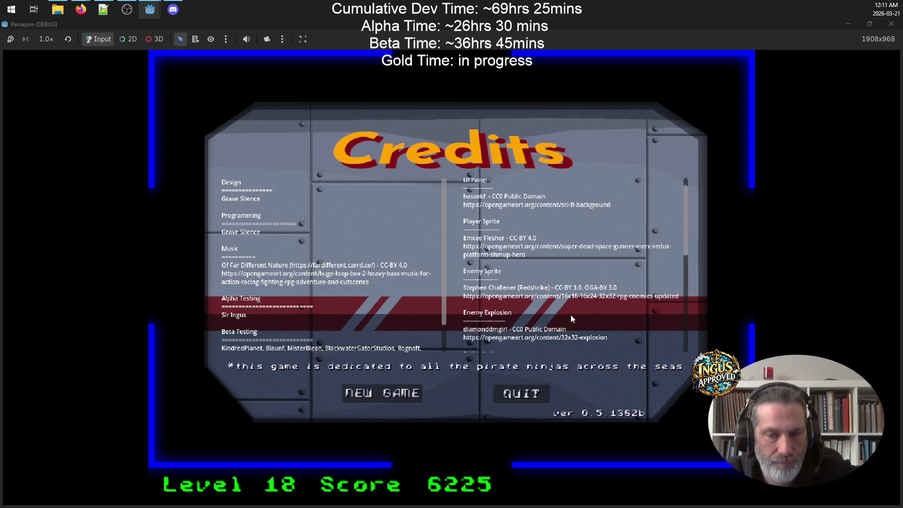
pyautogui.scroll(1, 571, 314)
pyautogui.scroll(-2, 395, 266)
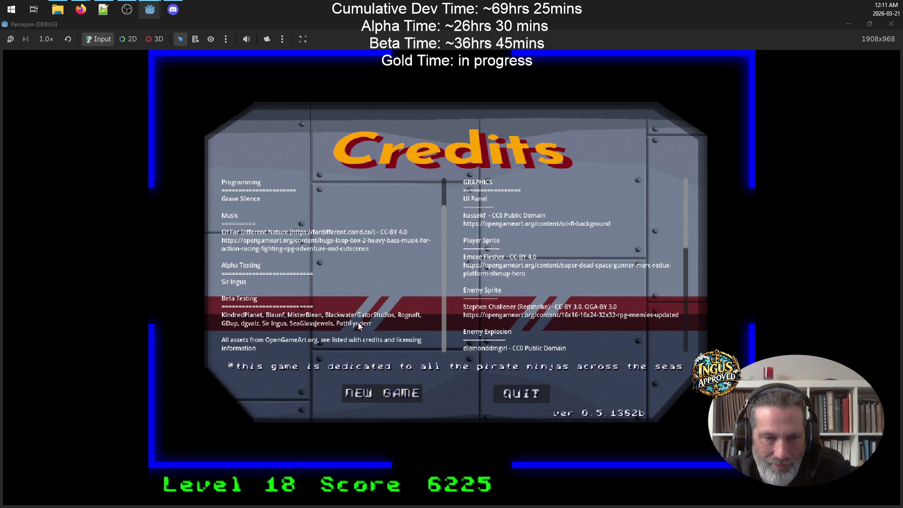
pyautogui.click(528, 396)
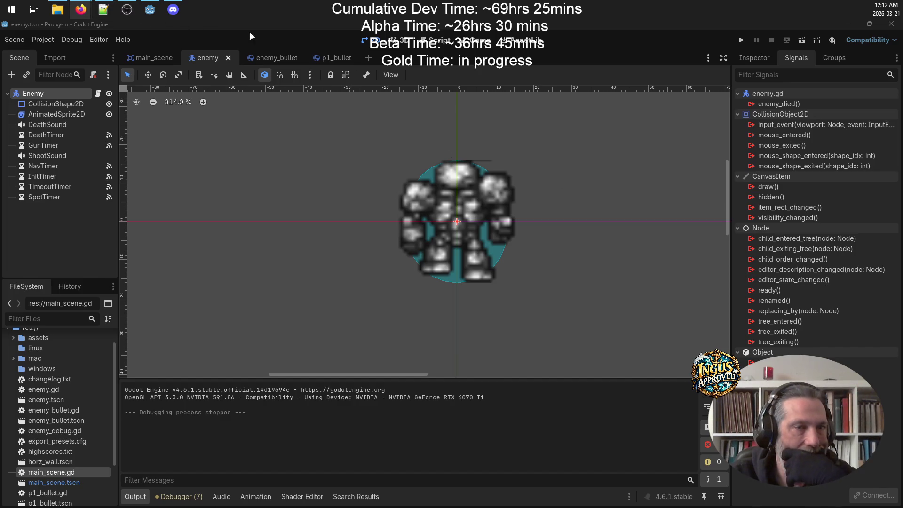
# Step: In main_scene, hide EndScreen and make StartScreen visible on the canvas
pyautogui.click(142, 58)
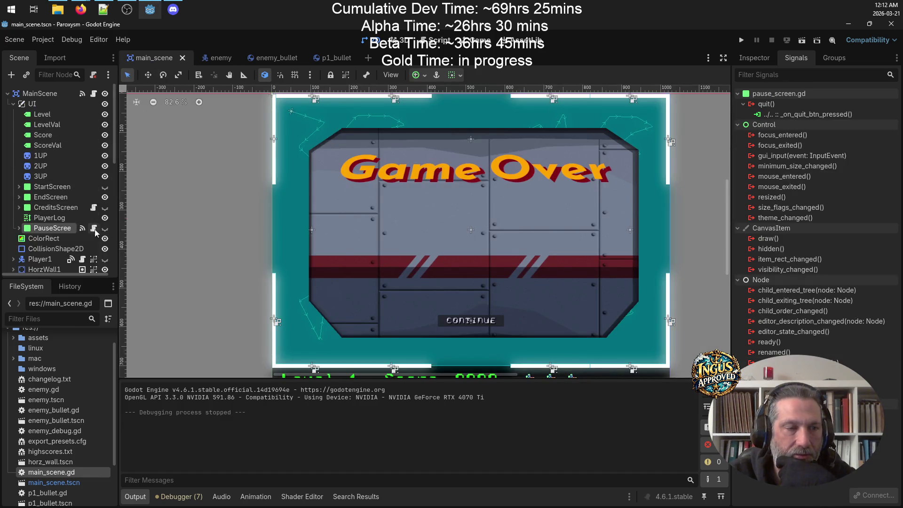
pyautogui.click(104, 187)
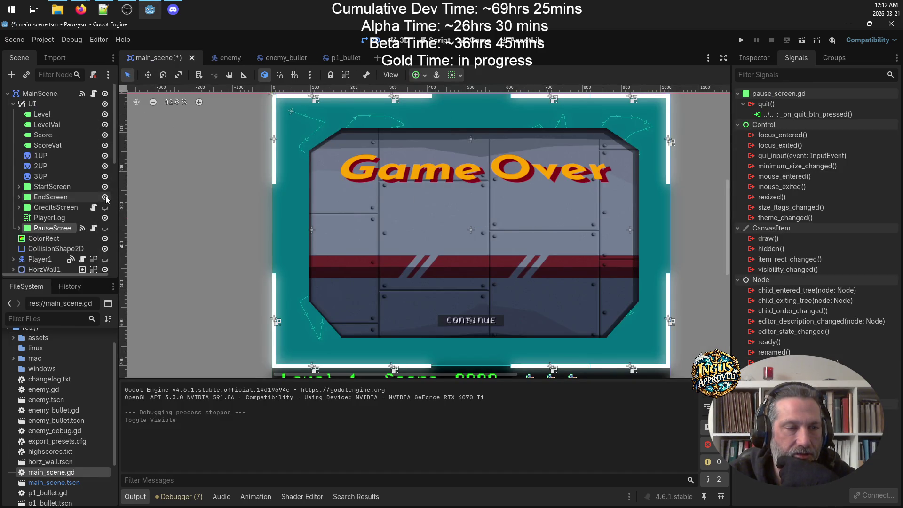
pyautogui.click(105, 197)
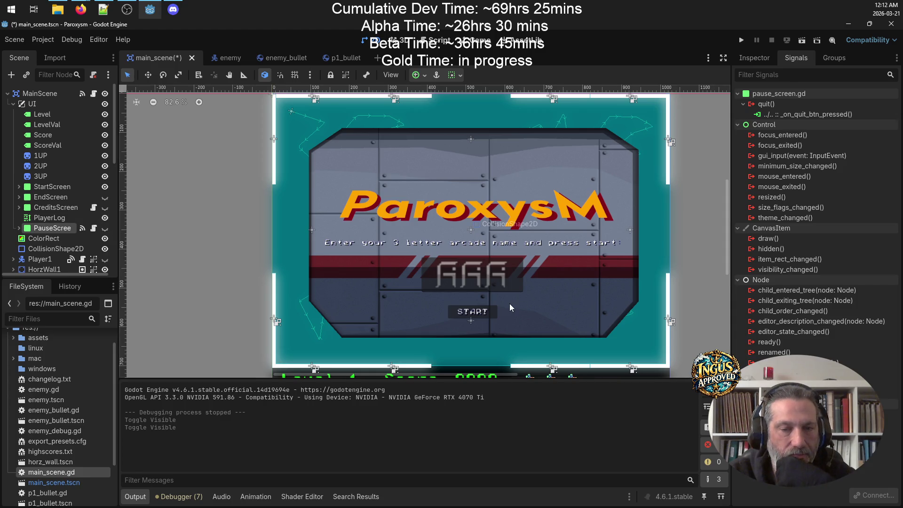
pyautogui.scroll(3, 560, 308)
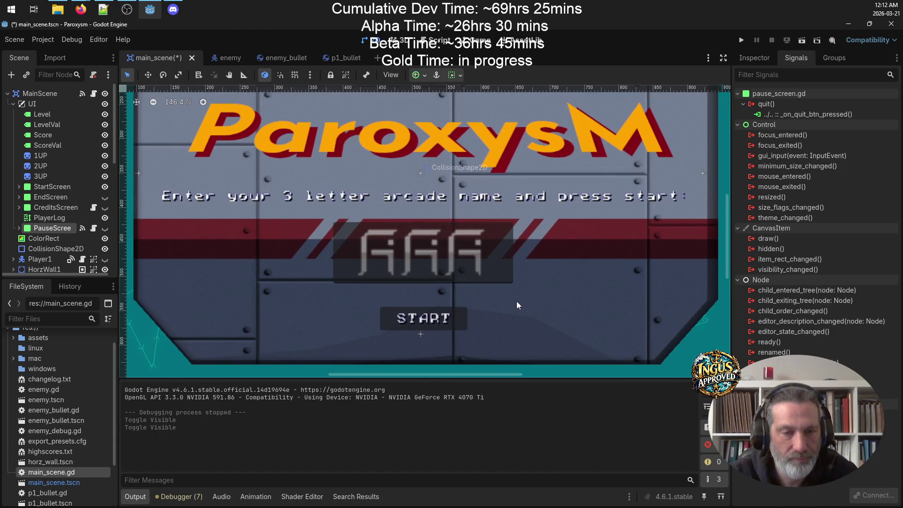
pyautogui.scroll(-3, 516, 305)
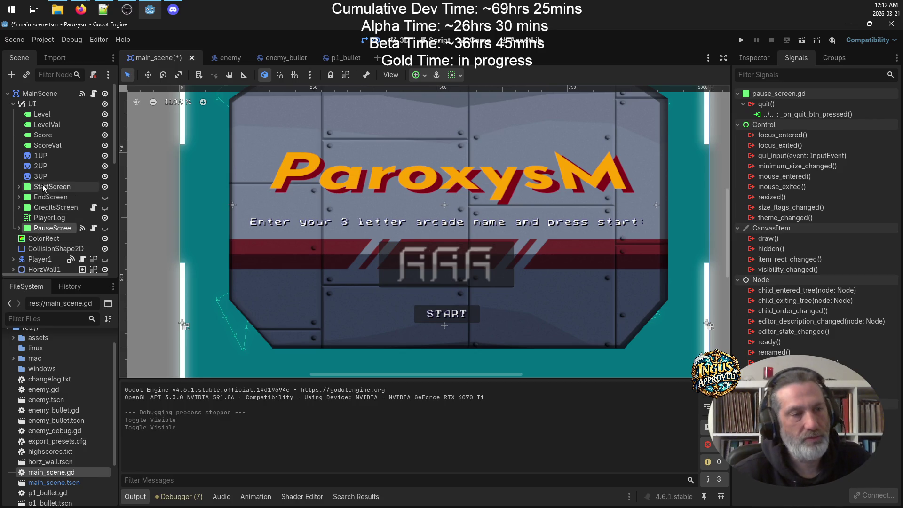
# Step: Expand StartScreen and copy the SartBtn START button node
pyautogui.click(18, 188)
pyautogui.click(55, 229)
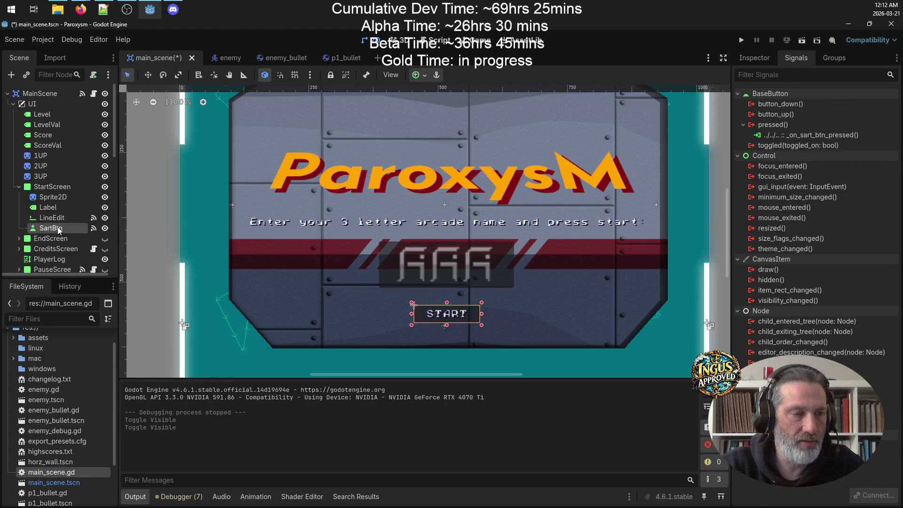
pyautogui.rightClick(58, 229)
pyautogui.click(111, 300)
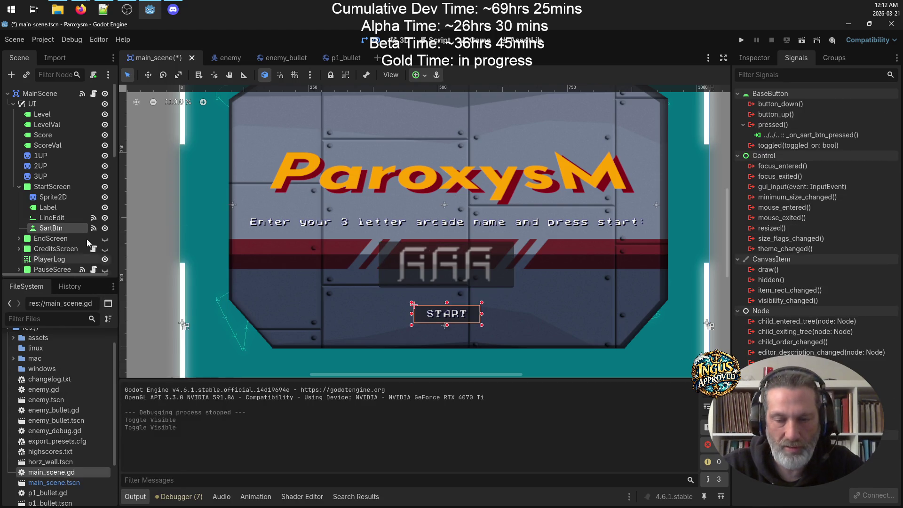
# Step: Paste the button as sibling SartBtn2 and drag it about 39 px below the original
pyautogui.click(50, 187)
pyautogui.rightClick(50, 187)
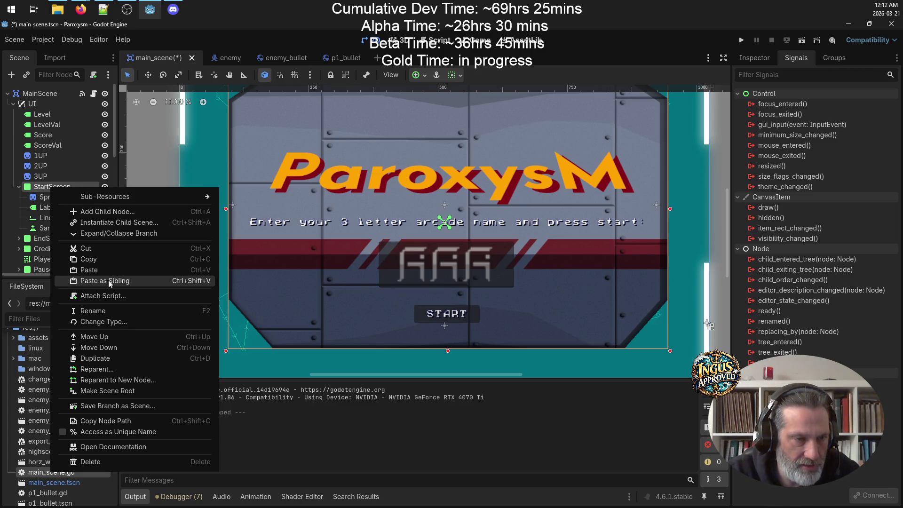
pyautogui.click(41, 231)
pyautogui.click(43, 230)
pyautogui.rightClick(47, 229)
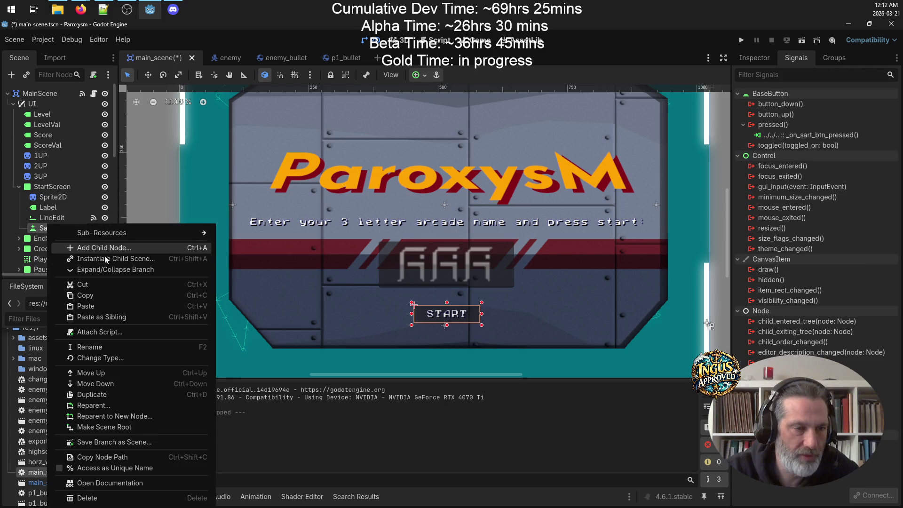
pyautogui.click(112, 316)
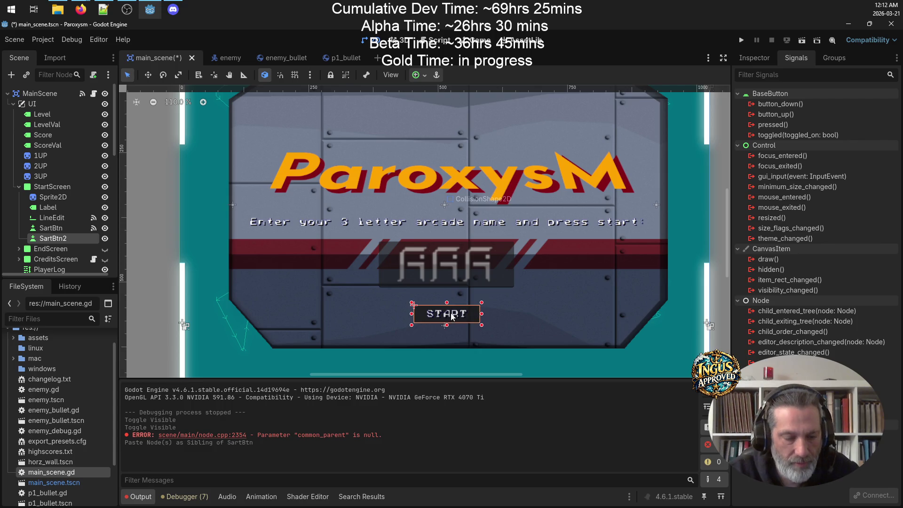
pyautogui.moveTo(462, 313); pyautogui.dragTo(458, 333)
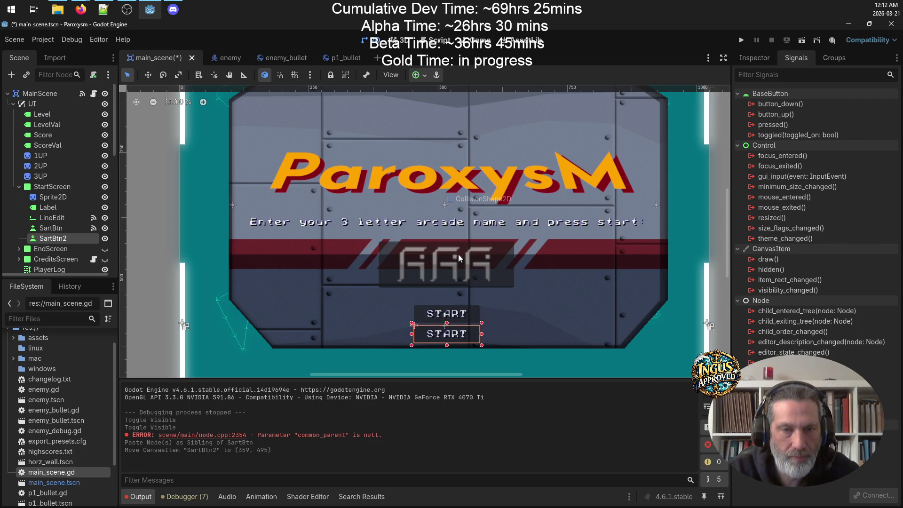
pyautogui.click(467, 221)
pyautogui.scroll(3, 56, 168)
# Step: Move the prompt Label and the LineEdit name field upward on the canvas
pyautogui.scroll(3, 55, 168)
pyautogui.scroll(3, 73, 172)
pyautogui.click(72, 174)
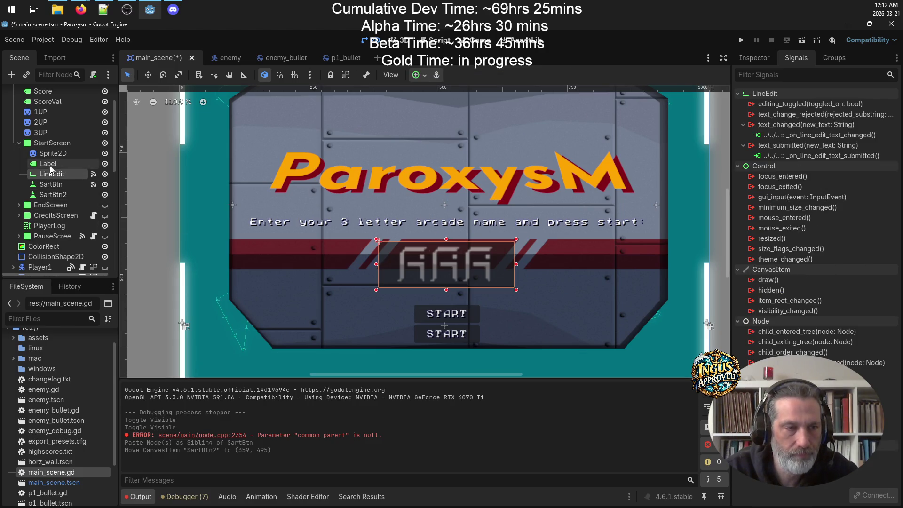
pyautogui.click(49, 164)
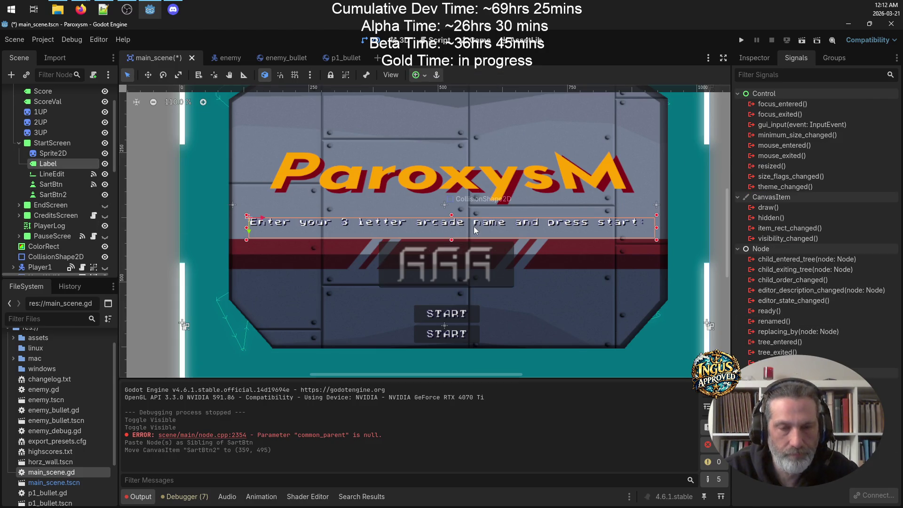
pyautogui.moveTo(473, 227); pyautogui.dragTo(475, 219)
pyautogui.click(49, 174)
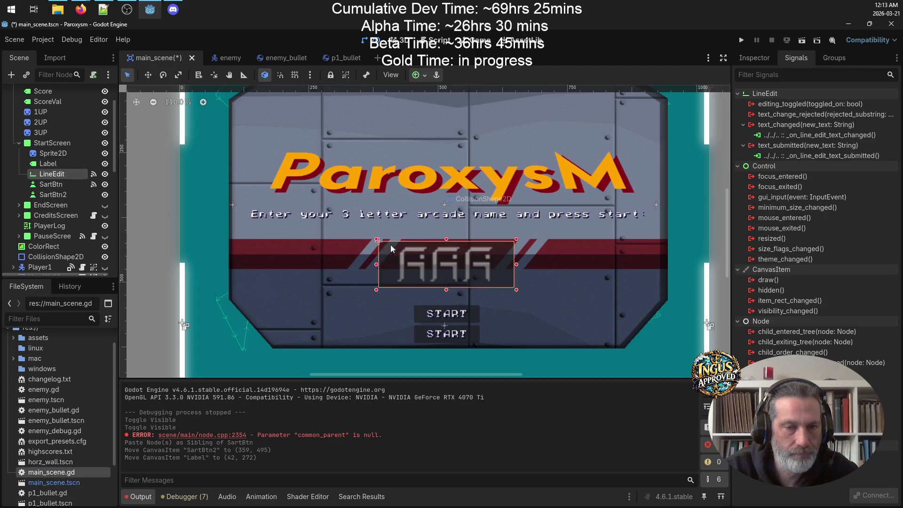
pyautogui.moveTo(468, 257); pyautogui.dragTo(467, 247)
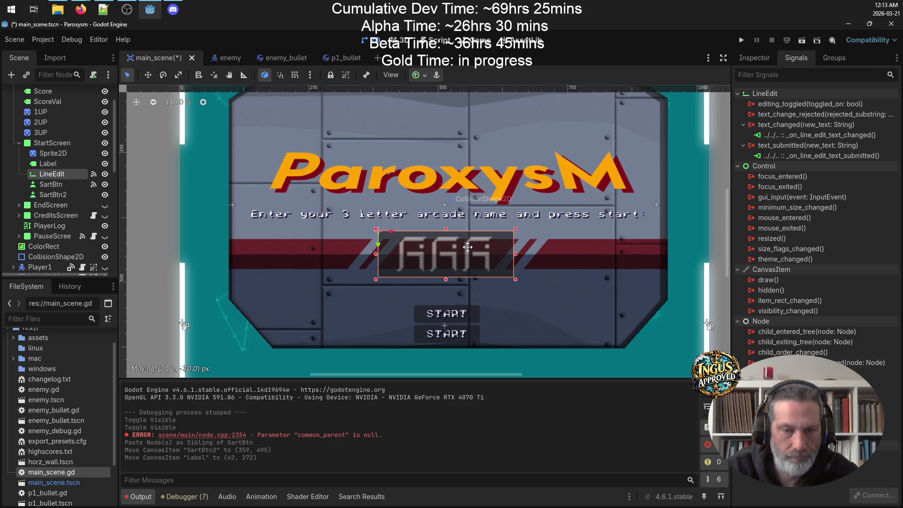
pyautogui.moveTo(467, 247); pyautogui.dragTo(468, 246)
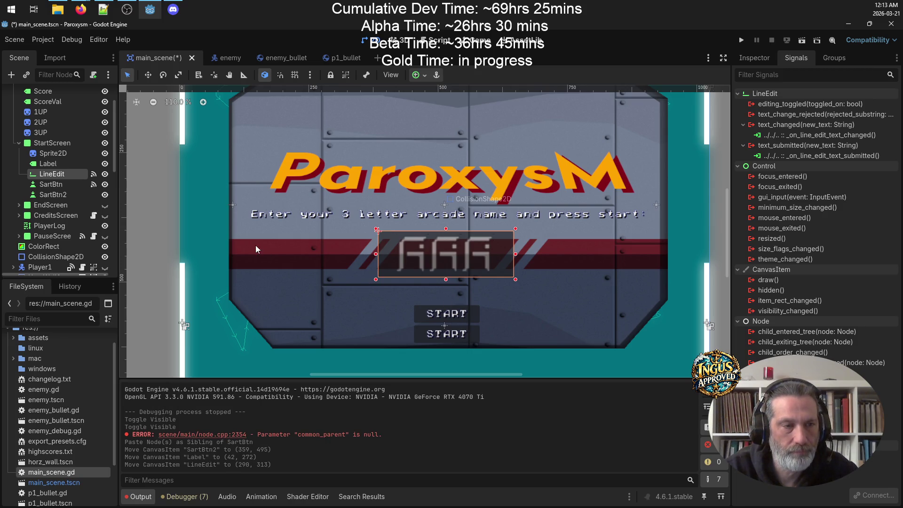
# Step: Move SartBtn and SartBtn2 upward beneath the name field
pyautogui.click(52, 184)
pyautogui.moveTo(466, 318); pyautogui.dragTo(465, 300)
pyautogui.click(463, 337)
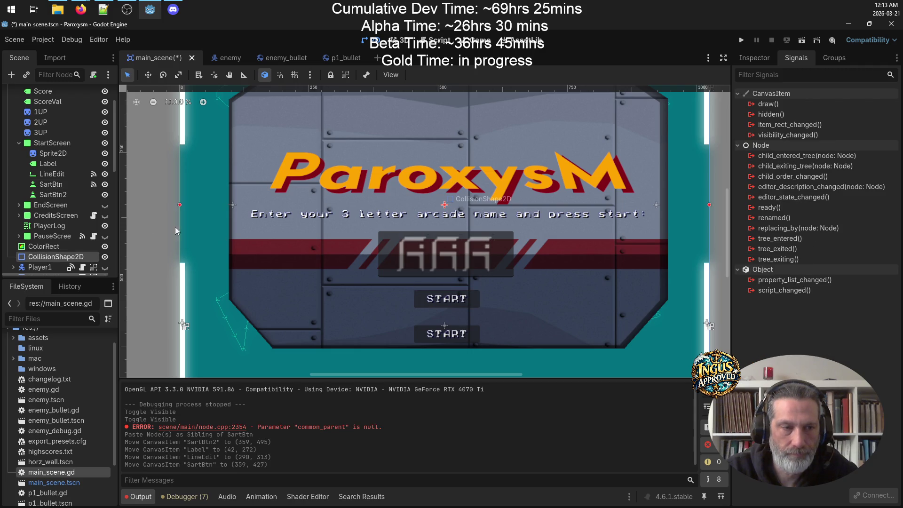
pyautogui.click(64, 195)
pyautogui.moveTo(448, 331); pyautogui.dragTo(448, 320)
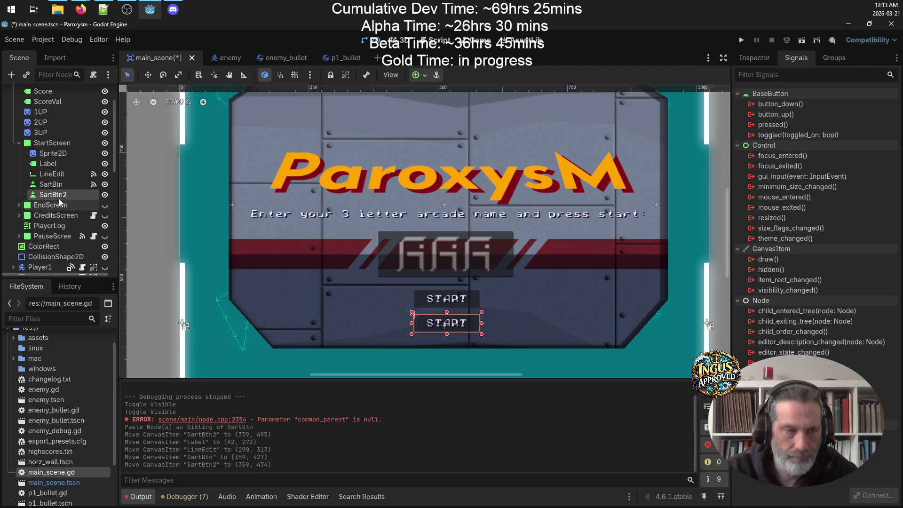
# Step: Rename the SartBtn2 node to ControlsBtn
pyautogui.doubleClick(49, 194)
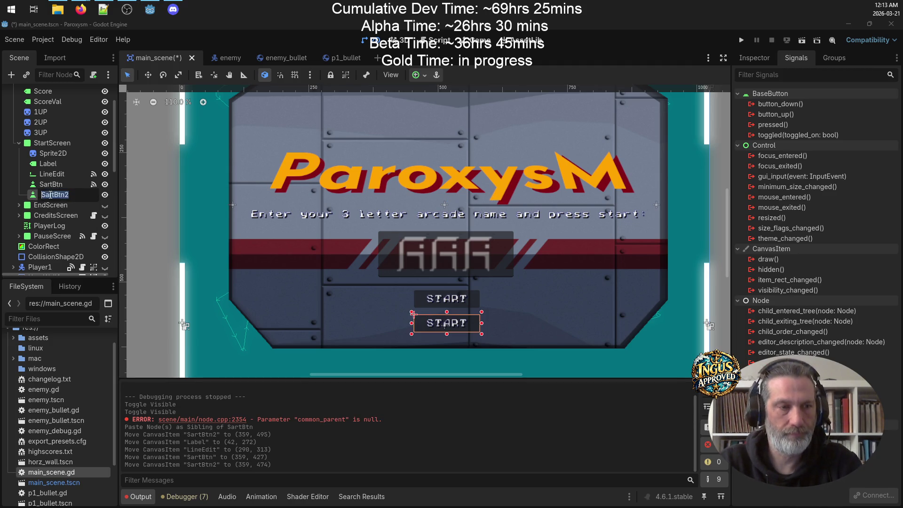
pyautogui.write('Con')
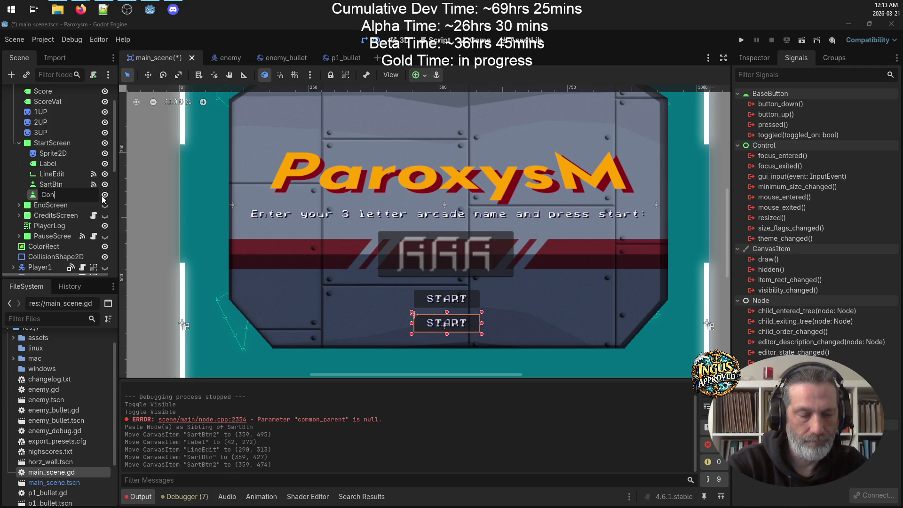
pyautogui.write('trolsBtn')
pyautogui.press('Return')
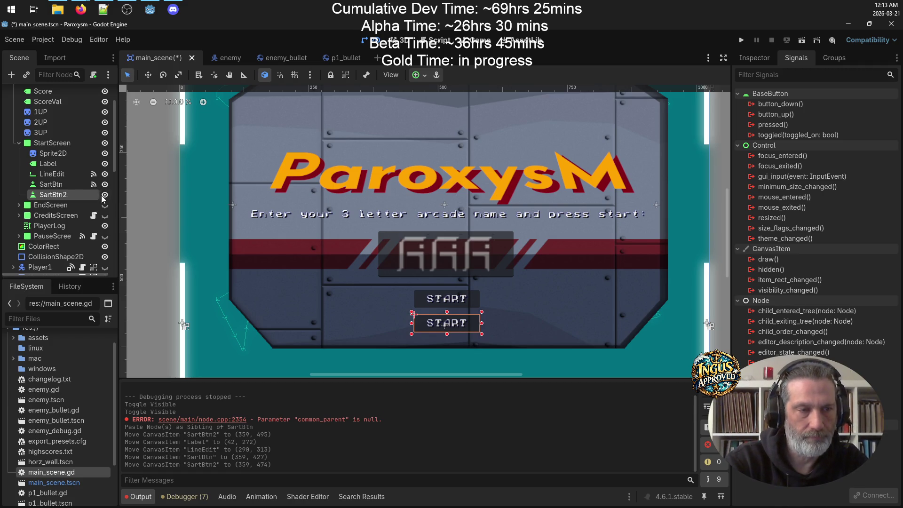
pyautogui.click(514, 323)
pyautogui.click(446, 327)
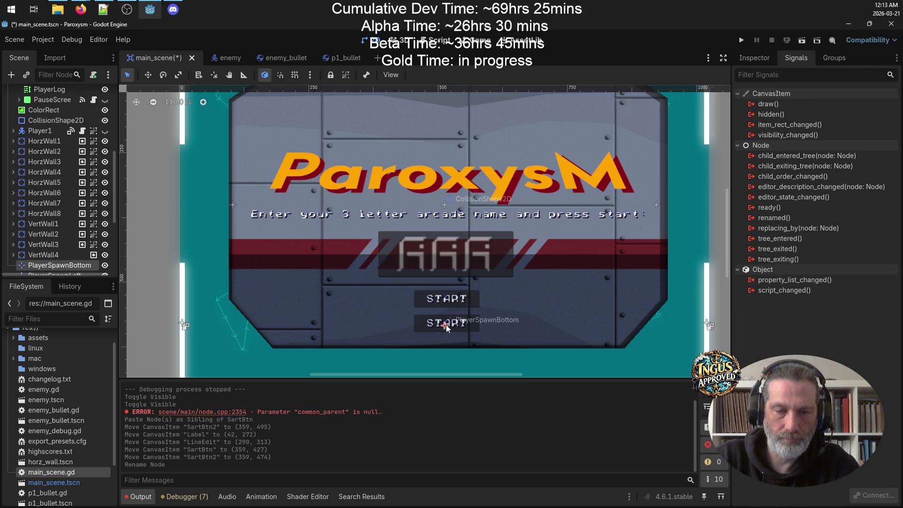
pyautogui.click(529, 323)
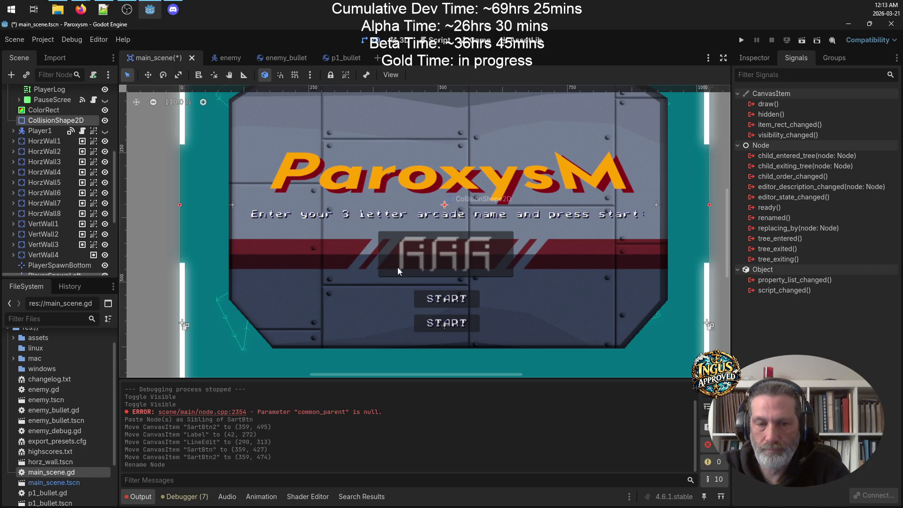
pyautogui.scroll(3, 65, 129)
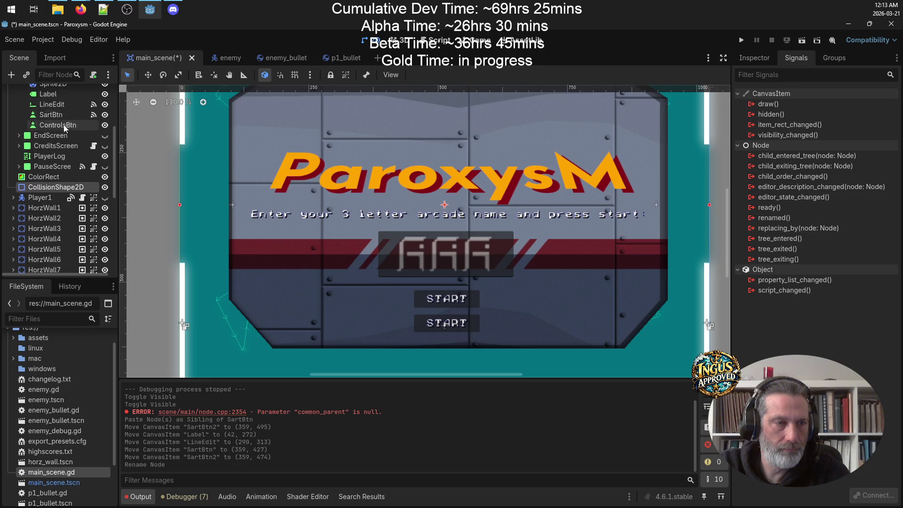
pyautogui.click(62, 125)
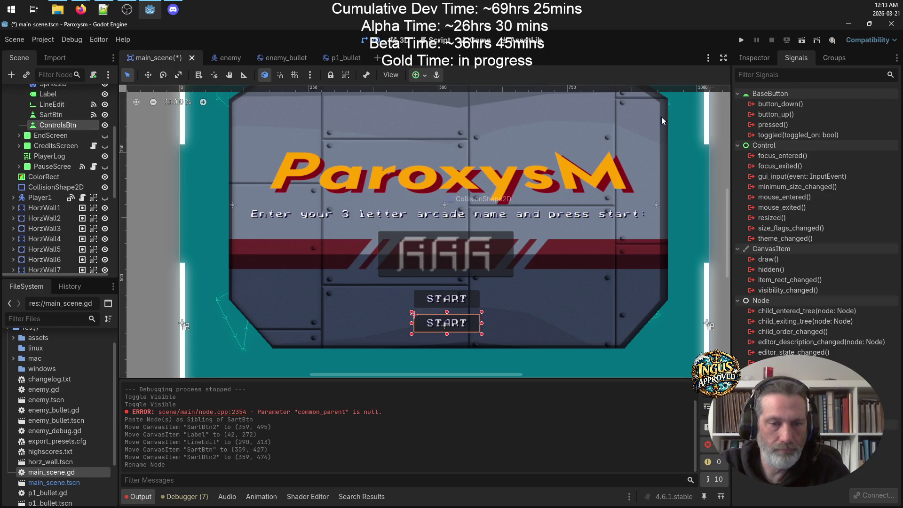
# Step: Change ControlsBtn's Text from START to CONTROLS and widen the button to fit
pyautogui.click(754, 57)
pyautogui.doubleClick(773, 155)
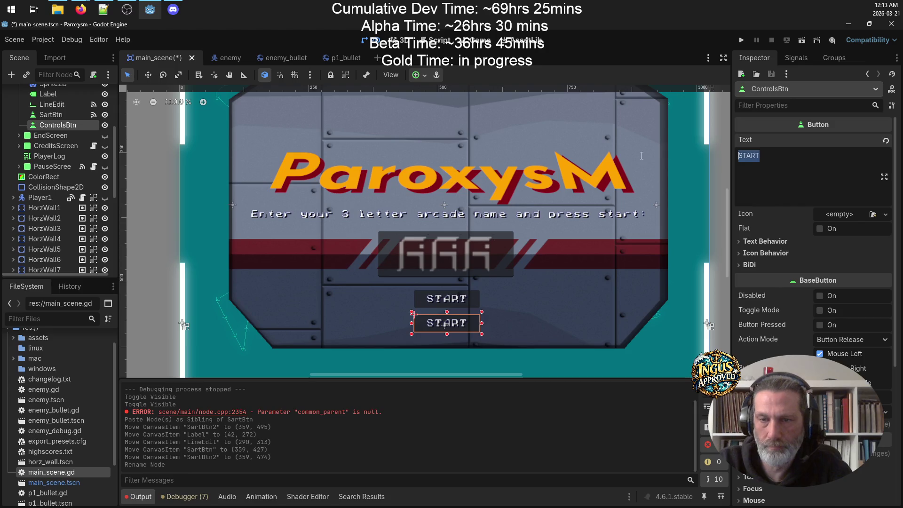
pyautogui.write('CONTROLS')
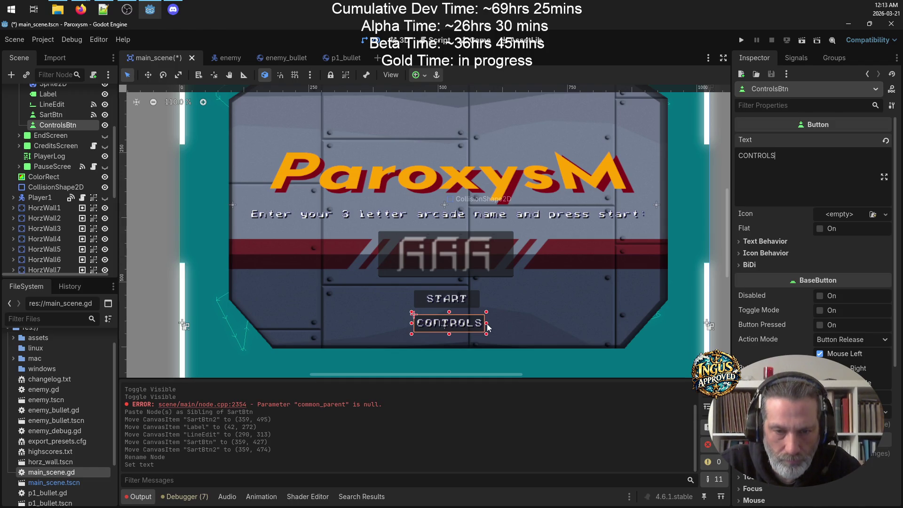
pyautogui.moveTo(486, 323)
pyautogui.mouseDown()
pyautogui.moveTo(498, 323)
pyautogui.moveTo(452, 325)
pyautogui.mouseUp()
pyautogui.click(555, 317)
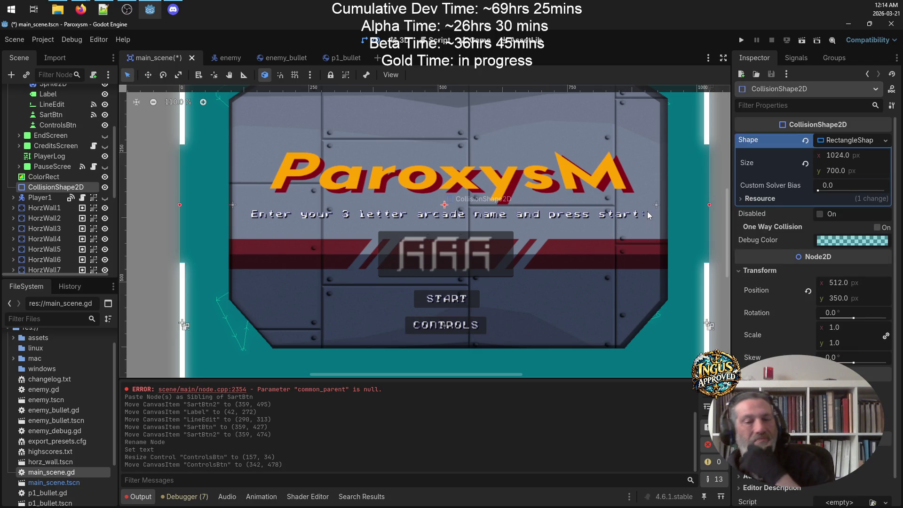
# Step: Save main_scene.tscn with Ctrl+S and reframe the canvas and Scene tree around StartScreen
pyautogui.hotkey('ctrl', 's')
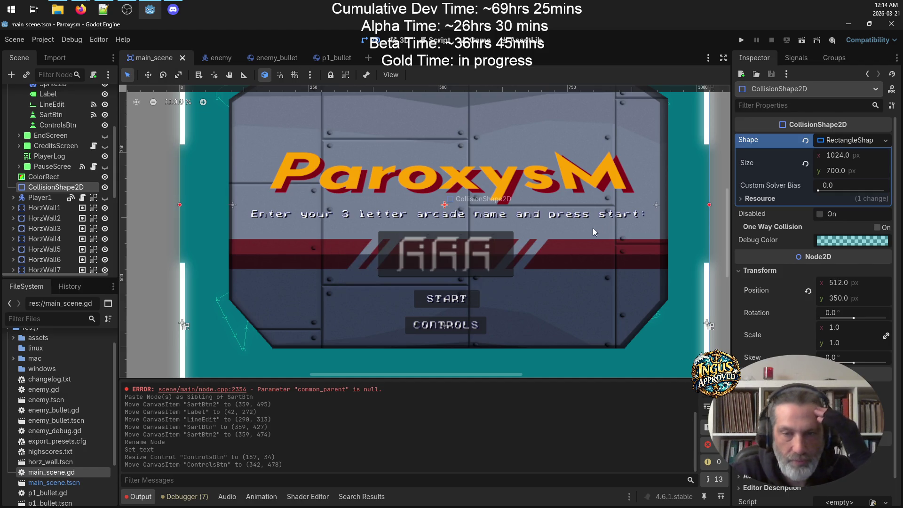
pyautogui.scroll(-2, 607, 233)
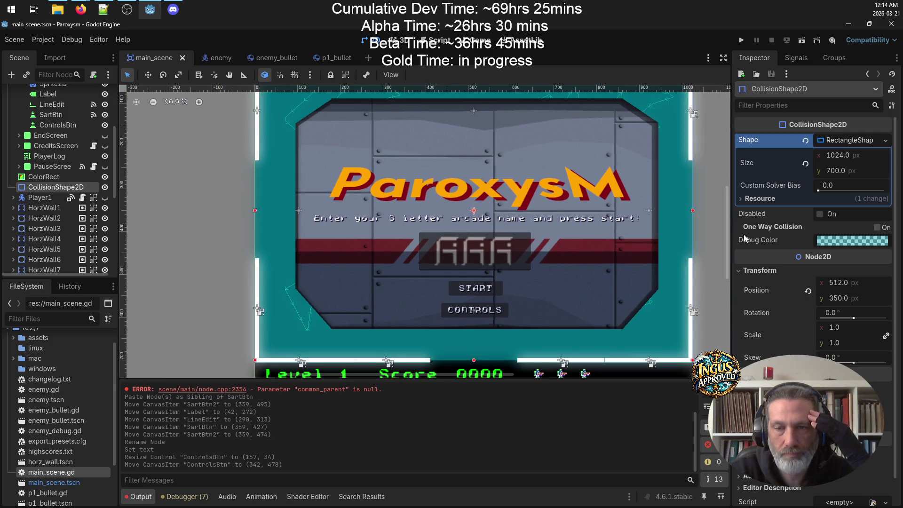
pyautogui.moveTo(729, 241)
pyautogui.mouseDown()
pyautogui.moveTo(730, 184)
pyautogui.moveTo(730, 237)
pyautogui.mouseUp()
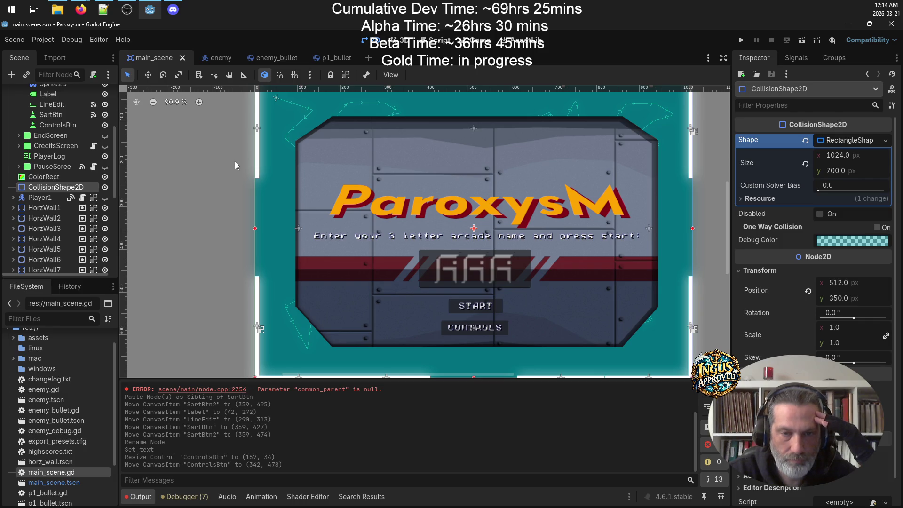
pyautogui.scroll(3, 90, 109)
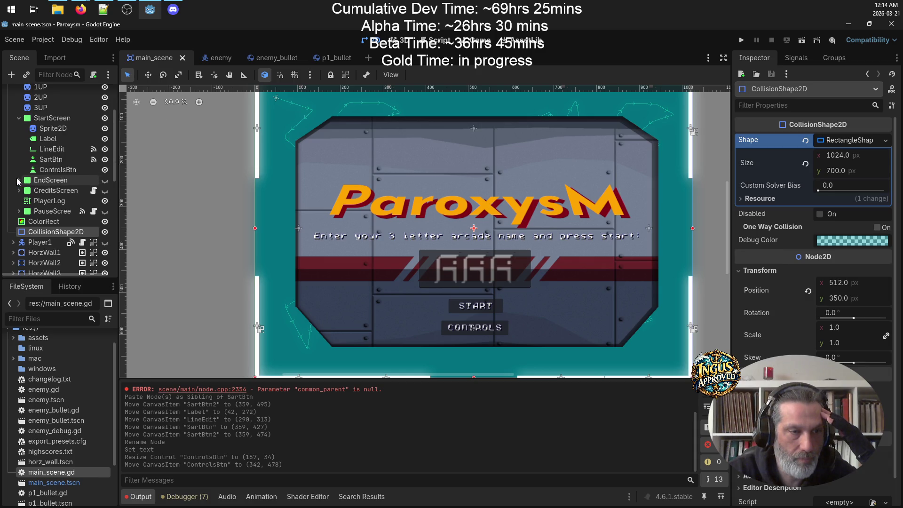
pyautogui.moveTo(44, 231)
pyautogui.mouseDown()
pyautogui.moveTo(149, 214)
pyautogui.moveTo(554, 208)
pyautogui.mouseUp()
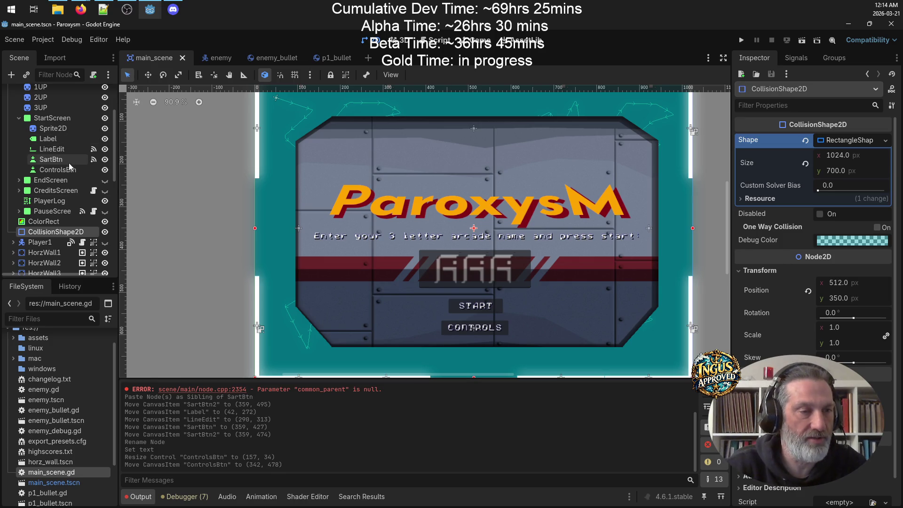
pyautogui.click(43, 120)
# Step: Add a Panel child node under StartScreen
pyautogui.rightClick(45, 119)
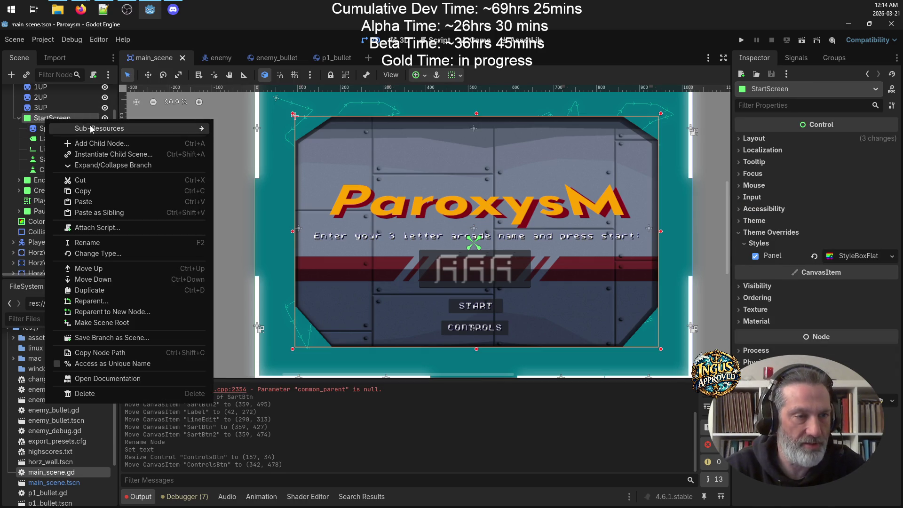
pyautogui.click(113, 143)
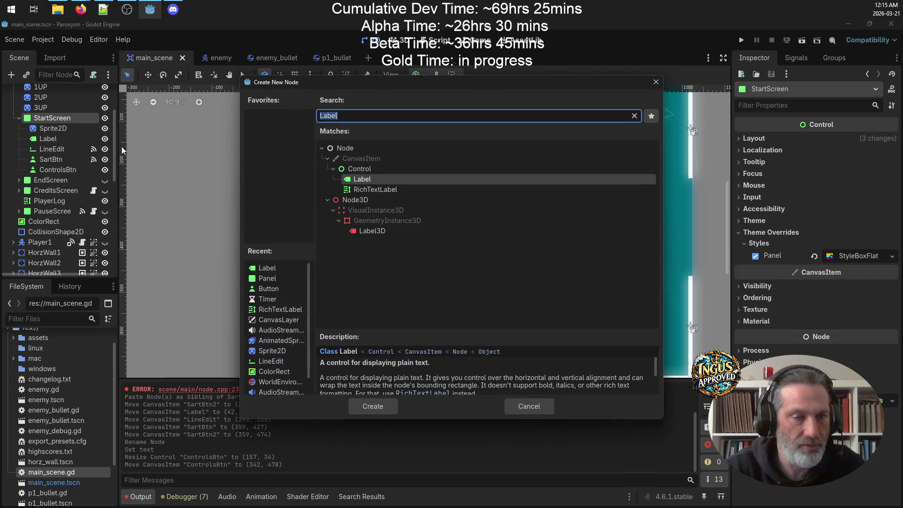
pyautogui.press('BackSpace')
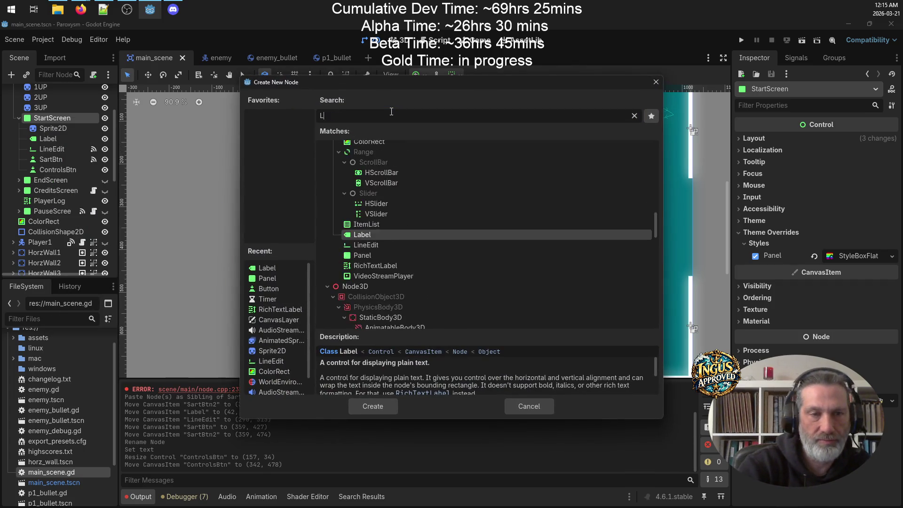
pyautogui.write('Panel;')
pyautogui.press('Return')
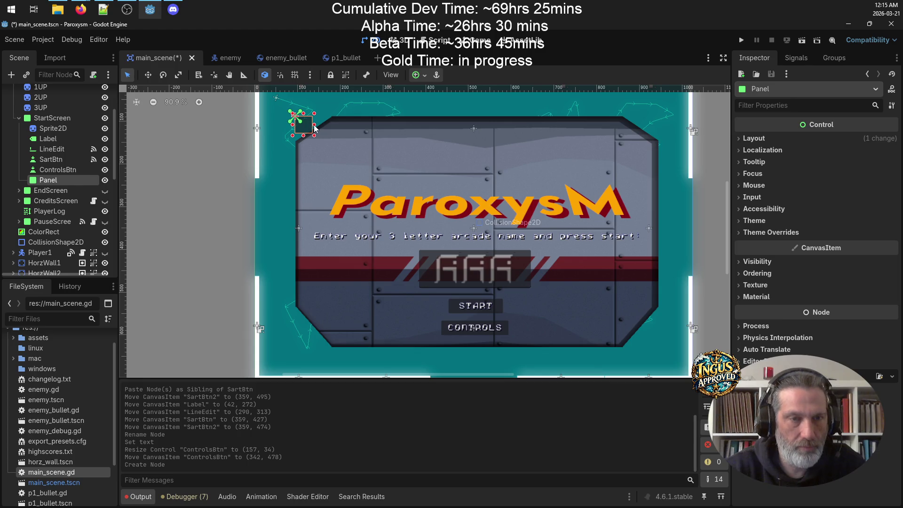
# Step: Size and position the Panel to 763×454, covering most of the start screen
pyautogui.moveTo(305, 126)
pyautogui.mouseDown()
pyautogui.moveTo(449, 224)
pyautogui.moveTo(642, 331)
pyautogui.mouseUp()
pyautogui.moveTo(639, 330); pyautogui.dragTo(639, 330)
pyautogui.moveTo(565, 236); pyautogui.dragTo(548, 224)
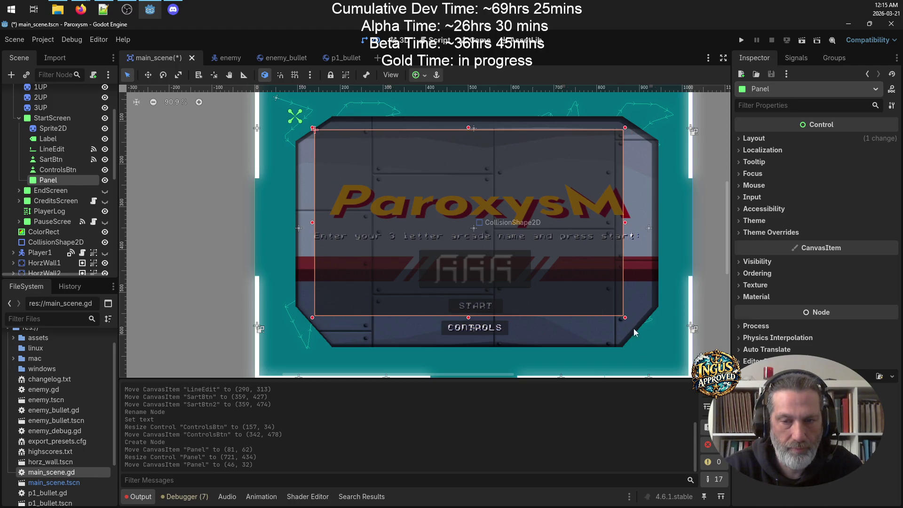
pyautogui.moveTo(626, 320); pyautogui.dragTo(643, 326)
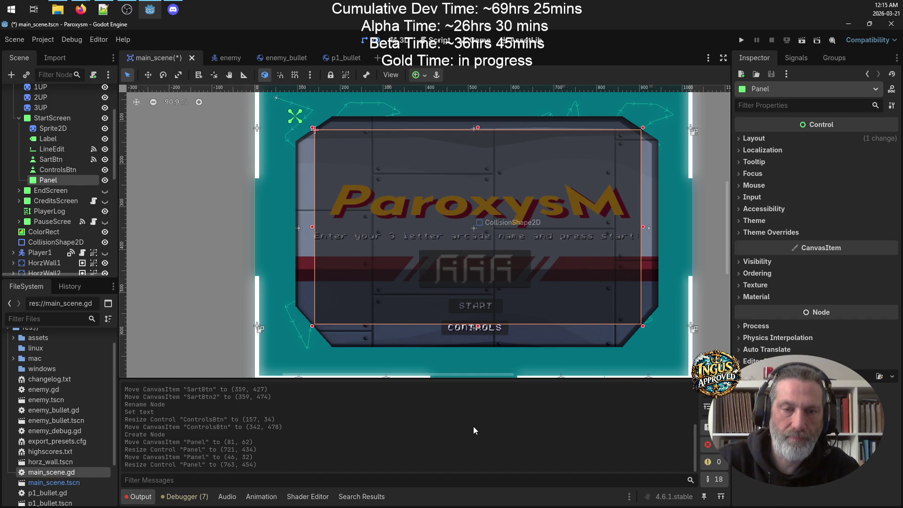
# Step: Rename the Panel node to ControlsPanel
pyautogui.click(189, 201)
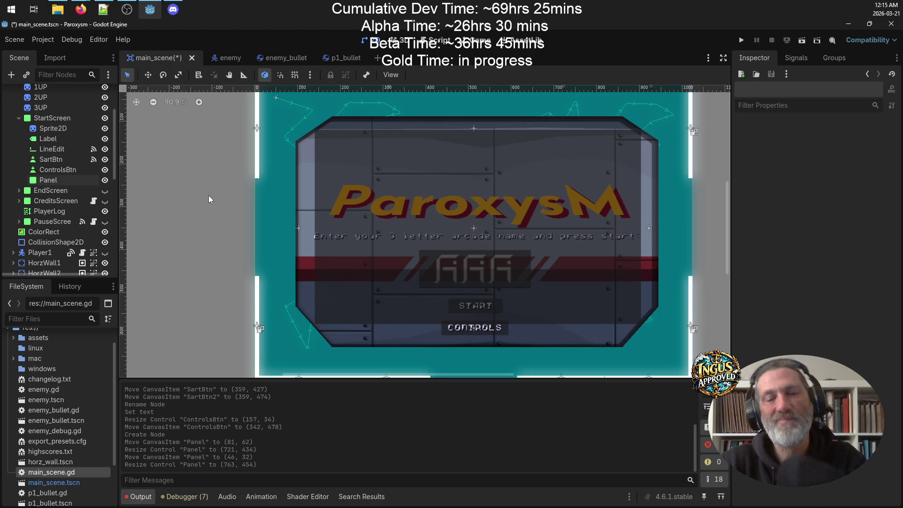
pyautogui.click(75, 178)
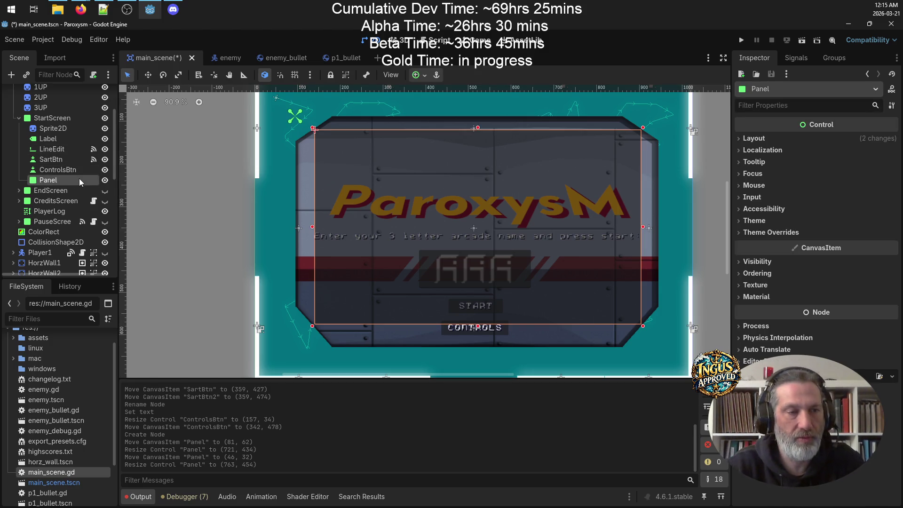
pyautogui.click(79, 178)
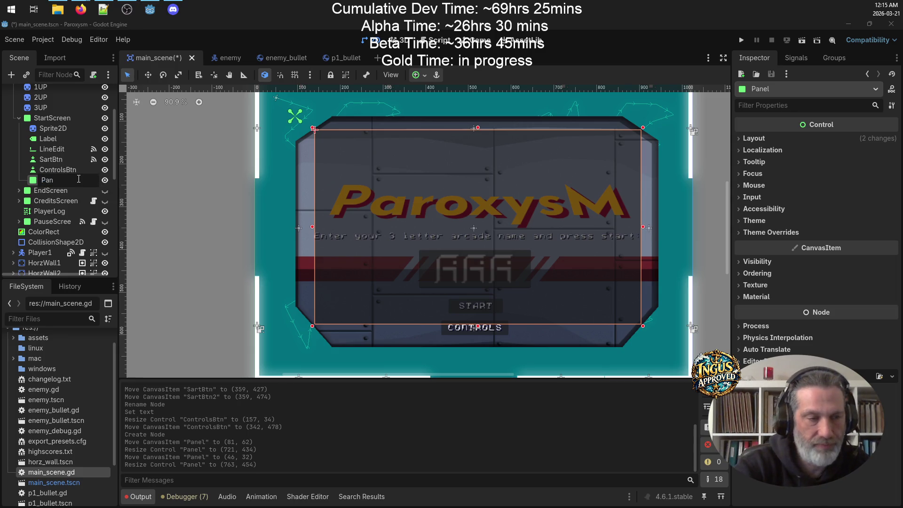
pyautogui.write('Copn')
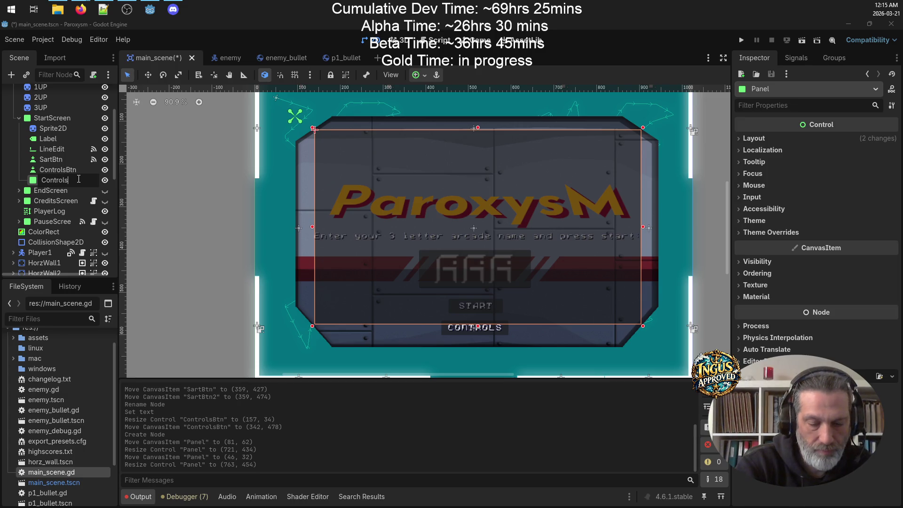
pyautogui.write('nel')
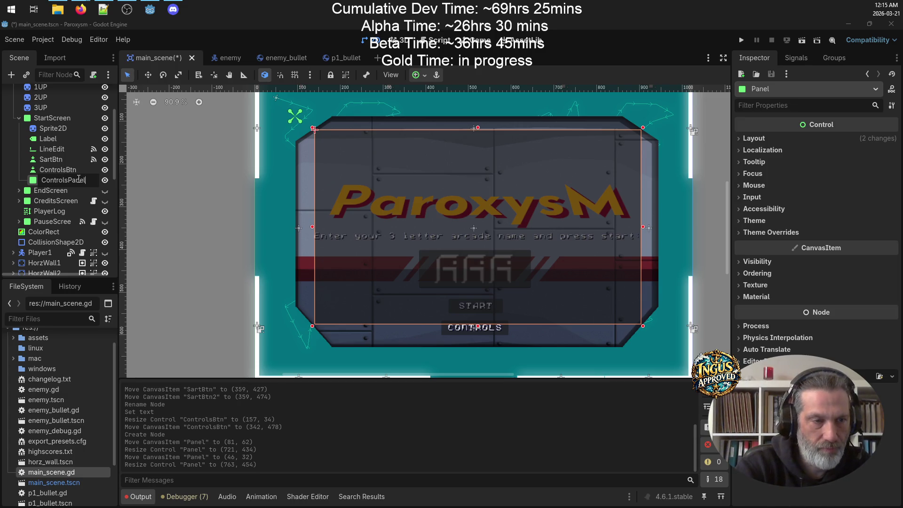
pyautogui.press('Return')
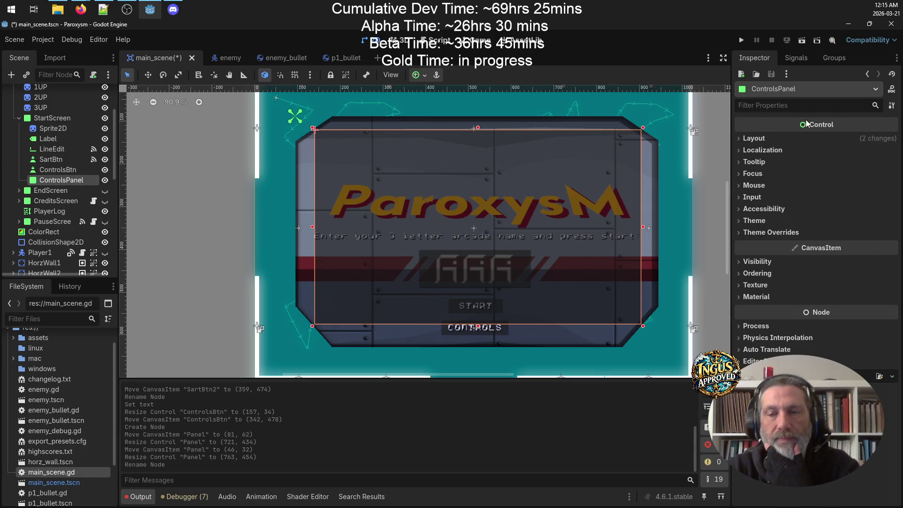
# Step: Expand Theme Overrides > Styles and open the StyleBoxFlat panel style's options
pyautogui.click(747, 221)
pyautogui.click(740, 261)
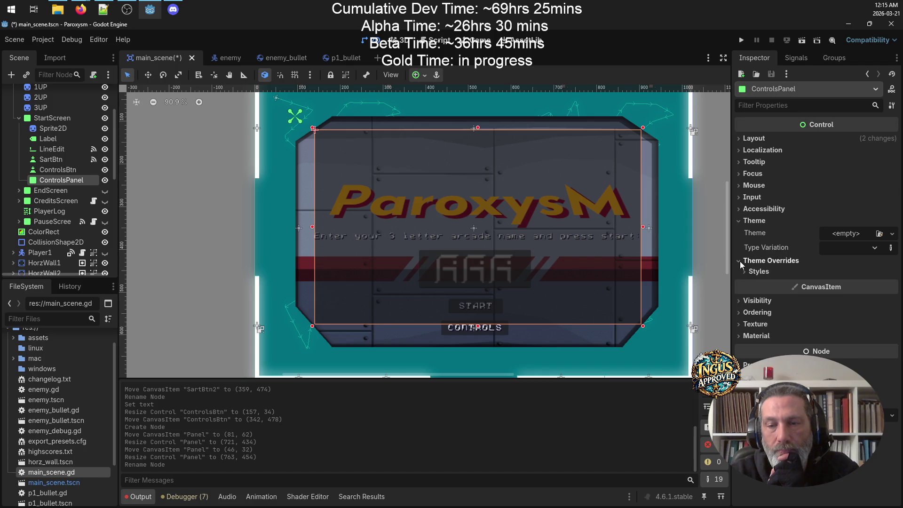
pyautogui.click(744, 272)
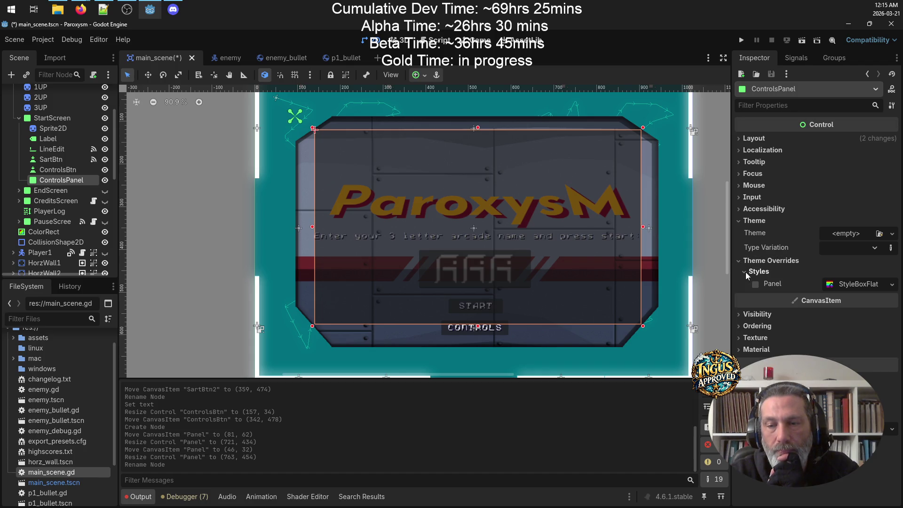
pyautogui.click(853, 285)
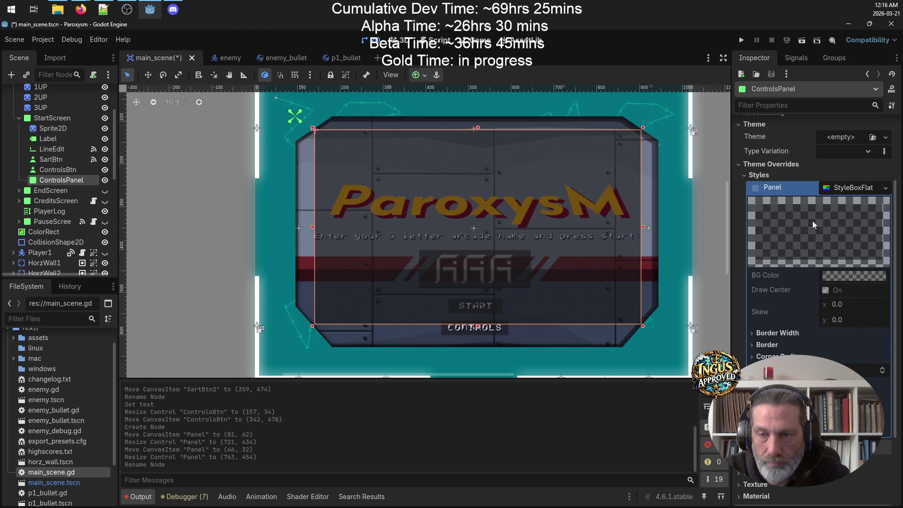
pyautogui.click(755, 189)
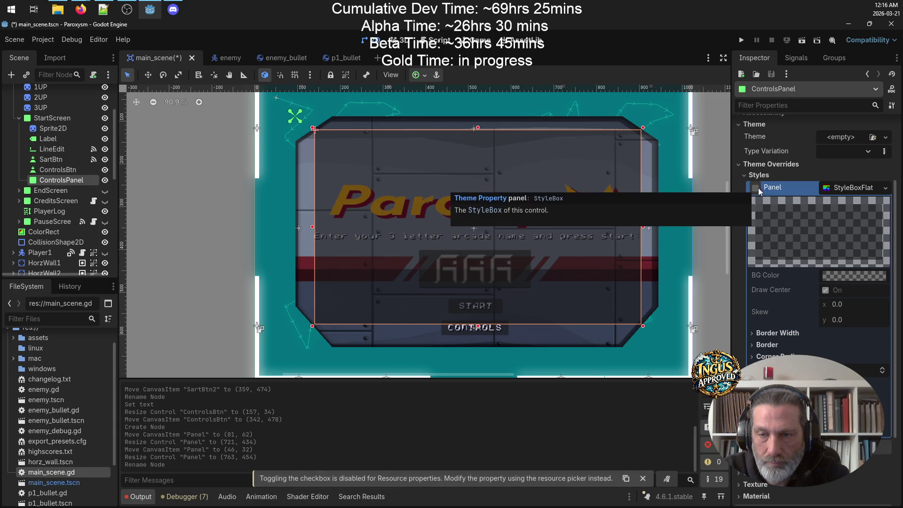
pyautogui.click(856, 190)
pyautogui.click(854, 272)
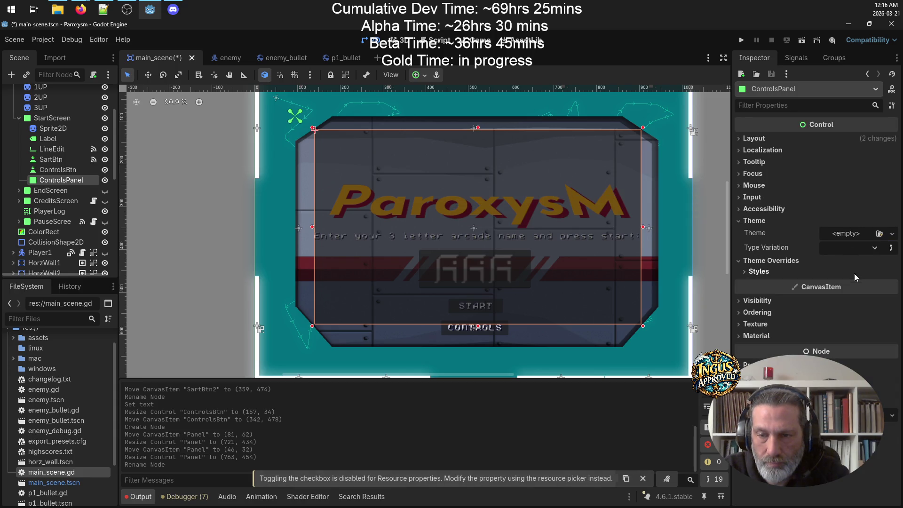
pyautogui.click(770, 277)
pyautogui.click(754, 284)
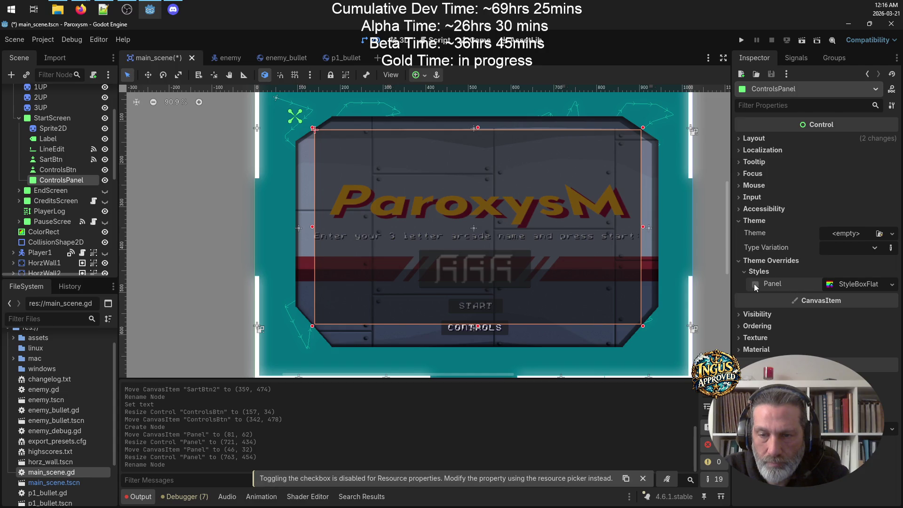
pyautogui.click(845, 284)
pyautogui.scroll(-5, 845, 355)
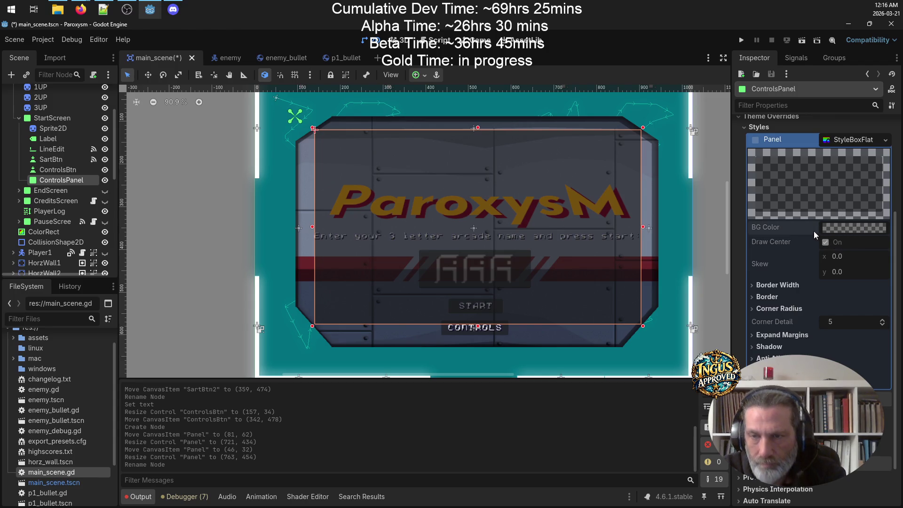
pyautogui.click(887, 142)
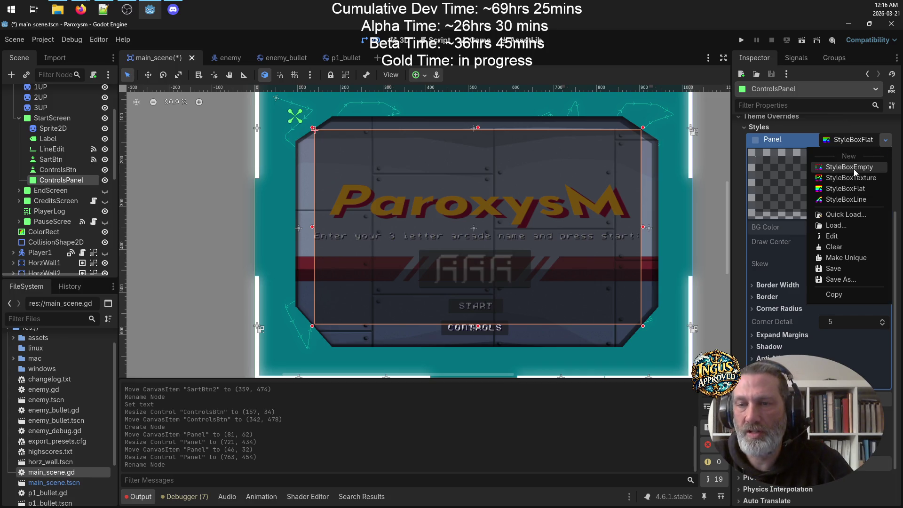
# Step: Give ControlsPanel a new StyleBoxFlat with a black background colour
pyautogui.click(877, 191)
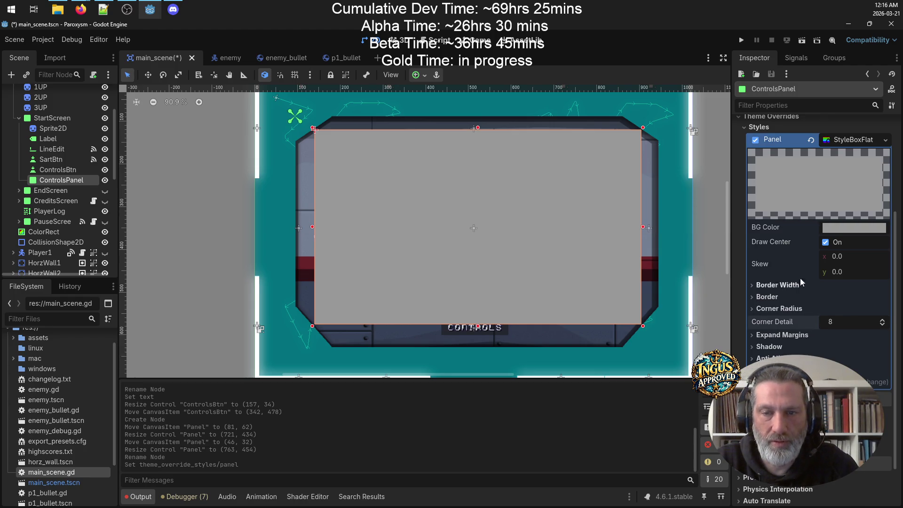
pyautogui.click(865, 229)
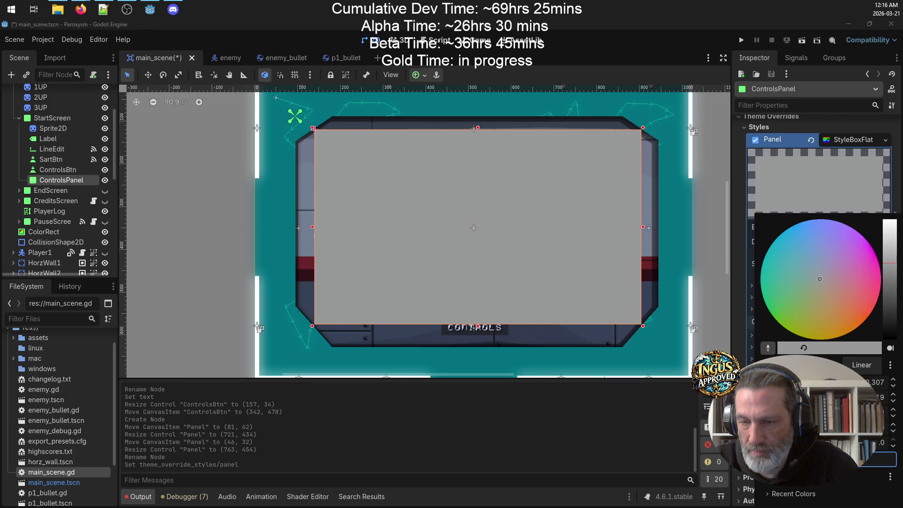
pyautogui.write('000099')
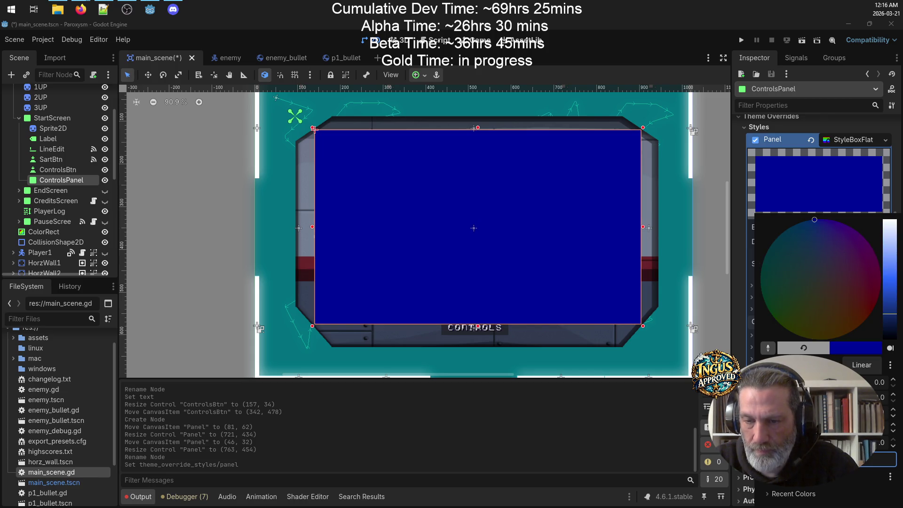
pyautogui.write('000000')
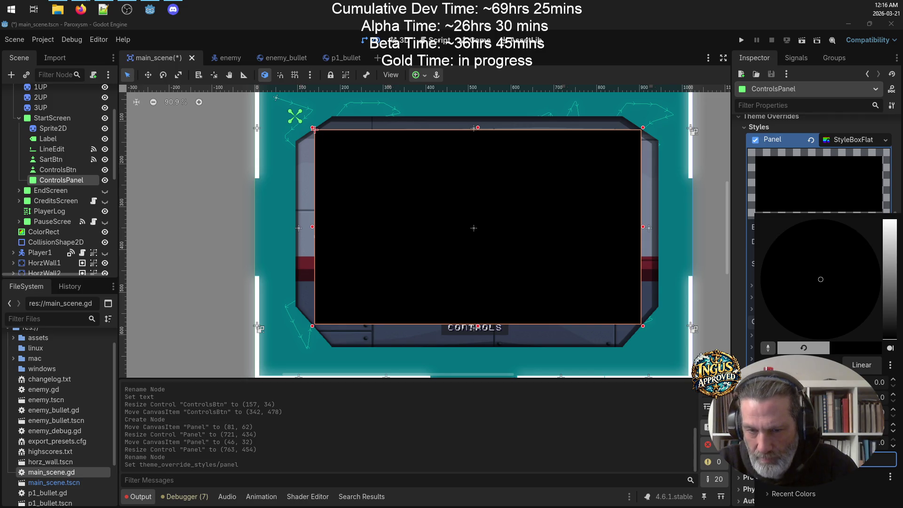
pyautogui.click(730, 335)
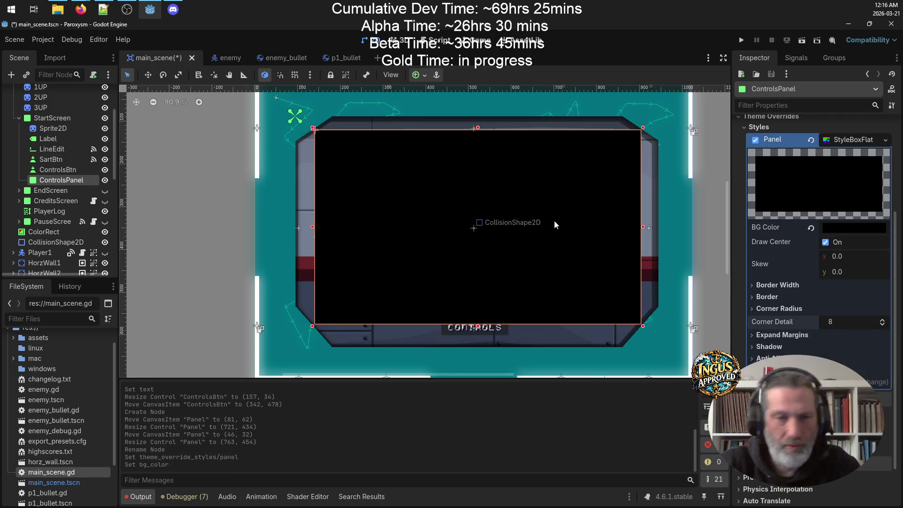
pyautogui.rightClick(58, 182)
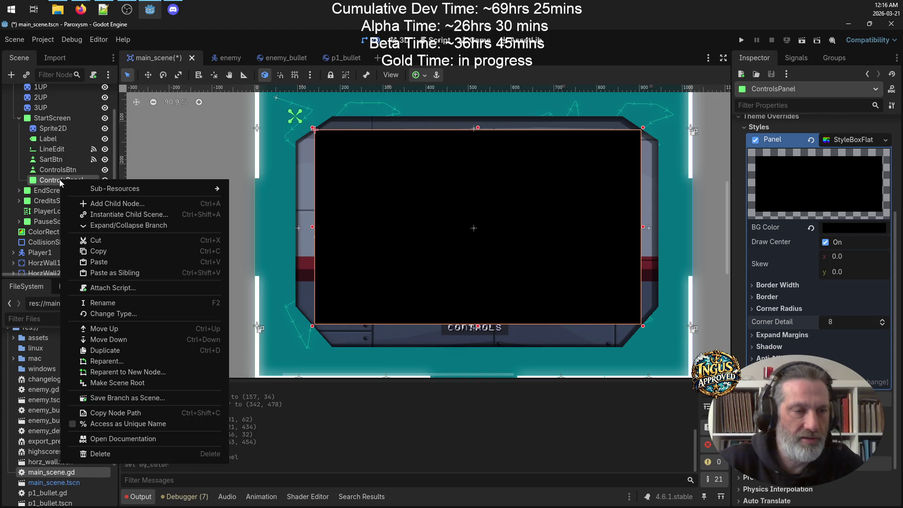
# Step: Add a Button child under ControlsPanel and size it to 110×36 near the bottom
pyautogui.click(118, 203)
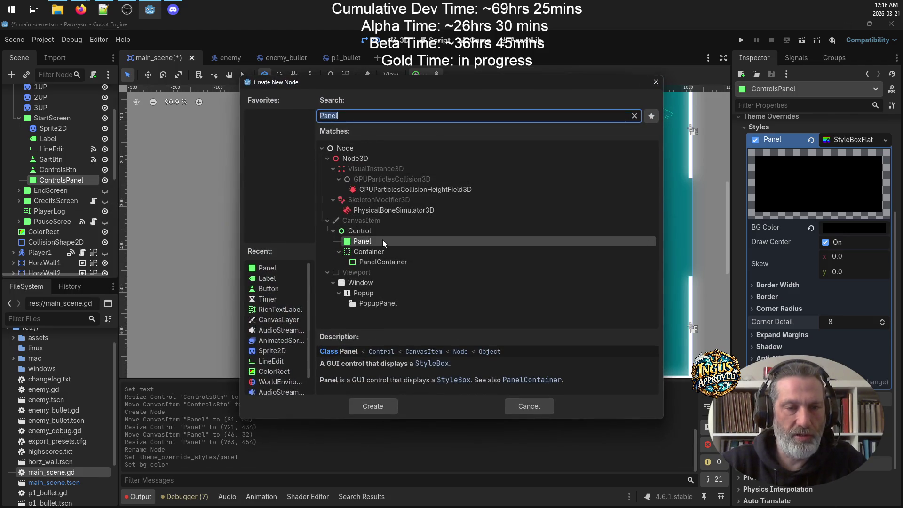
pyautogui.write('button')
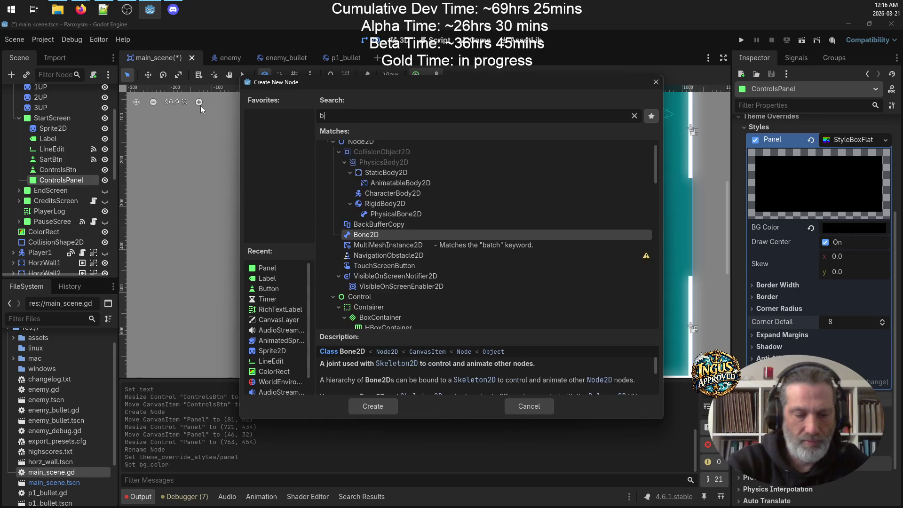
pyautogui.press('Return')
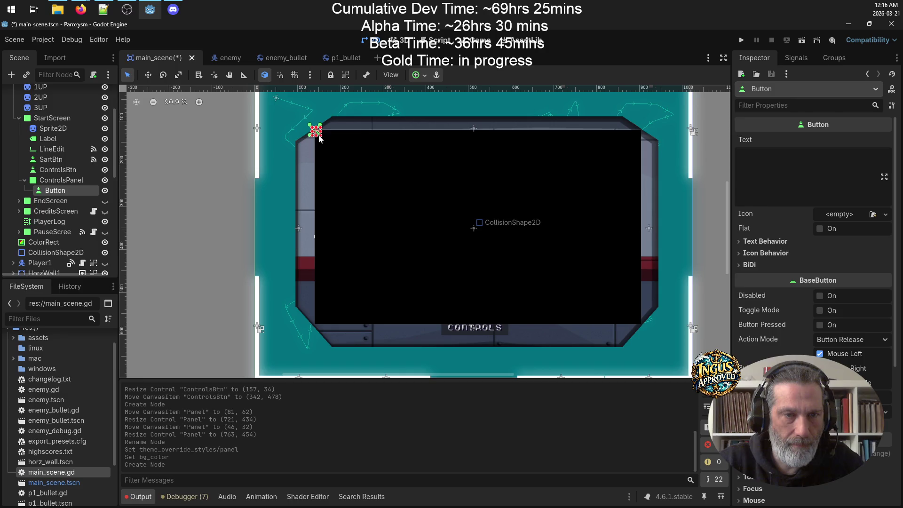
pyautogui.moveTo(320, 136)
pyautogui.mouseDown()
pyautogui.moveTo(338, 145)
pyautogui.moveTo(322, 139)
pyautogui.moveTo(368, 140)
pyautogui.moveTo(342, 137)
pyautogui.moveTo(478, 276)
pyautogui.moveTo(477, 299)
pyautogui.mouseUp()
# Step: Set the button text to CLOSE, rename it CloseBtn, and save the scene
pyautogui.click(781, 155)
pyautogui.write('CLOSE')
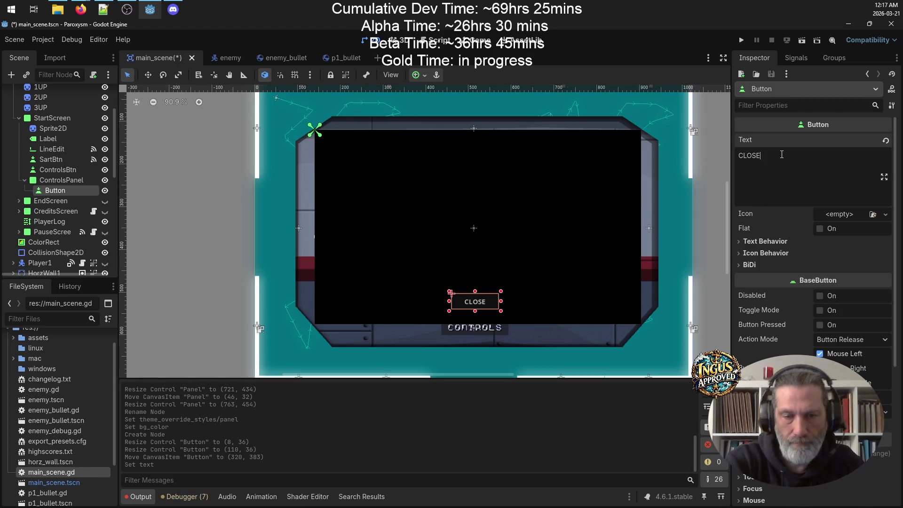
pyautogui.press('Return')
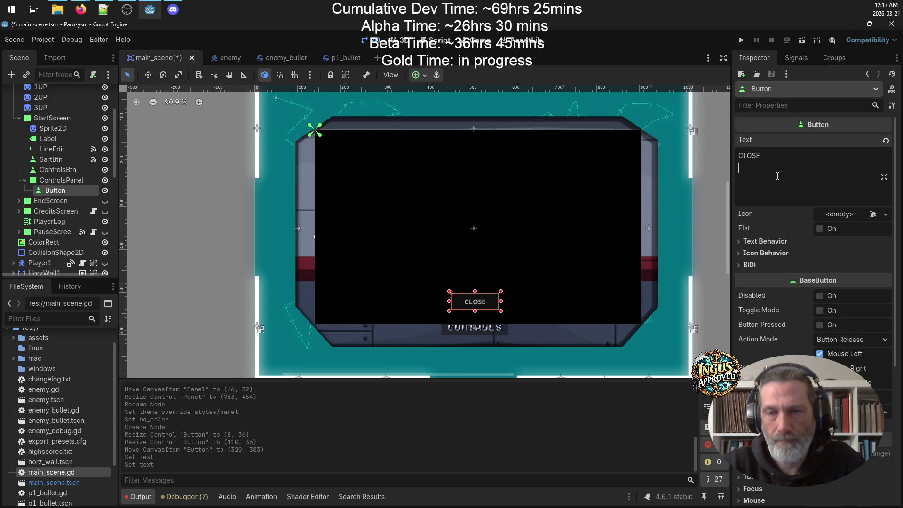
pyautogui.click(668, 359)
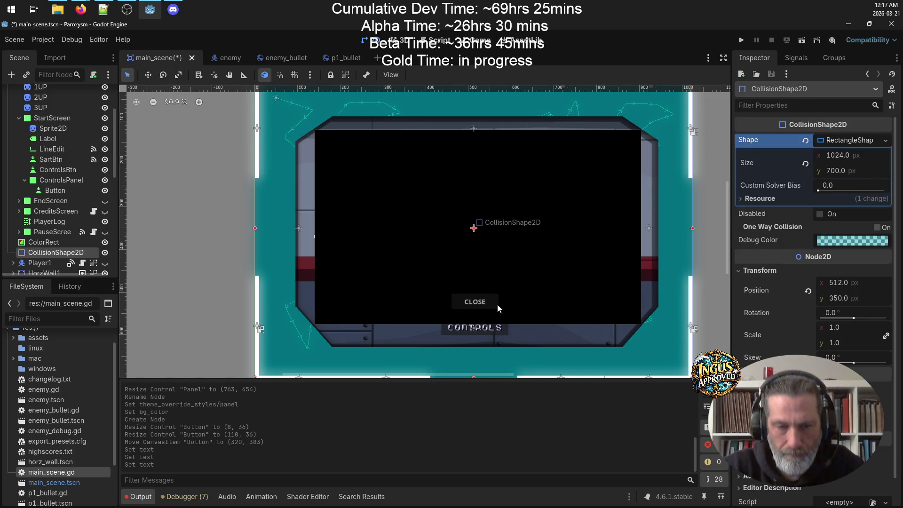
pyautogui.click(51, 190)
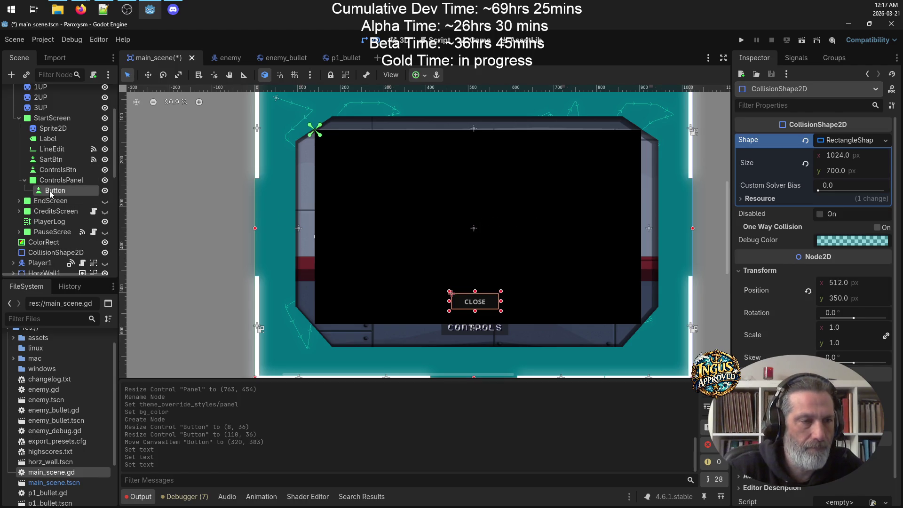
pyautogui.click(51, 190)
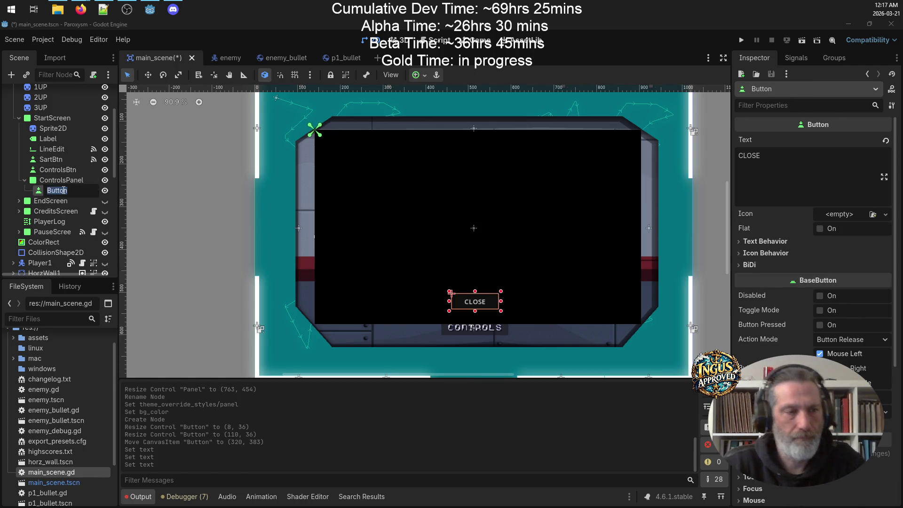
pyautogui.write('Close')
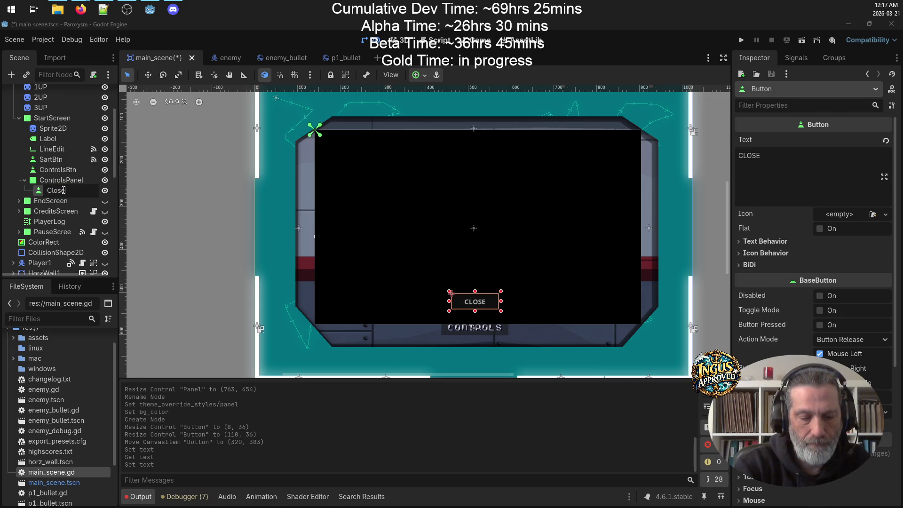
pyautogui.press('Return')
pyautogui.hotkey('ctrl', 's')
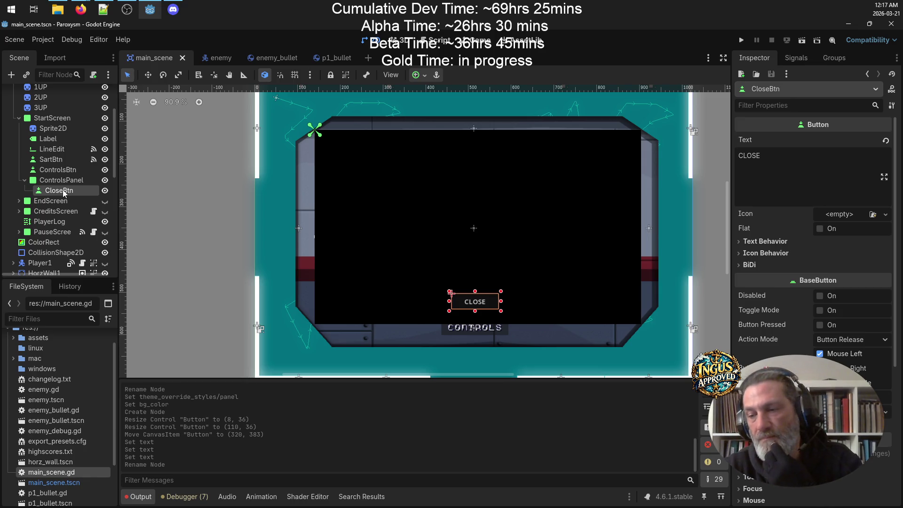
# Step: Give CloseBtn a Theme Overrides font loaded from assets/fonts/font_formula so CLOSE uses the pixel font
pyautogui.click(55, 253)
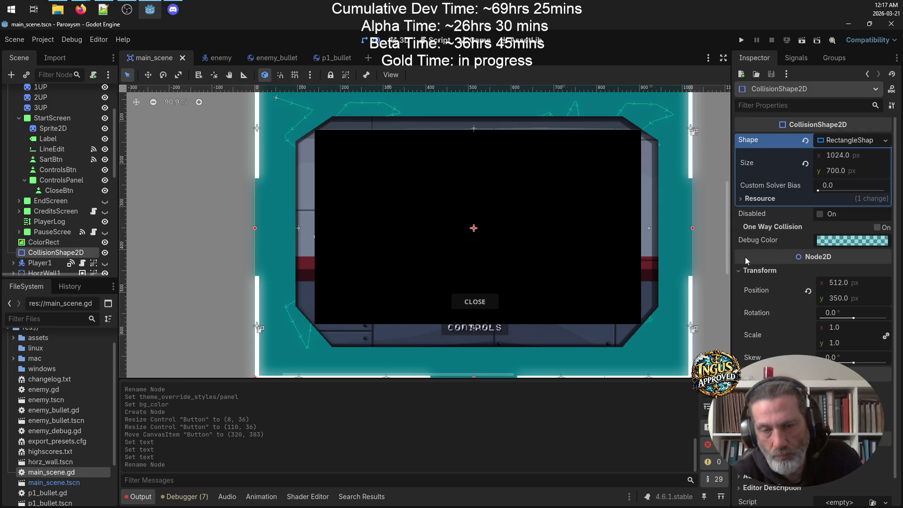
pyautogui.click(58, 190)
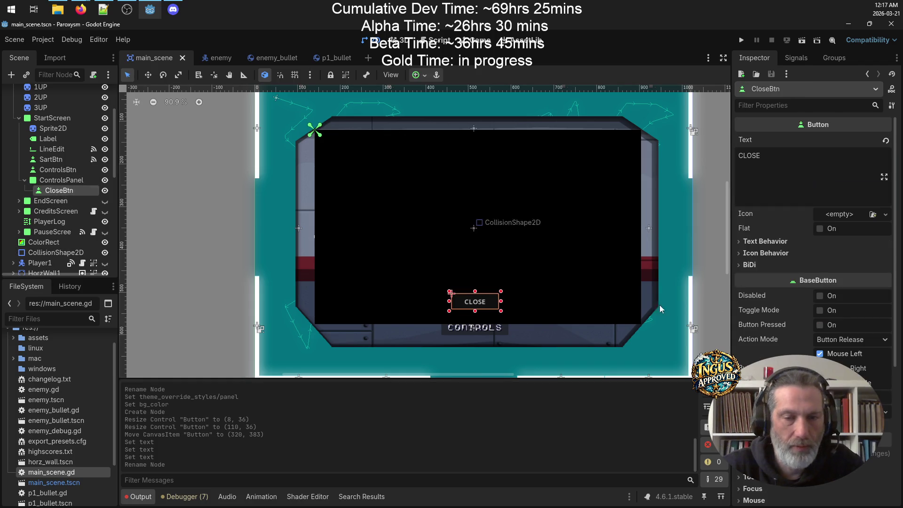
pyautogui.scroll(-5, 823, 357)
pyautogui.click(754, 355)
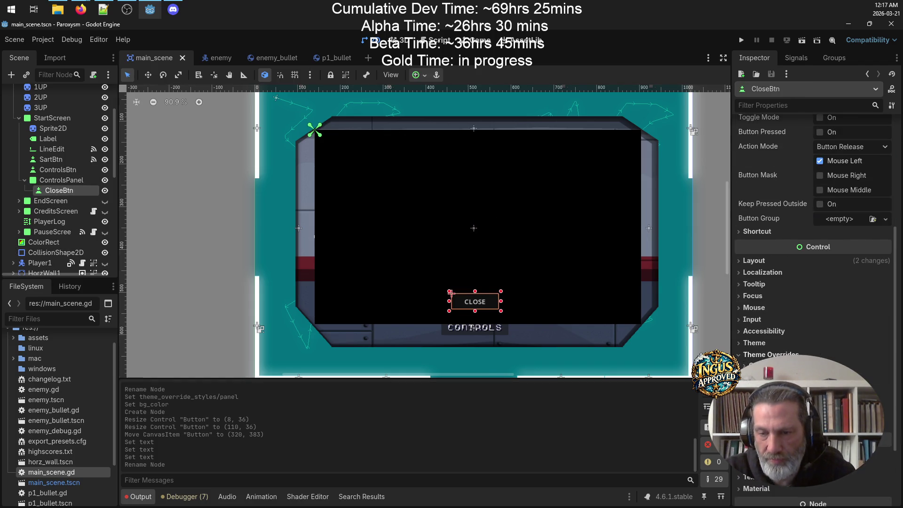
pyautogui.click(762, 366)
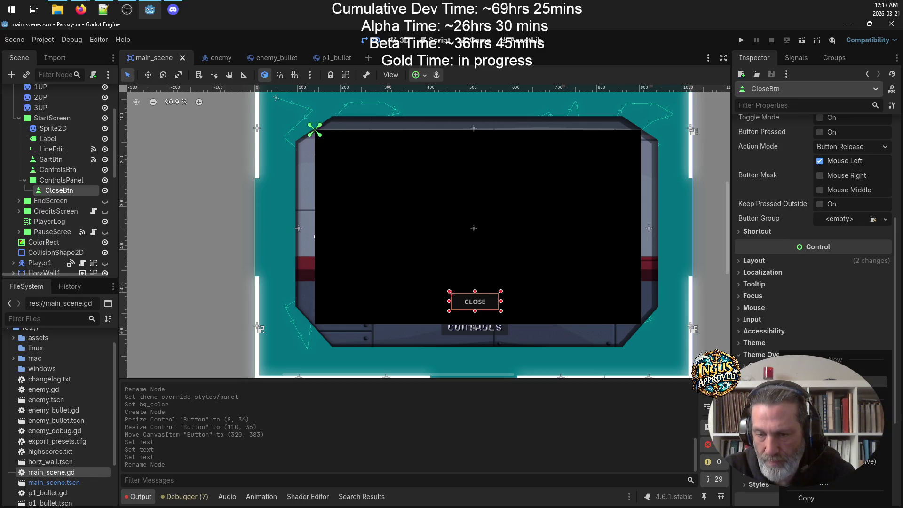
pyautogui.click(874, 382)
pyautogui.doubleClick(308, 156)
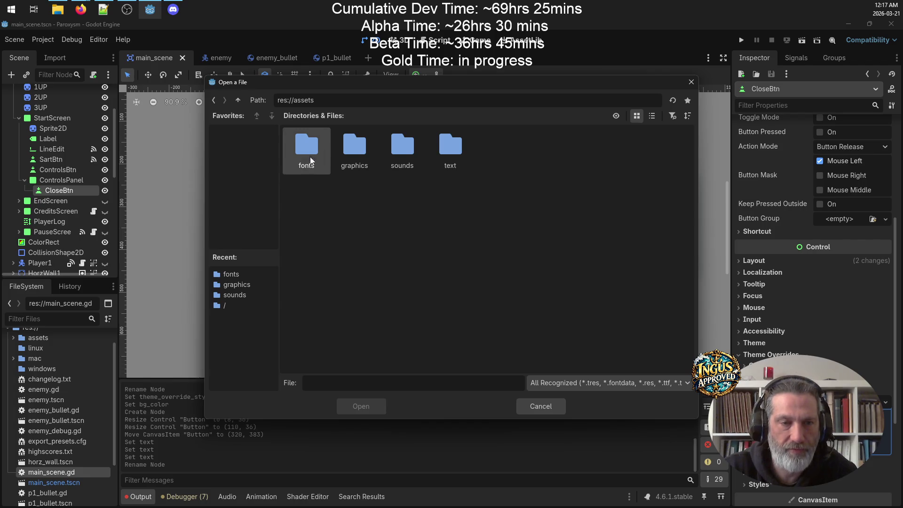
pyautogui.doubleClick(309, 157)
pyautogui.doubleClick(304, 159)
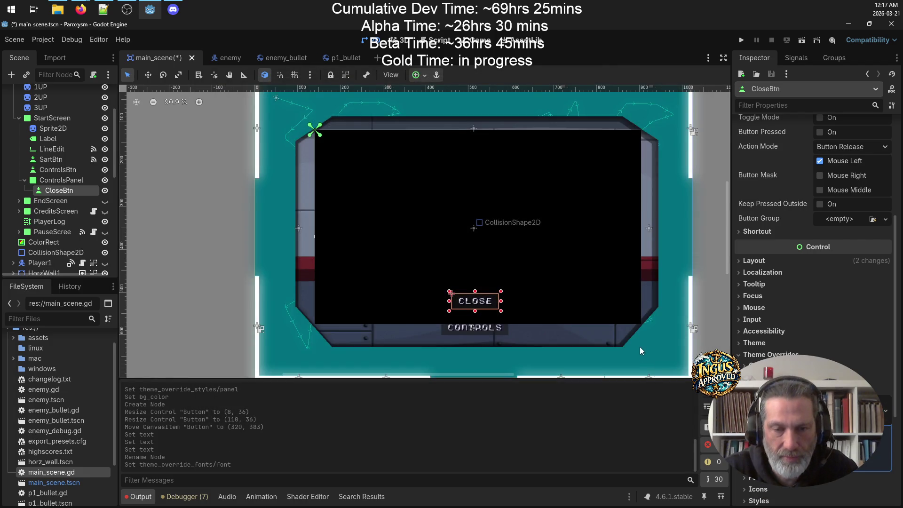
pyautogui.click(660, 360)
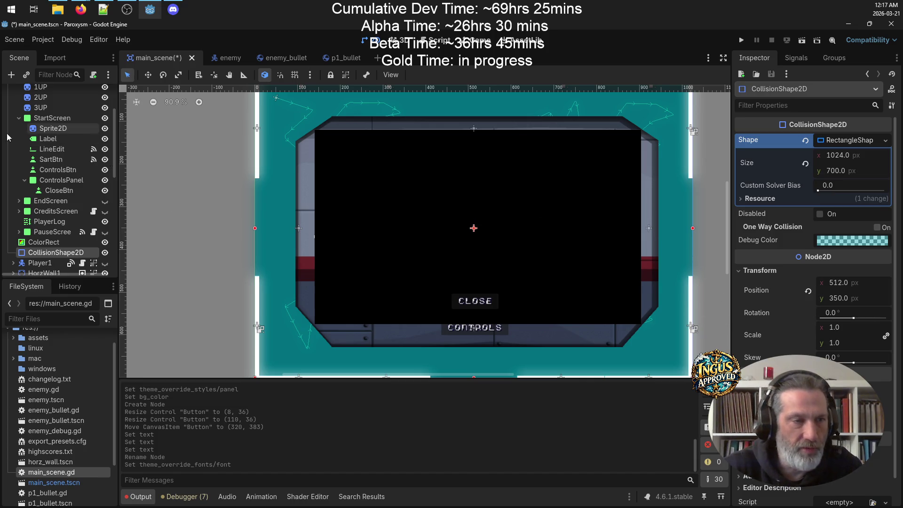
# Step: Add a Label child node under ControlsPanel
pyautogui.click(74, 183)
pyautogui.rightClick(74, 183)
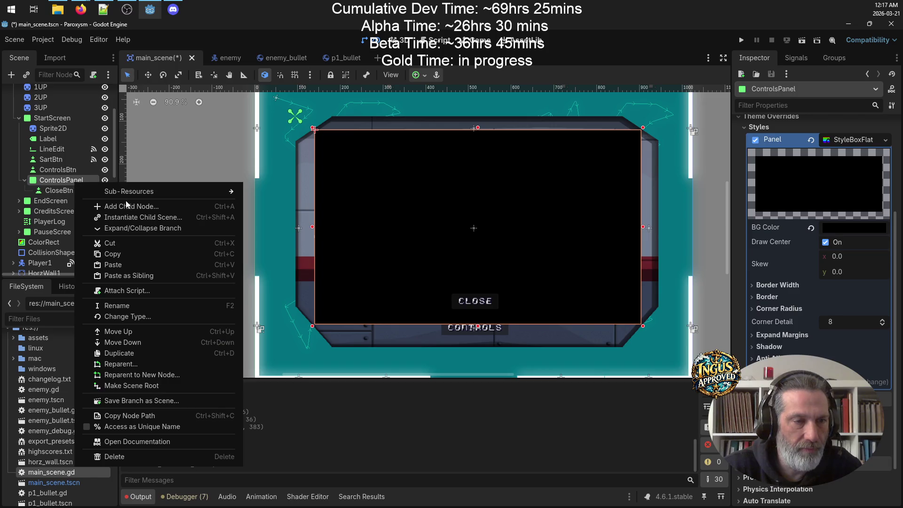
pyautogui.click(145, 207)
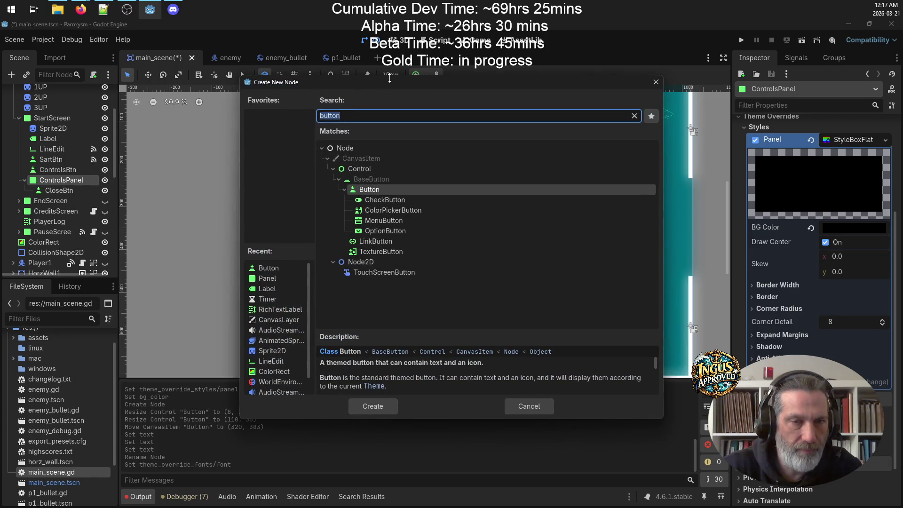
pyautogui.write('label')
pyautogui.press('Return')
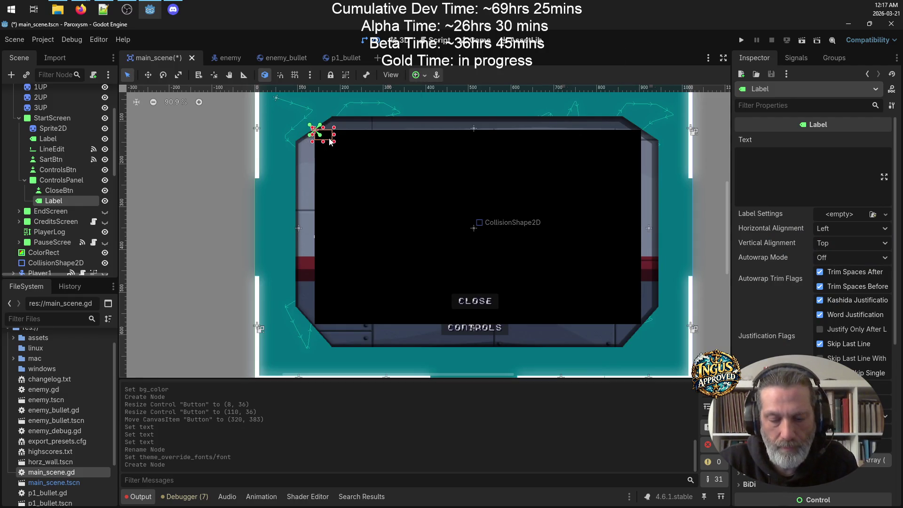
# Step: Stretch the new Label to 741×411 at 10,10 so it fills most of the panel
pyautogui.moveTo(328, 136)
pyautogui.mouseDown()
pyautogui.moveTo(533, 222)
pyautogui.moveTo(637, 312)
pyautogui.mouseUp()
pyautogui.click(585, 190)
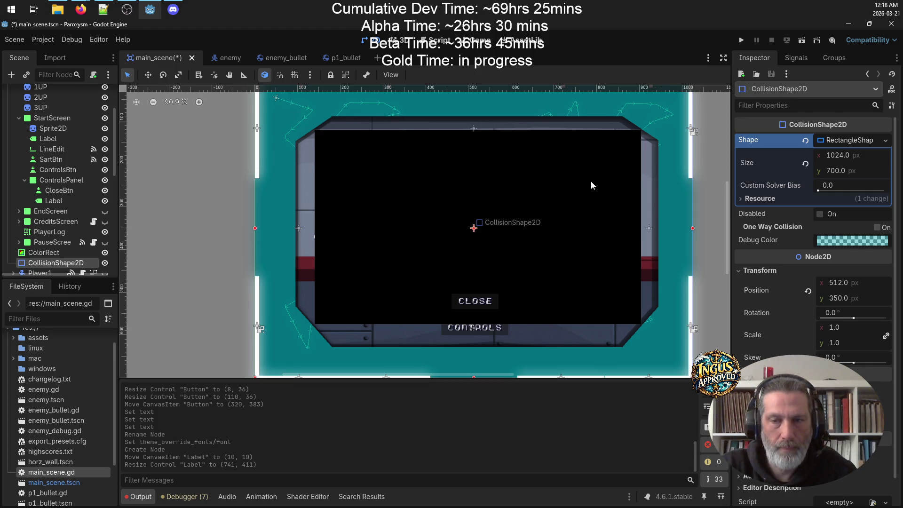
pyautogui.click(47, 201)
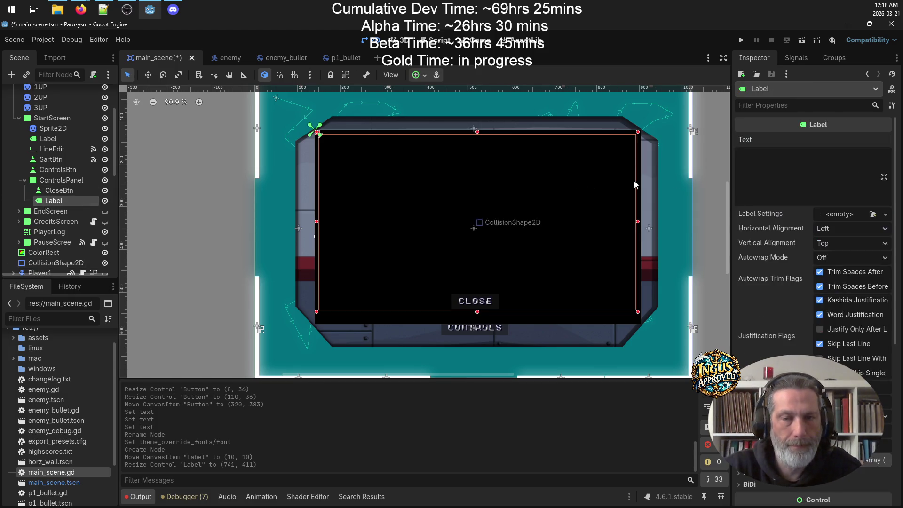
pyautogui.click(842, 159)
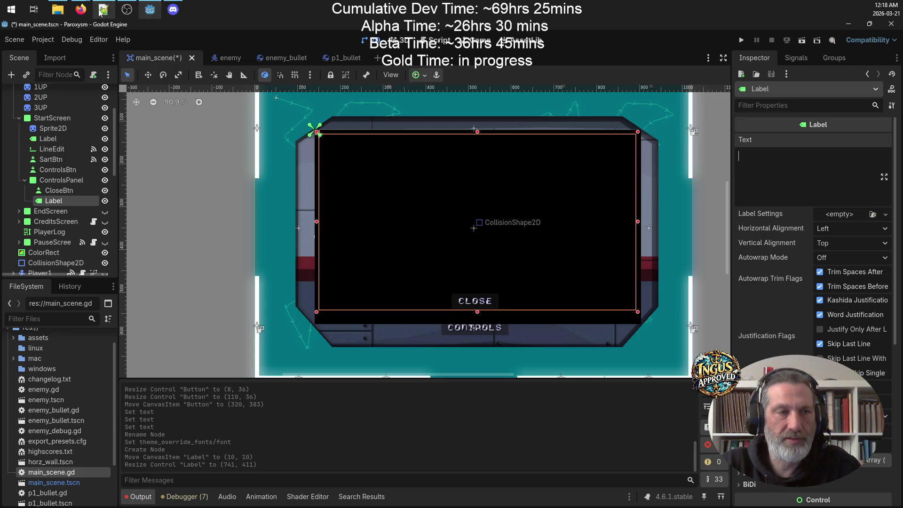
# Step: Select the Gamepad and Mouse & Keyboard controls lines 4–24 in README.txt, then return to Godot
pyautogui.click(101, 10)
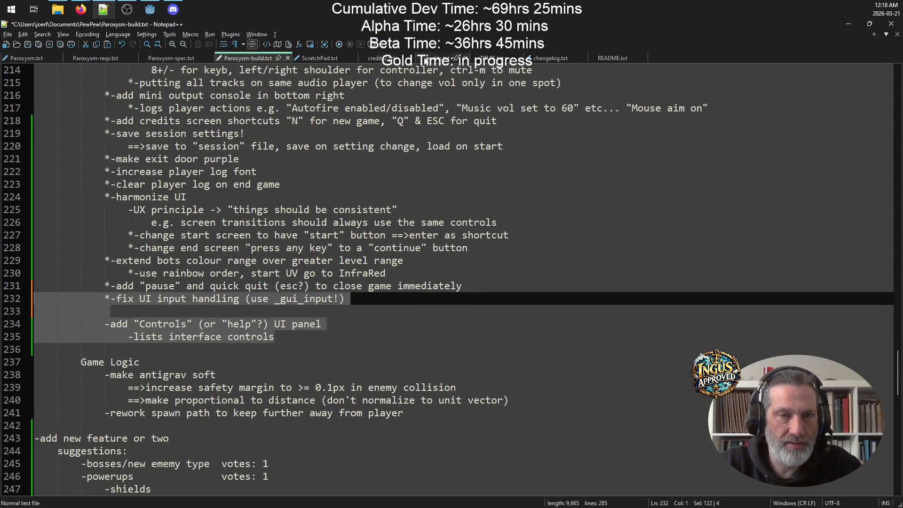
pyautogui.click(617, 58)
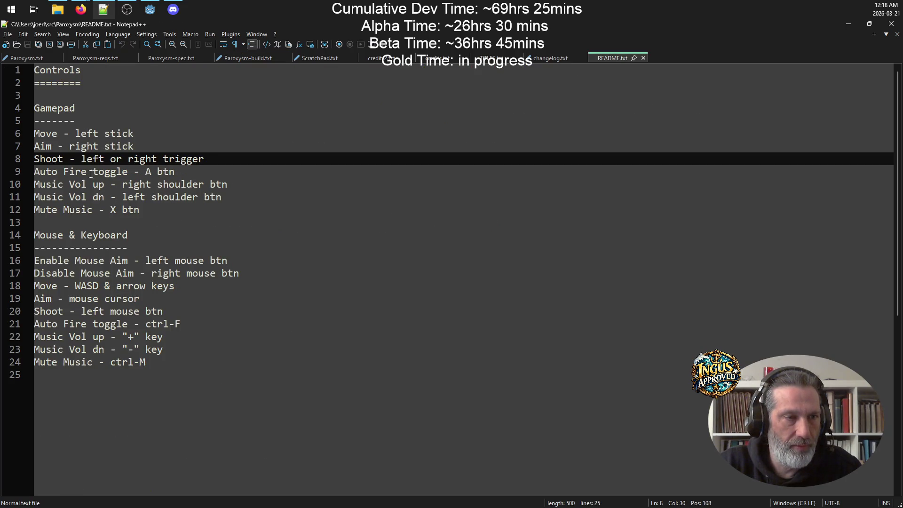
pyautogui.moveTo(177, 360)
pyautogui.mouseDown()
pyautogui.moveTo(47, 234)
pyautogui.moveTo(26, 109)
pyautogui.mouseUp()
pyautogui.hotkey('ctrl', 'c')
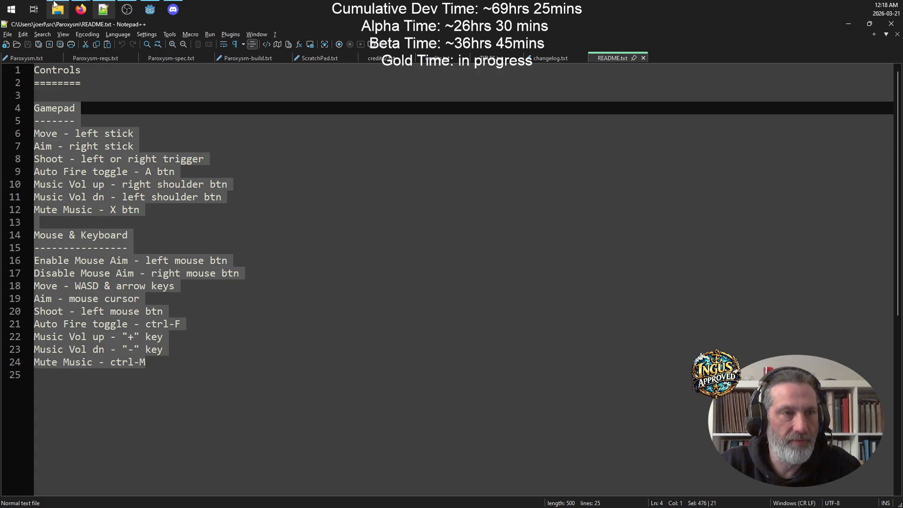
pyautogui.click(149, 10)
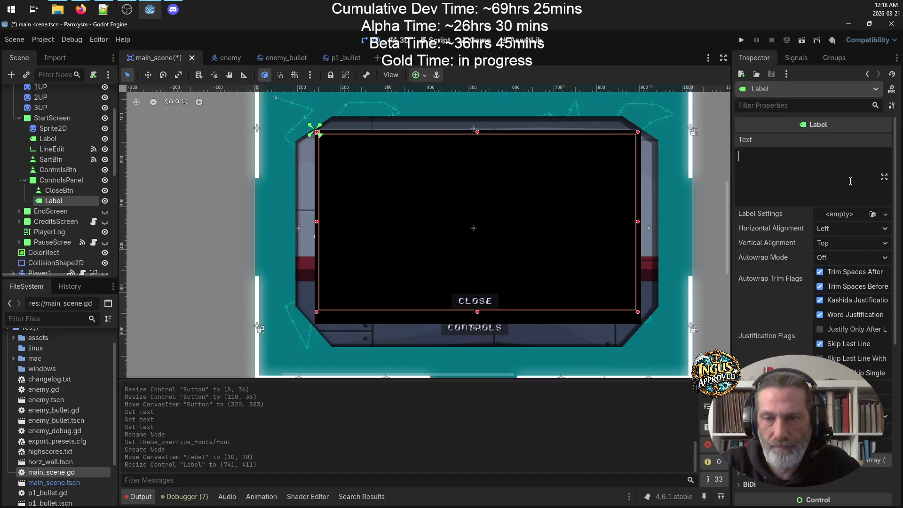
pyautogui.hotkey('ctrl', 'v')
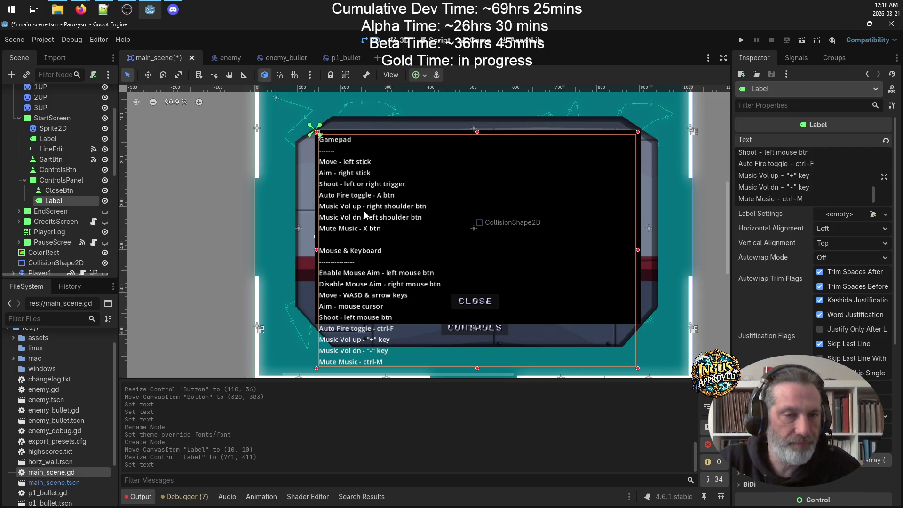
pyautogui.hotkey('ctrl', 'a')
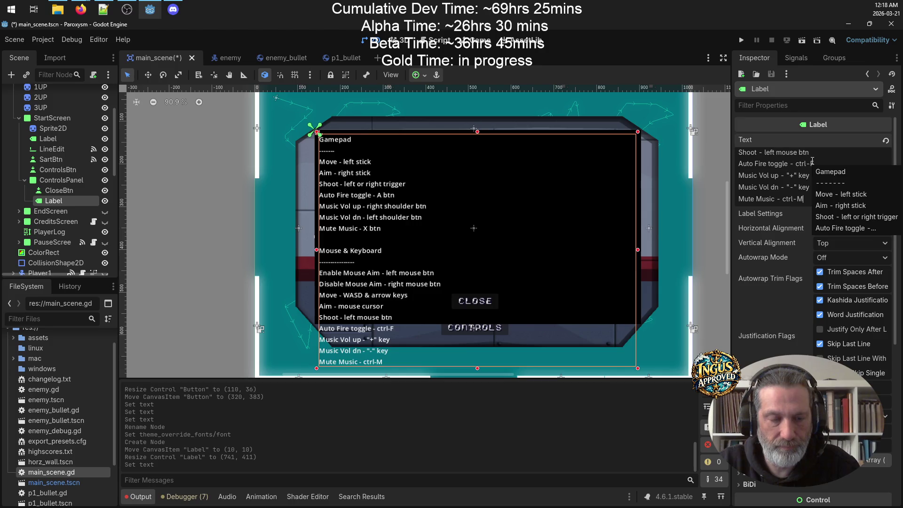
pyautogui.press('BackSpace')
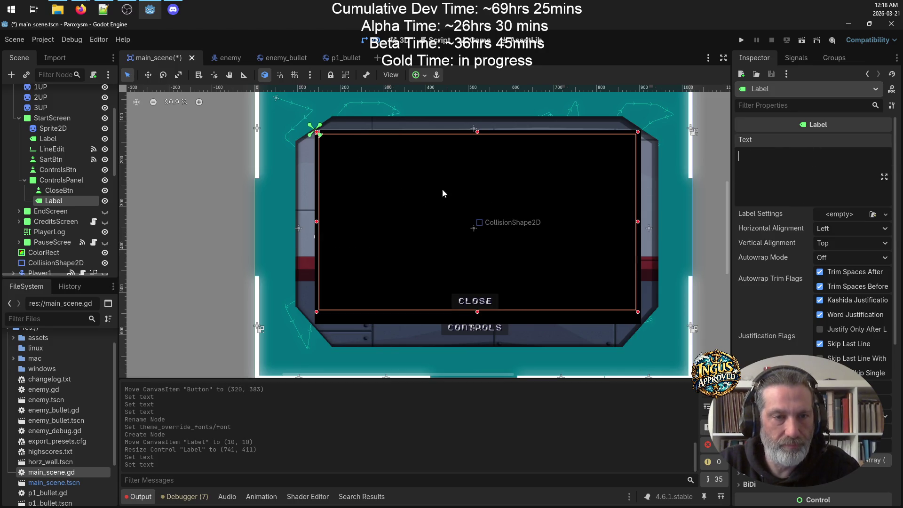
pyautogui.doubleClick(67, 202)
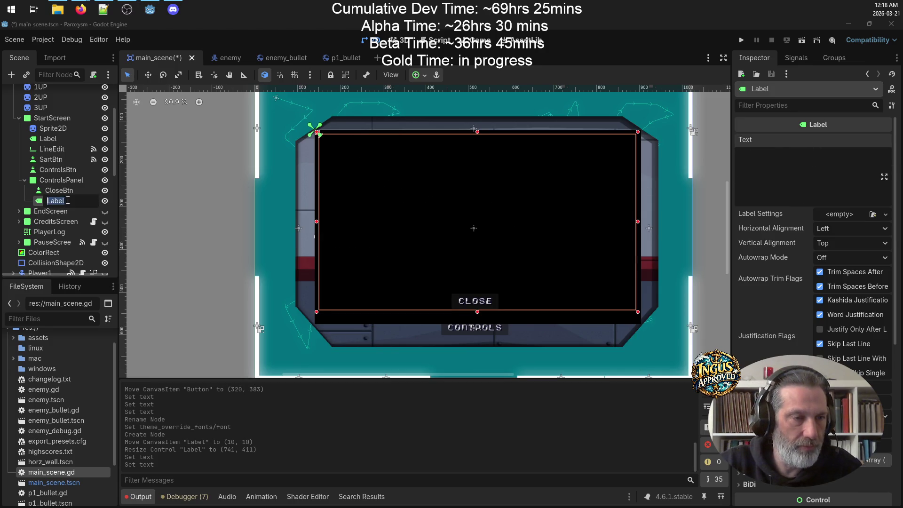
# Step: Rename the Label to LeftCol and narrow it to the panel's left half (355×411)
pyautogui.press('BackSpace')
pyautogui.press('BackSpace')
pyautogui.press('BackSpace')
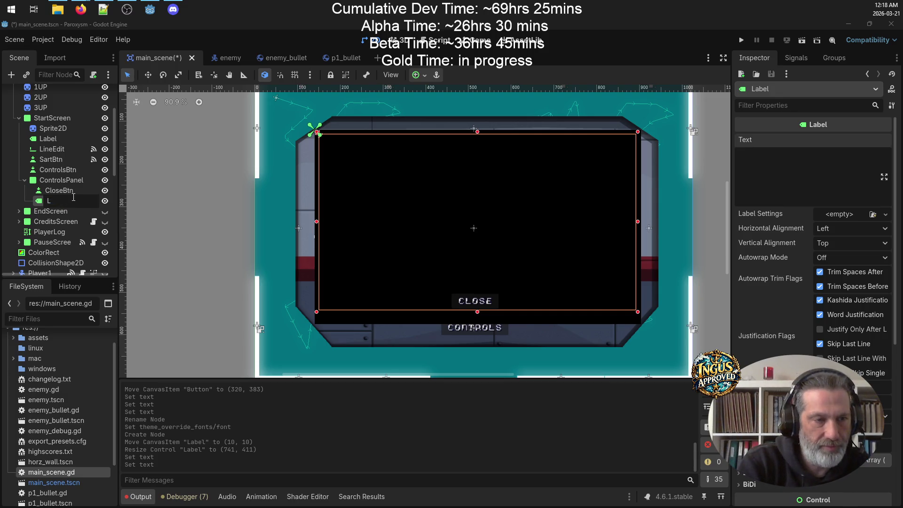
pyautogui.write('LeftCol')
pyautogui.press('Return')
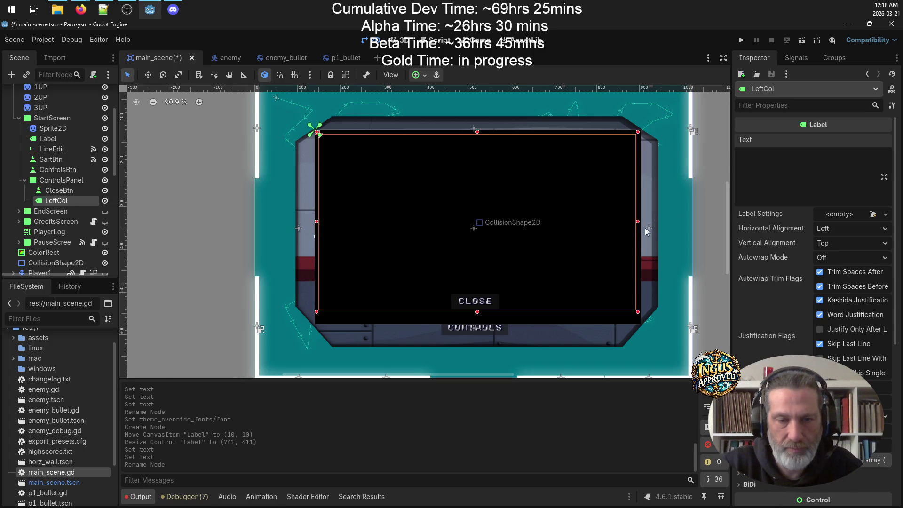
pyautogui.moveTo(638, 225); pyautogui.dragTo(472, 233)
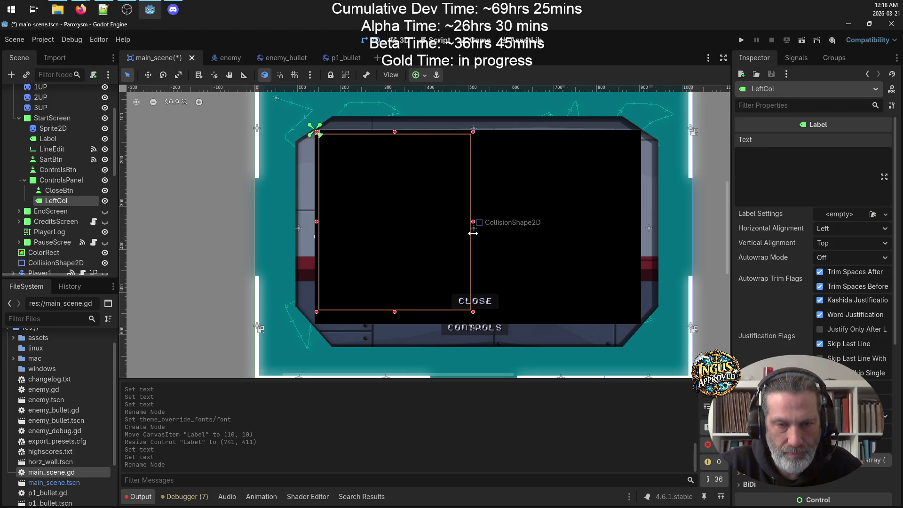
# Step: Copy LeftCol and paste the copy as a sibling under ControlsPanel
pyautogui.rightClick(50, 201)
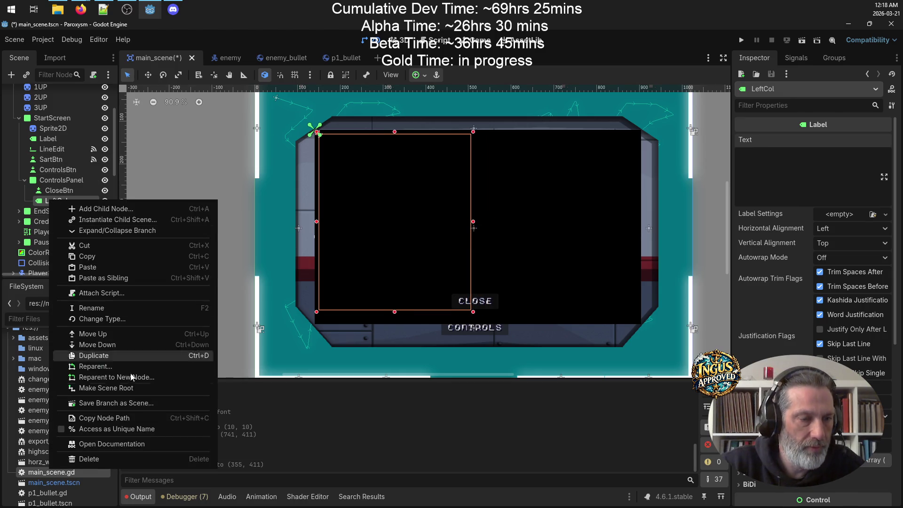
pyautogui.click(94, 256)
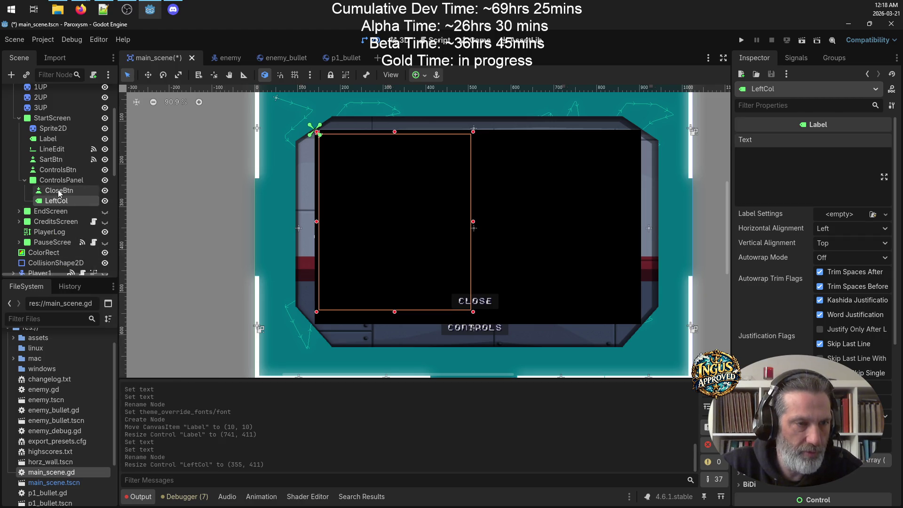
pyautogui.doubleClick(61, 201)
pyautogui.rightClick(63, 201)
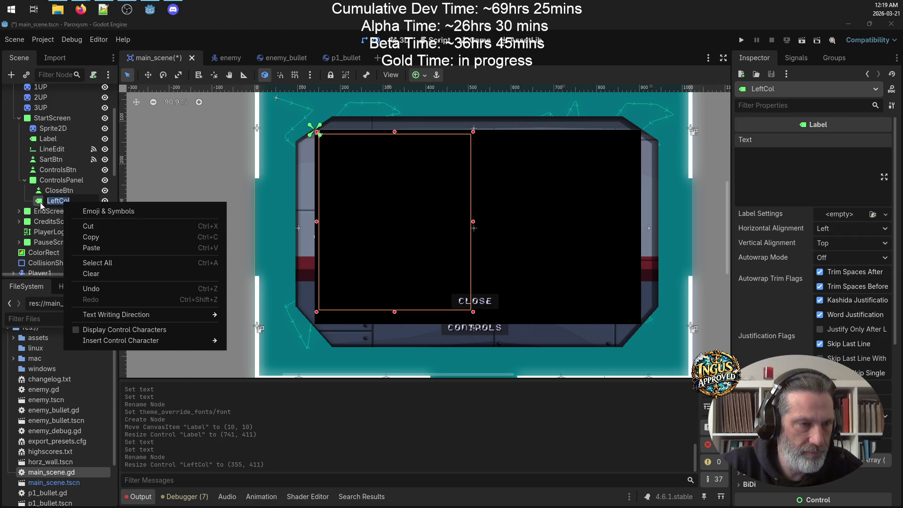
pyautogui.rightClick(40, 199)
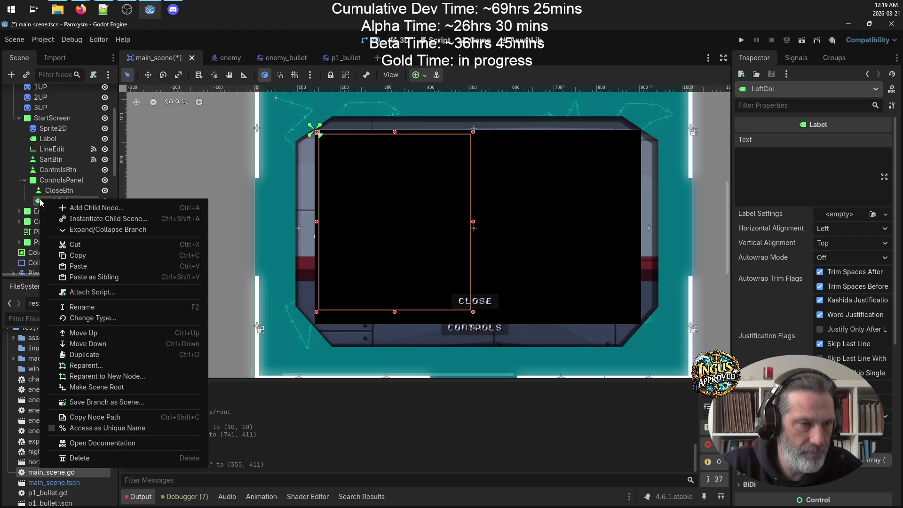
pyautogui.click(94, 276)
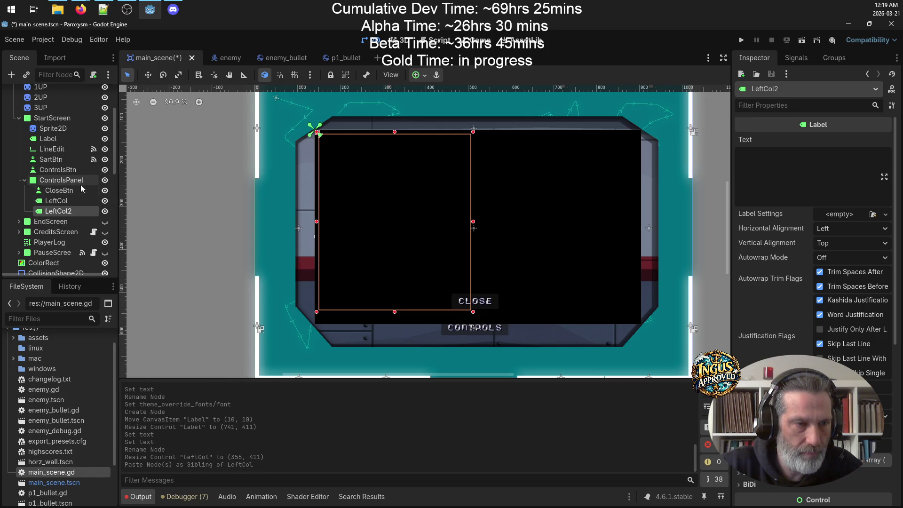
# Step: Rename the copy to RightCol and move it to the panel's right half at 396,10
pyautogui.doubleClick(70, 211)
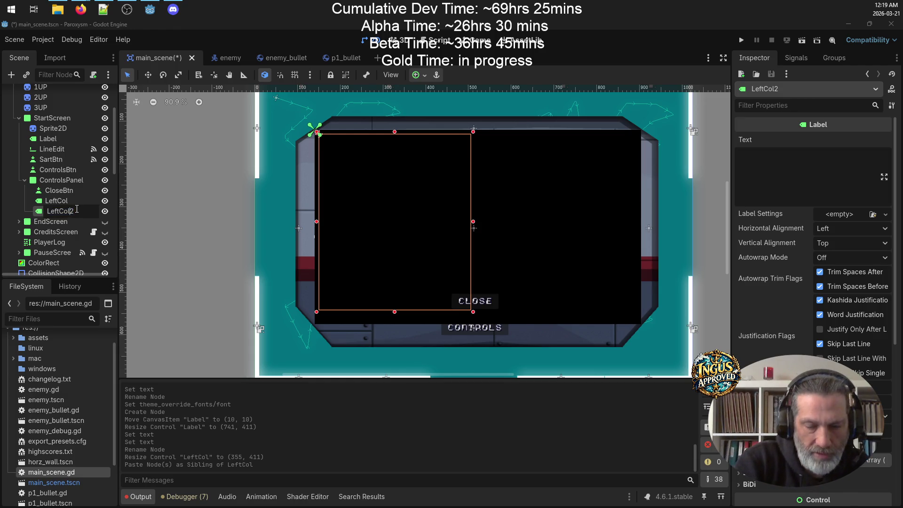
pyautogui.press('BackSpace')
pyautogui.press('BackSpace')
pyautogui.press('BackSpace')
pyautogui.press('BackSpace')
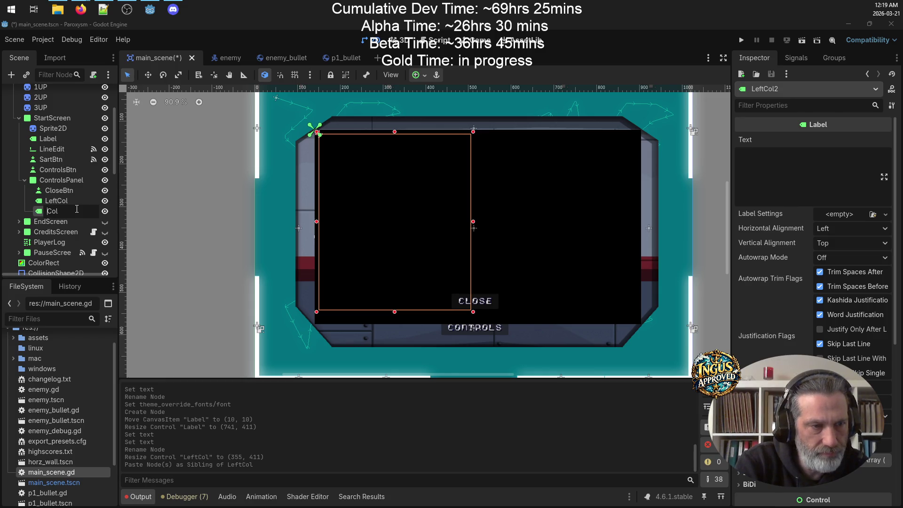
pyautogui.write('Rig')
pyautogui.write('ht')
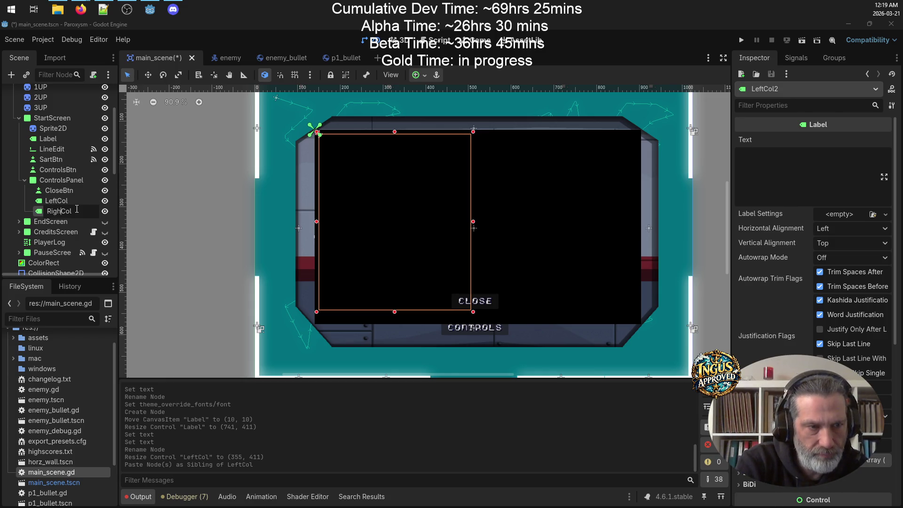
pyautogui.press('Return')
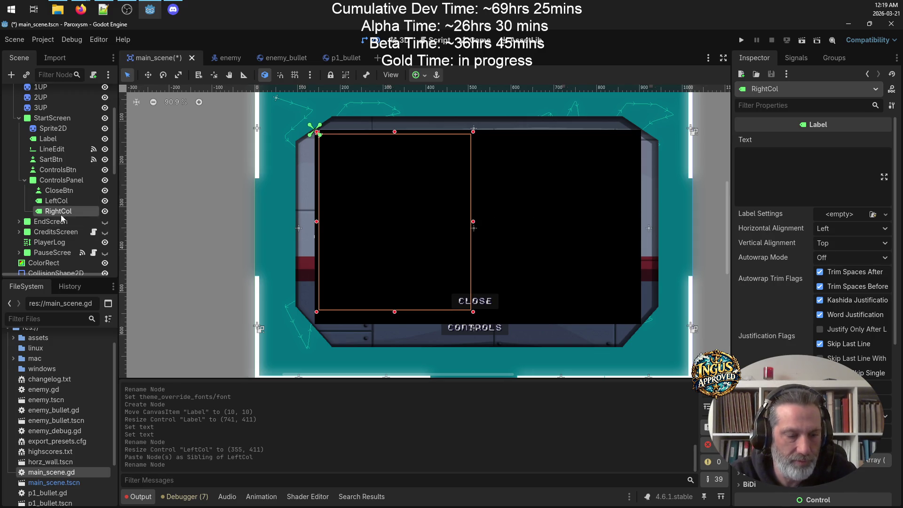
pyautogui.moveTo(416, 202); pyautogui.dragTo(580, 202)
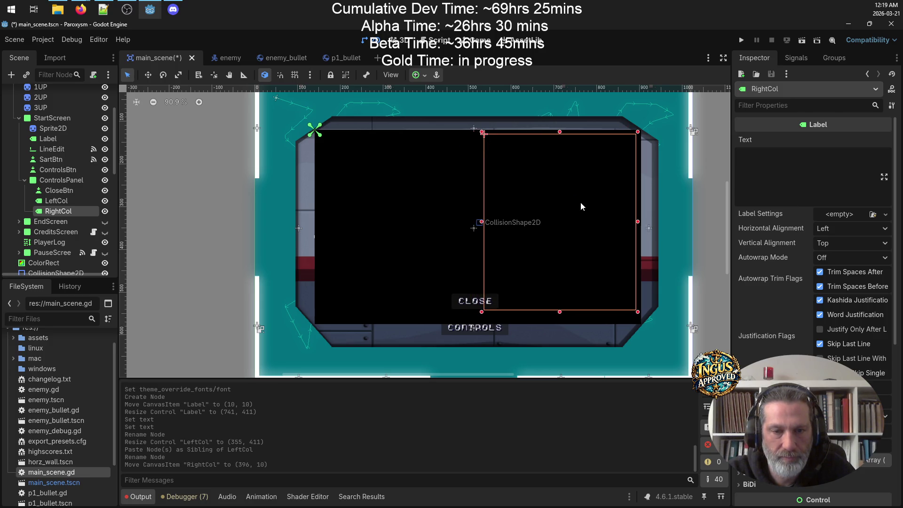
pyautogui.click(70, 201)
pyautogui.click(83, 211)
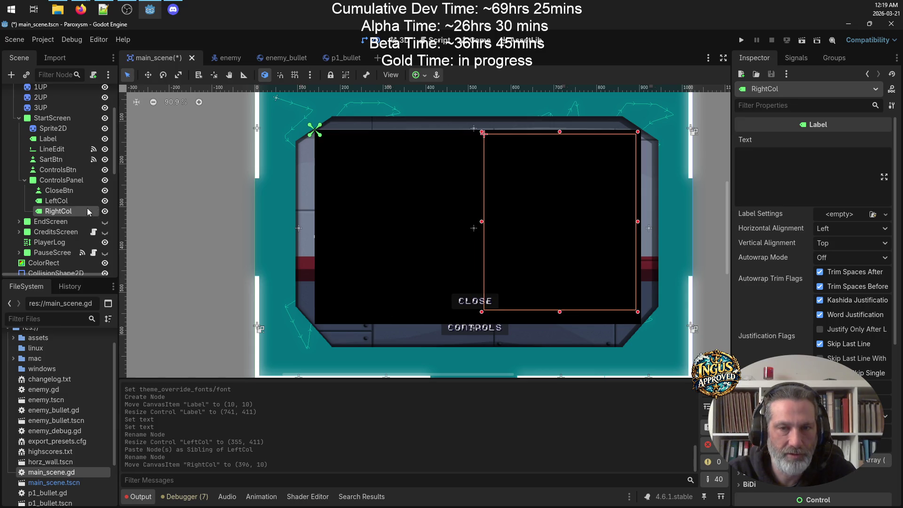
pyautogui.click(70, 199)
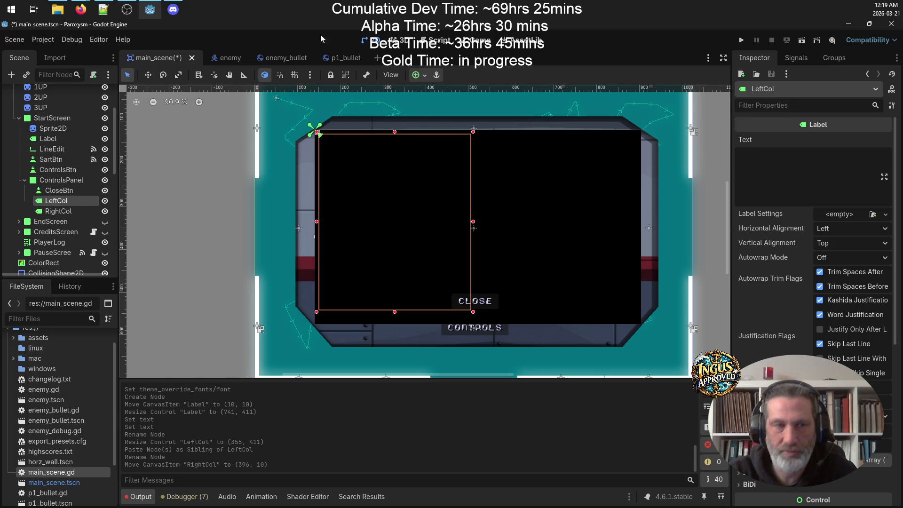
# Step: Add a 'Start - Pause game' line under Mute Music in the README's Gamepad list
pyautogui.click(103, 9)
pyautogui.click(162, 215)
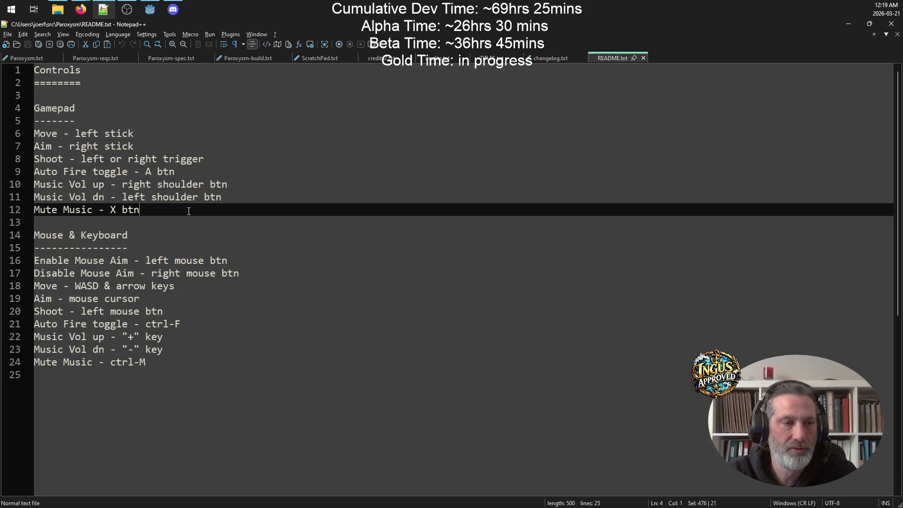
pyautogui.moveTo(162, 215); pyautogui.dragTo(17, 109)
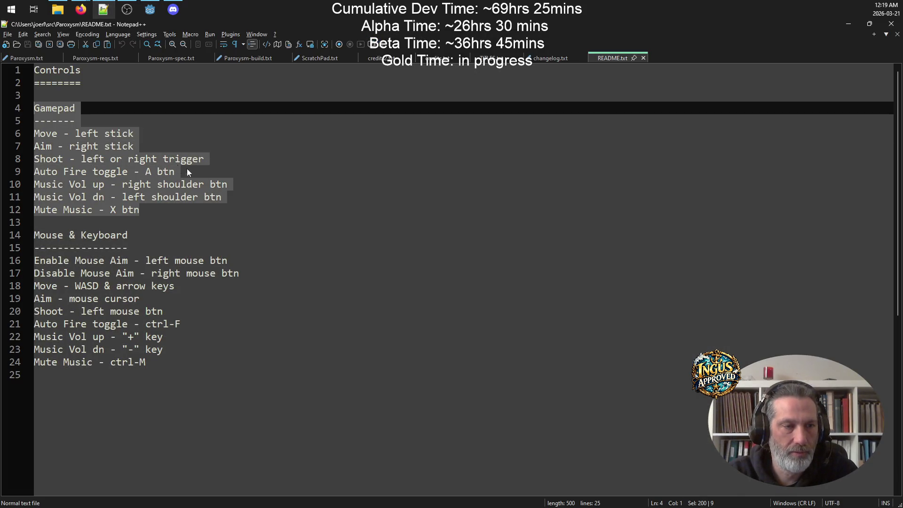
pyautogui.click(167, 219)
pyautogui.press('Return')
pyautogui.press('Up')
pyautogui.write('Start - Pause ')
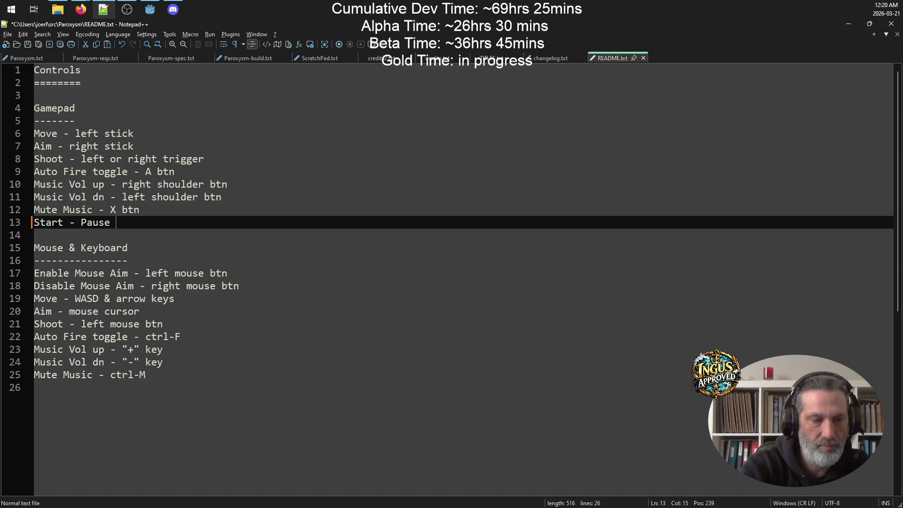
pyautogui.write('game')
# Step: Save the README and select the Gamepad controls block, lines 4–13
pyautogui.hotkey('ctrl', 's')
pyautogui.moveTo(152, 222); pyautogui.dragTo(35, 108)
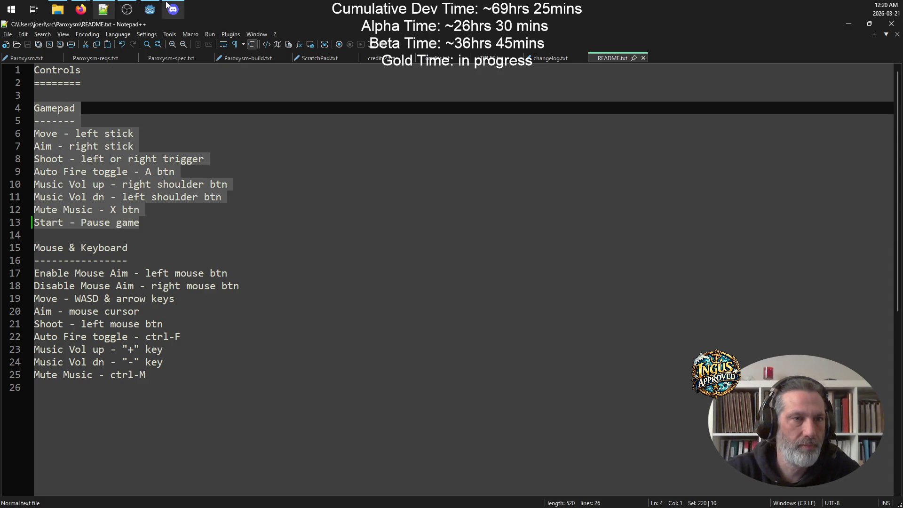
pyautogui.click(150, 9)
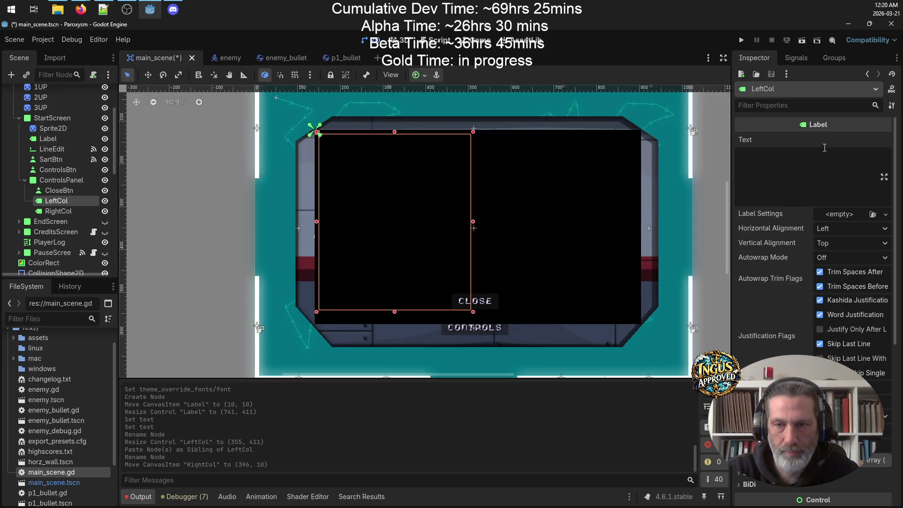
# Step: Paste the Gamepad list into LeftCol's Text and the Mouse & Keyboard lines into RightCol's Text
pyautogui.click(846, 177)
pyautogui.write('Gamepad ------ Move - left stick Aim - right stick Shoot - left or right trigger Auto Fire toggle - A btn Music Vol up - right shoulder btn Music Vol dn - left shoulder btn Mute Music - X btn Start - Pause game')
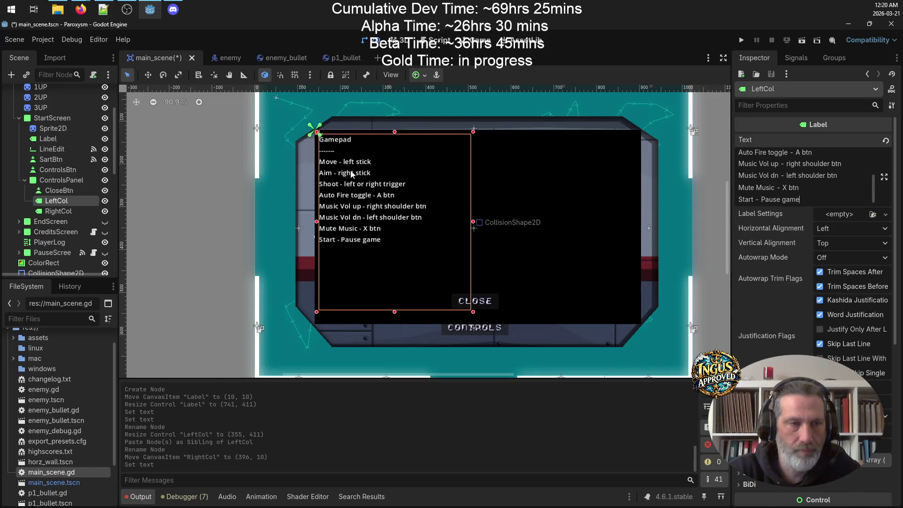
pyautogui.click(58, 211)
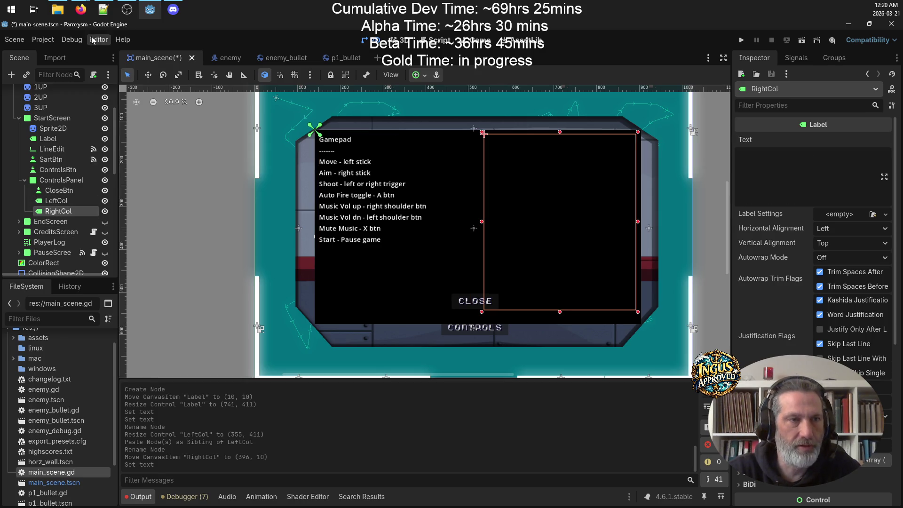
pyautogui.click(103, 10)
pyautogui.moveTo(183, 376); pyautogui.dragTo(4, 249)
pyautogui.click(150, 10)
pyautogui.click(741, 207)
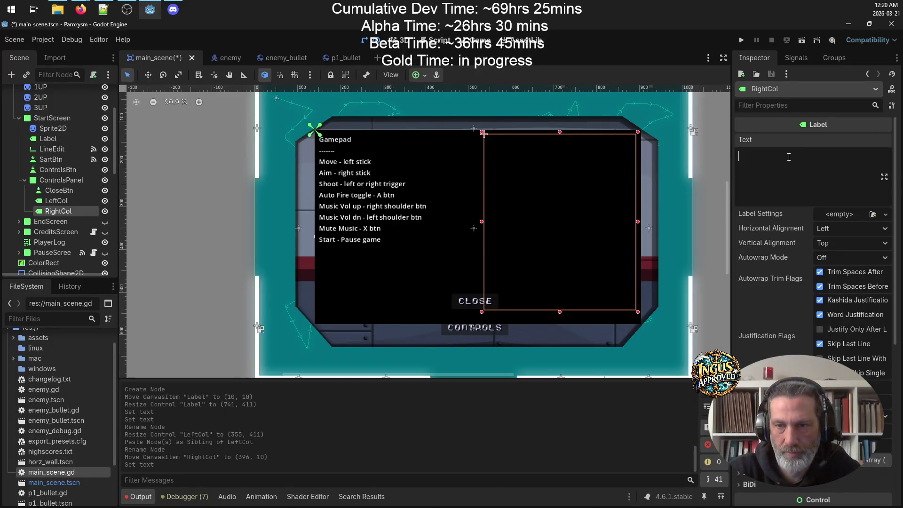
pyautogui.hotkey('ctrl', 'v')
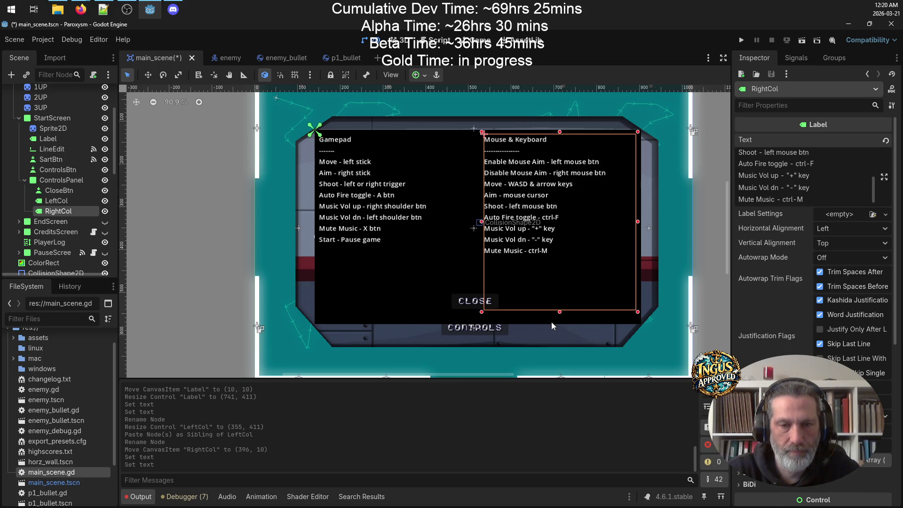
pyautogui.click(403, 289)
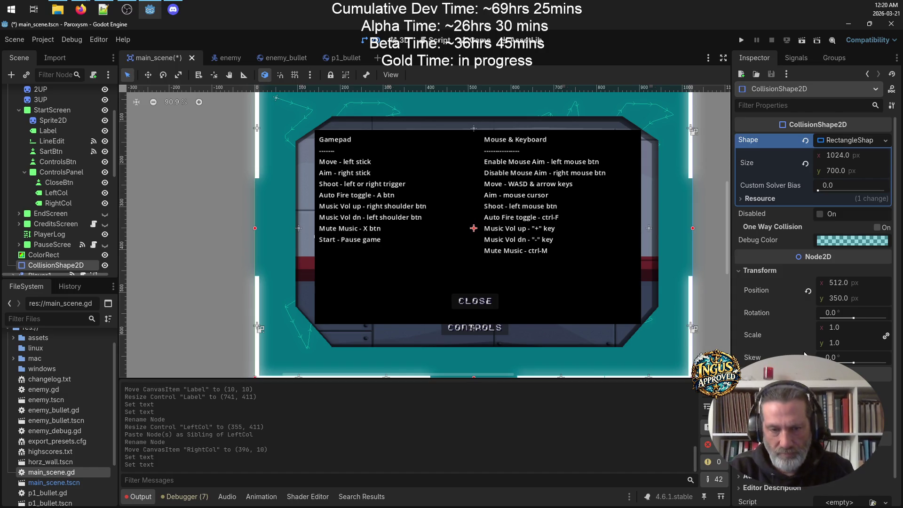
# Step: Load assets/fonts/font_formula.png as LeftCol's Theme Overrides font
pyautogui.scroll(-1, 813, 352)
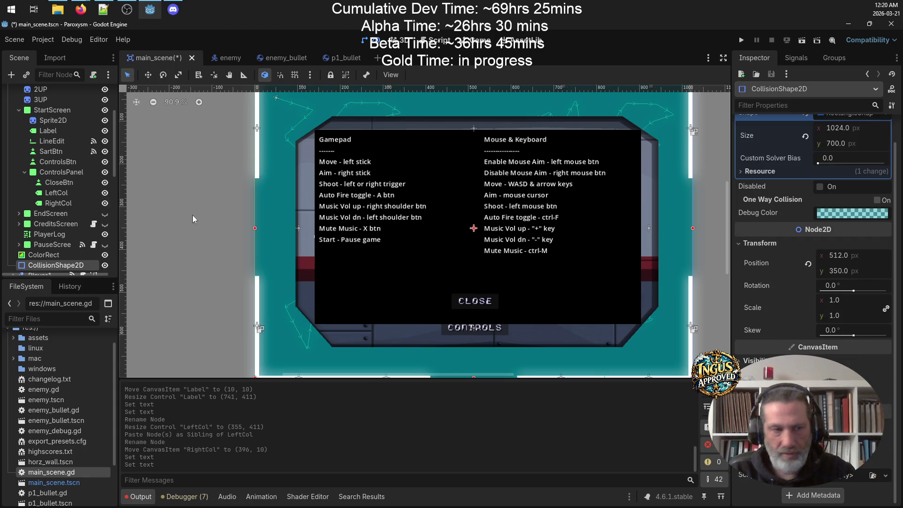
pyautogui.click(53, 194)
pyautogui.scroll(-5, 814, 283)
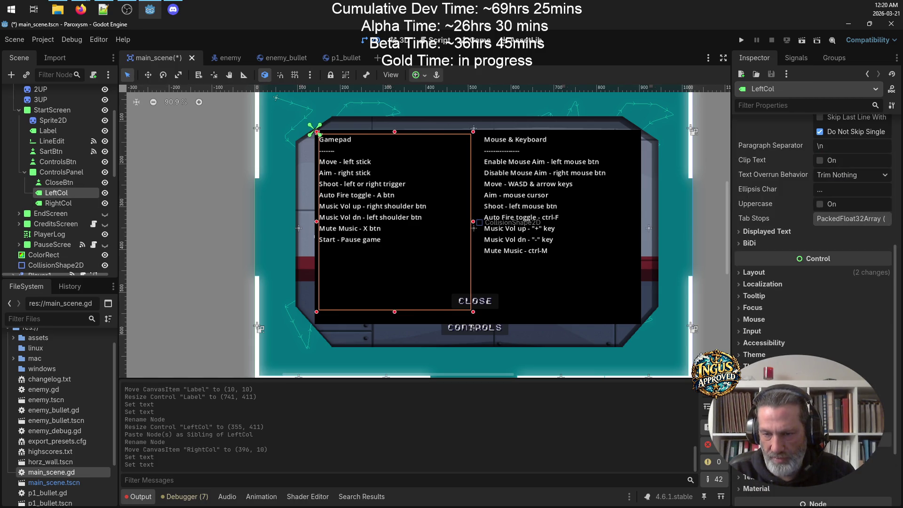
pyautogui.click(885, 366)
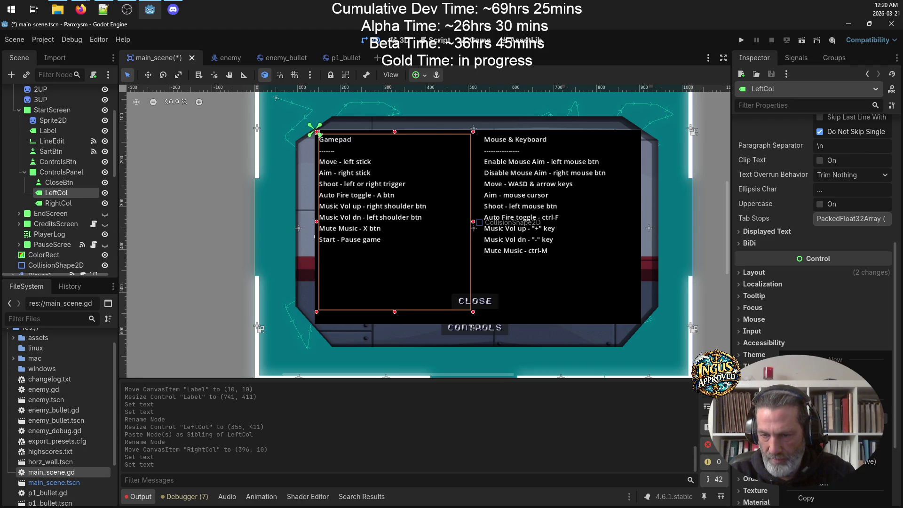
pyautogui.click(809, 382)
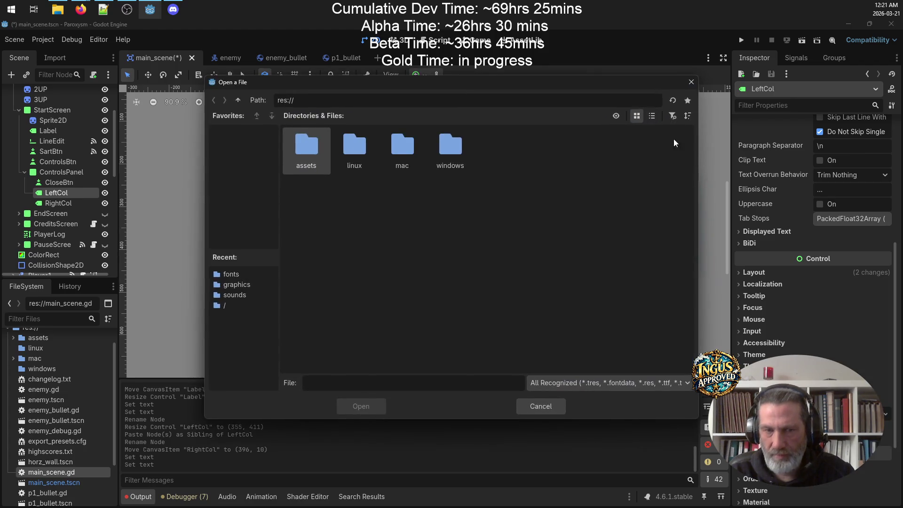
pyautogui.doubleClick(308, 146)
pyautogui.doubleClick(302, 155)
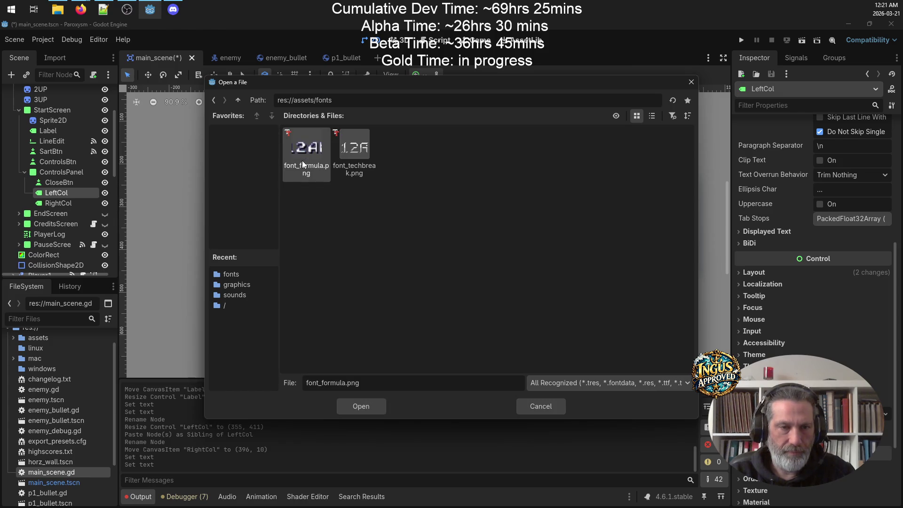
pyautogui.doubleClick(302, 162)
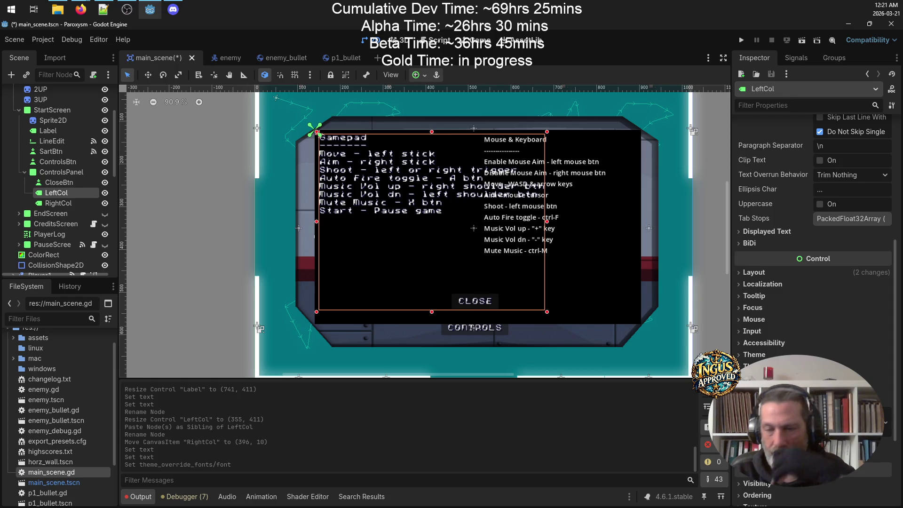
# Step: Tune LeftCol's font size with the spinner, two steps down then three up
pyautogui.click(884, 459)
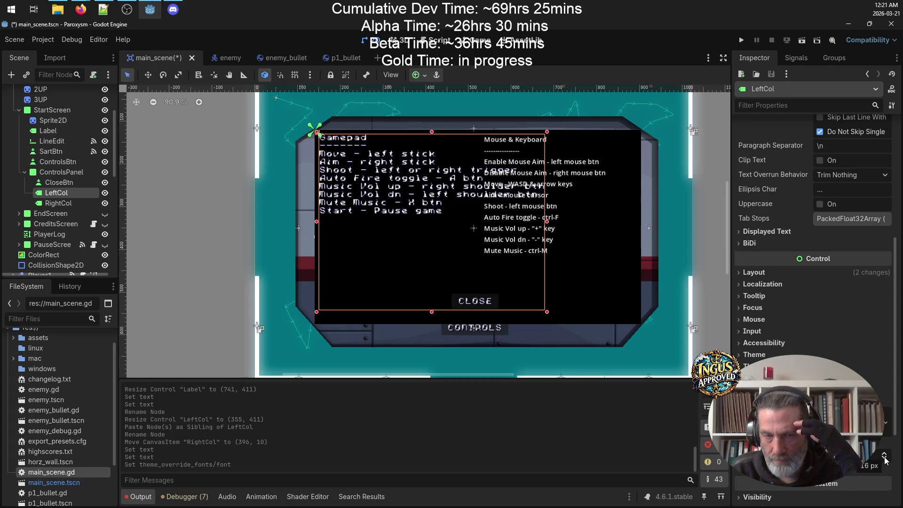
pyautogui.click(884, 459)
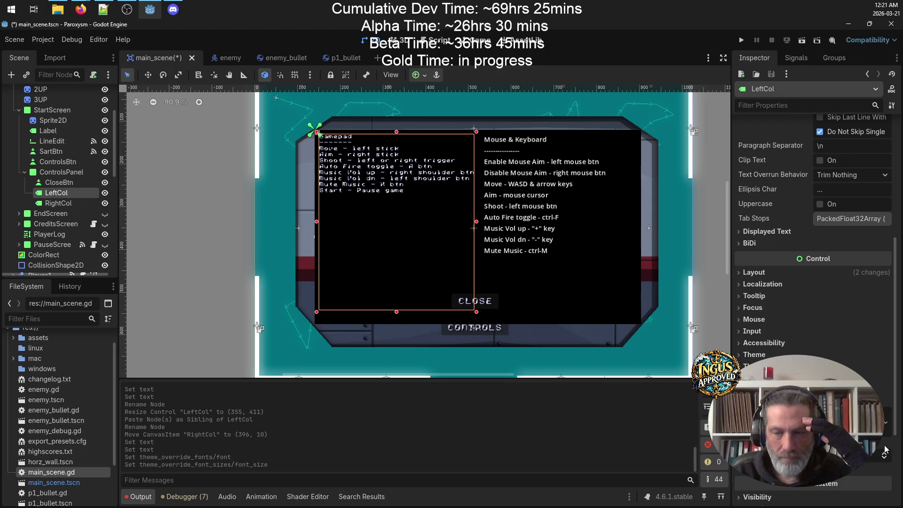
pyautogui.click(884, 454)
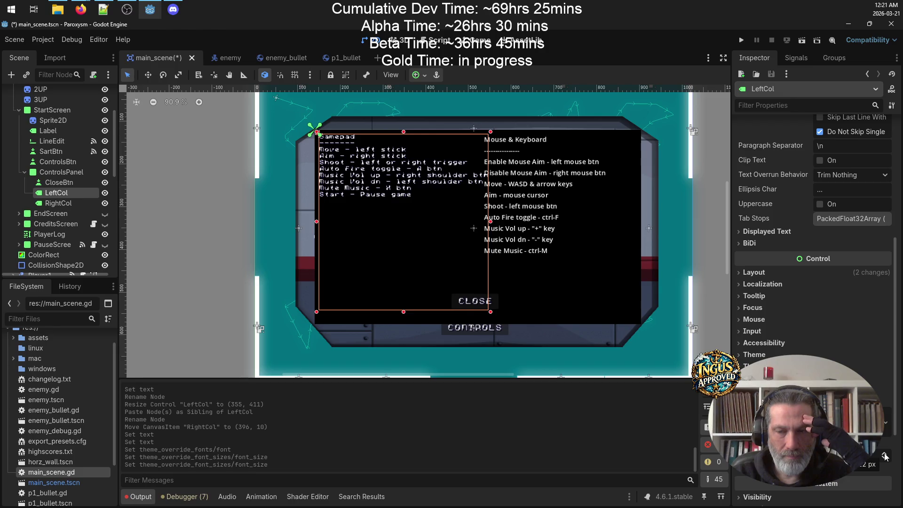
pyautogui.click(884, 455)
pyautogui.click(884, 454)
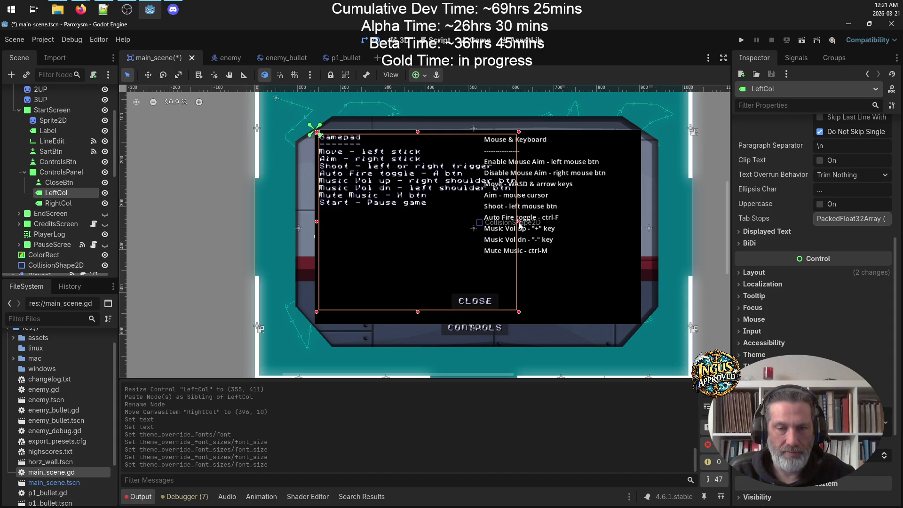
# Step: Widen LeftCol to 738×411 and cut the Mouse & Keyboard lines from RightCol's Text
pyautogui.moveTo(519, 224); pyautogui.dragTo(637, 222)
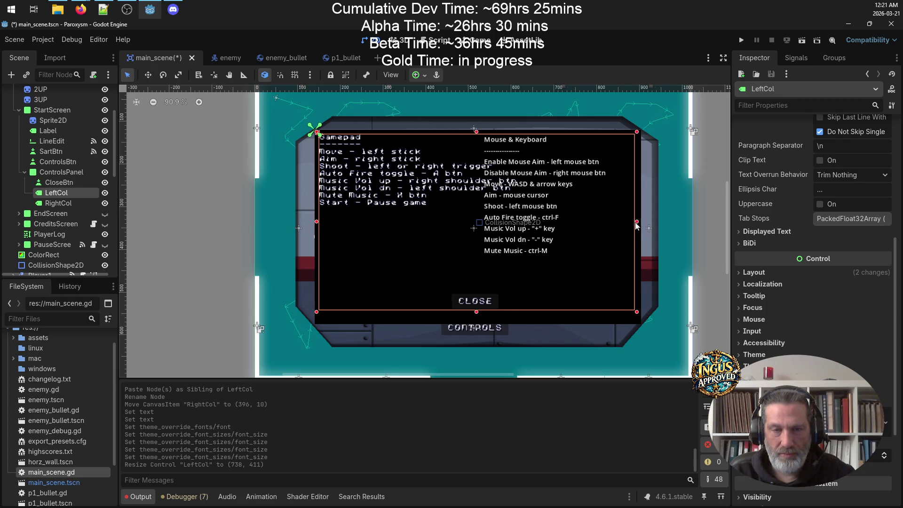
pyautogui.click(71, 203)
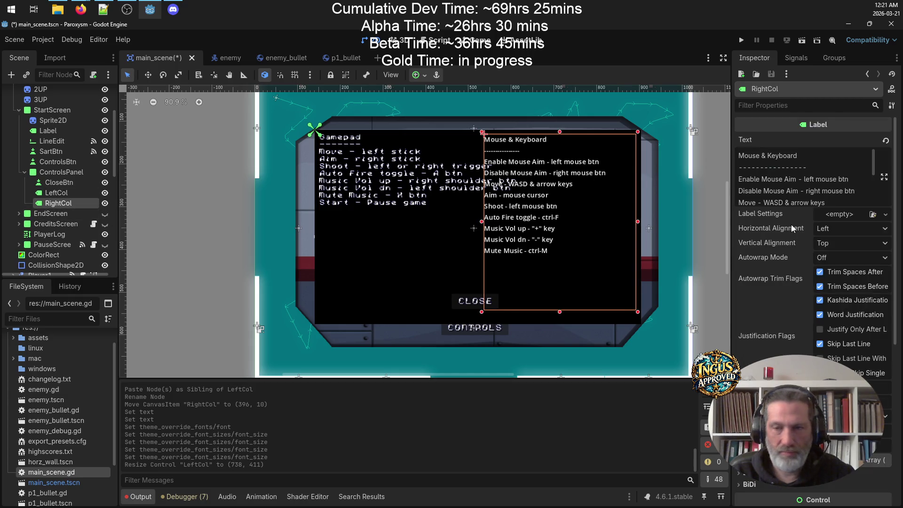
pyautogui.scroll(-5, 817, 188)
pyautogui.click(818, 146)
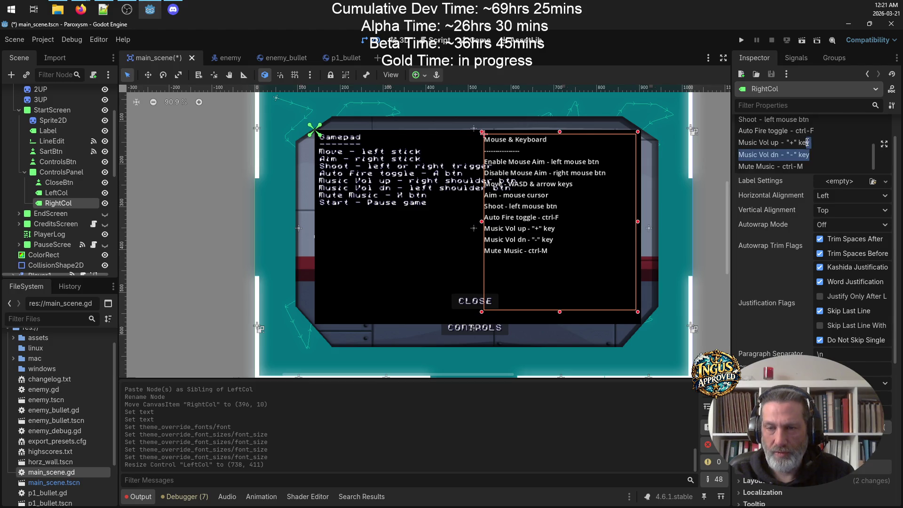
pyautogui.moveTo(757, 105); pyautogui.dragTo(756, 105)
pyautogui.hotkey('ctrl', 'x')
# Step: Paste the Mouse & Keyboard lines into LeftCol's Text below 'Start - Pause game'
pyautogui.click(56, 193)
pyautogui.click(854, 199)
pyautogui.press('Return')
pyautogui.press('Return')
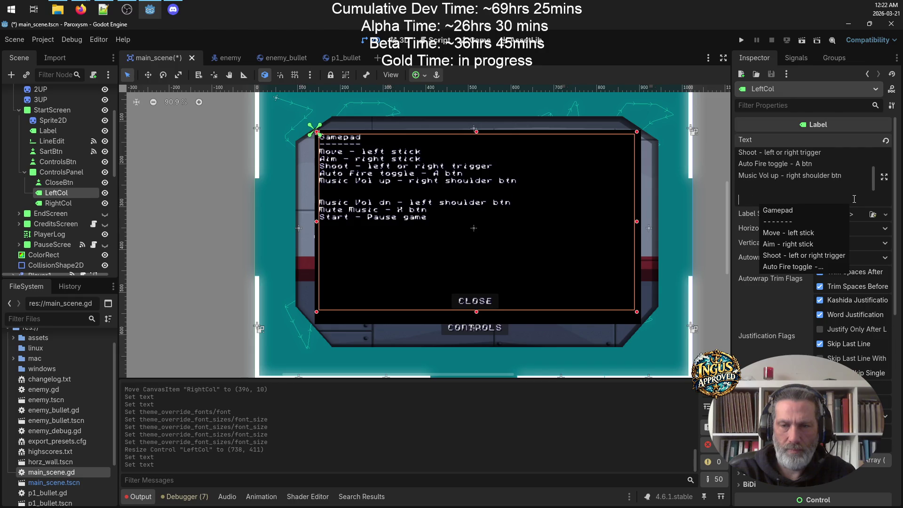
pyautogui.press('BackSpace')
pyautogui.press('BackSpace')
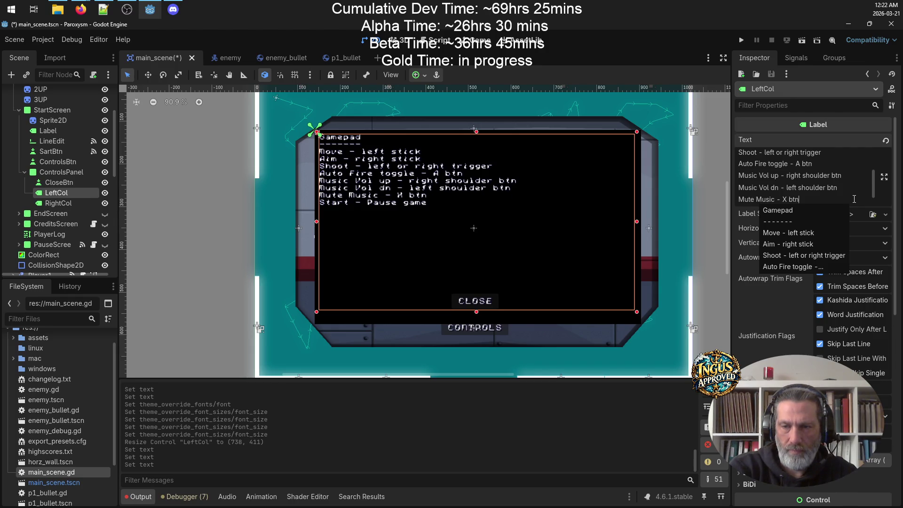
pyautogui.press('Down')
pyautogui.hotkey('ctrl', 'v')
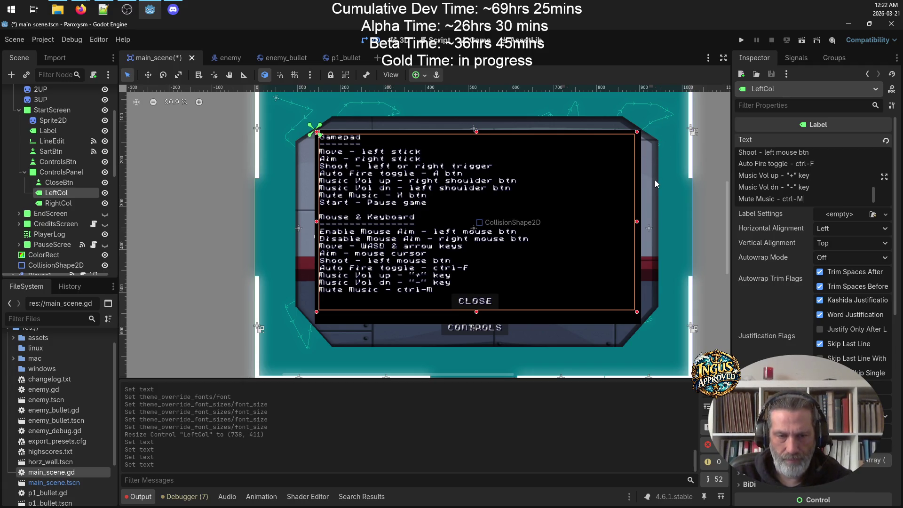
pyautogui.click(502, 184)
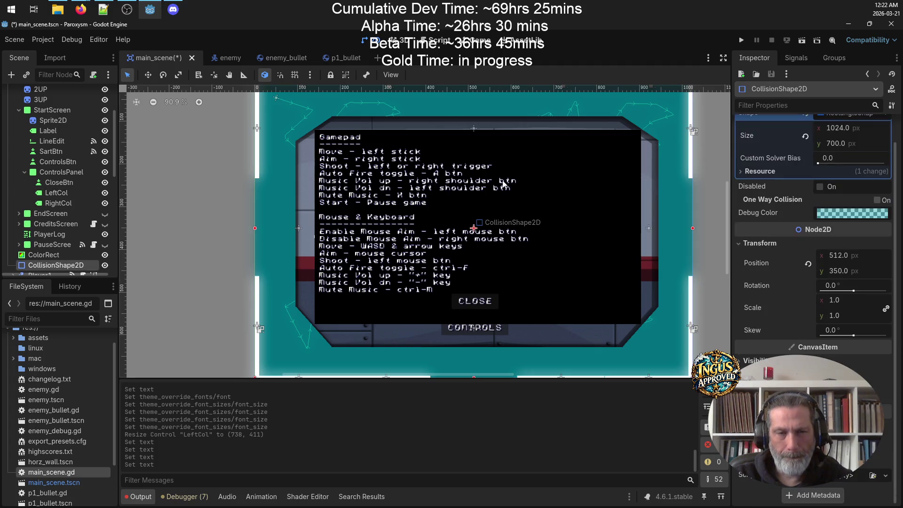
# Step: Delete the empty RightCol label from ControlsPanel, confirming with OK
pyautogui.scroll(1, 773, 118)
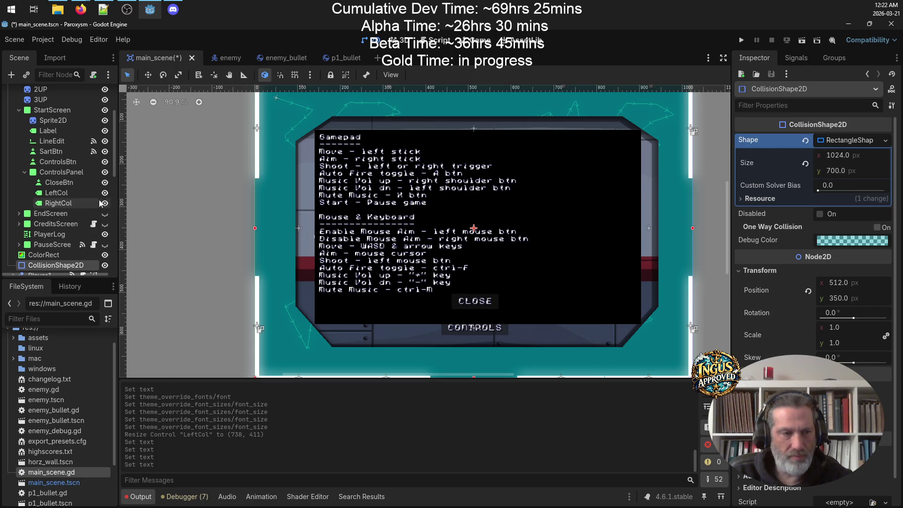
pyautogui.click(71, 202)
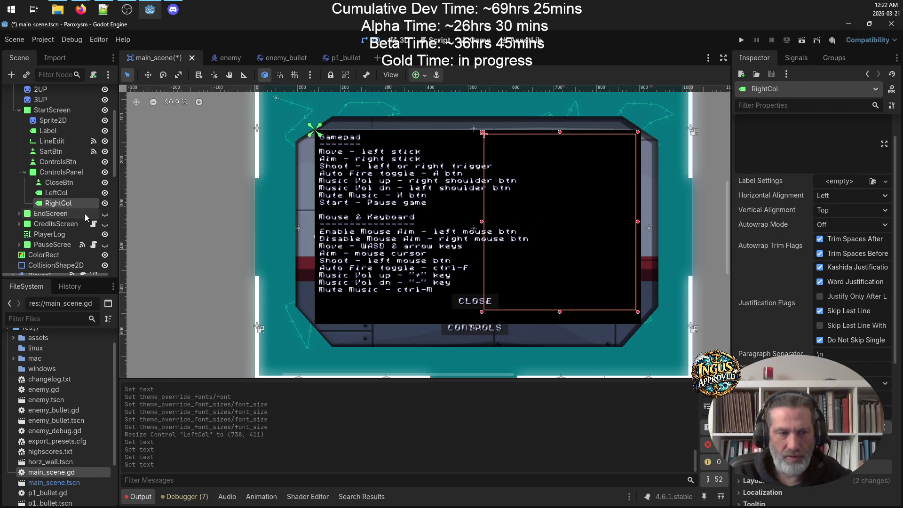
pyautogui.rightClick(67, 204)
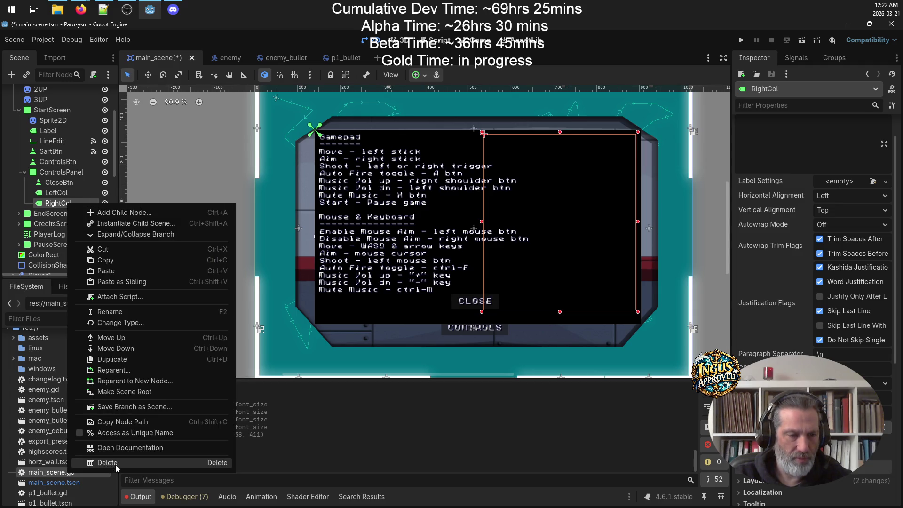
pyautogui.click(113, 463)
pyautogui.click(434, 262)
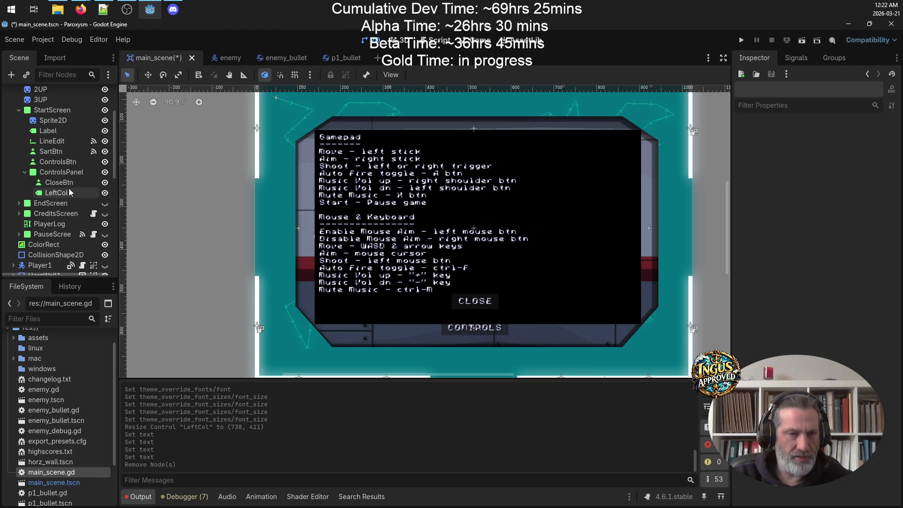
pyautogui.click(57, 192)
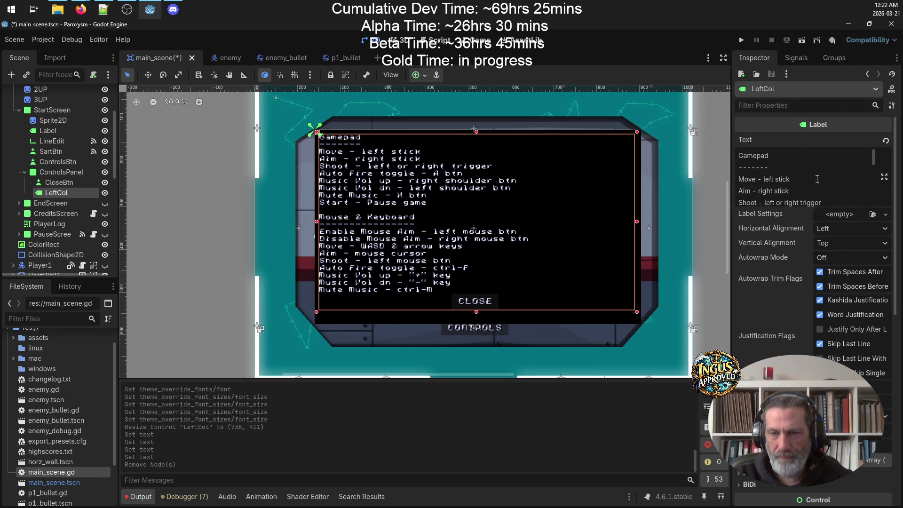
# Step: Adjust spacing on the Move, Aim and Shoot lines and trim an extra space on Music Vol up
pyautogui.scroll(-1, 830, 188)
pyautogui.scroll(1, 830, 188)
pyautogui.click(754, 180)
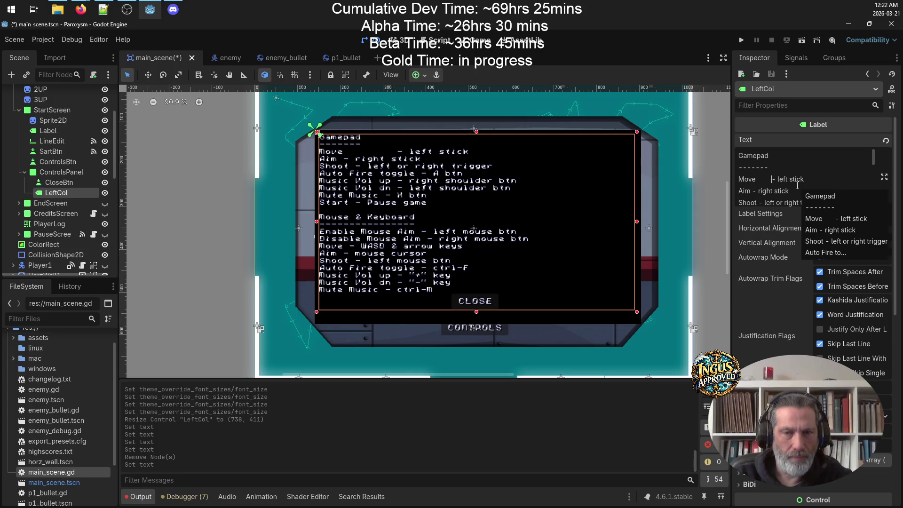
pyautogui.click(751, 191)
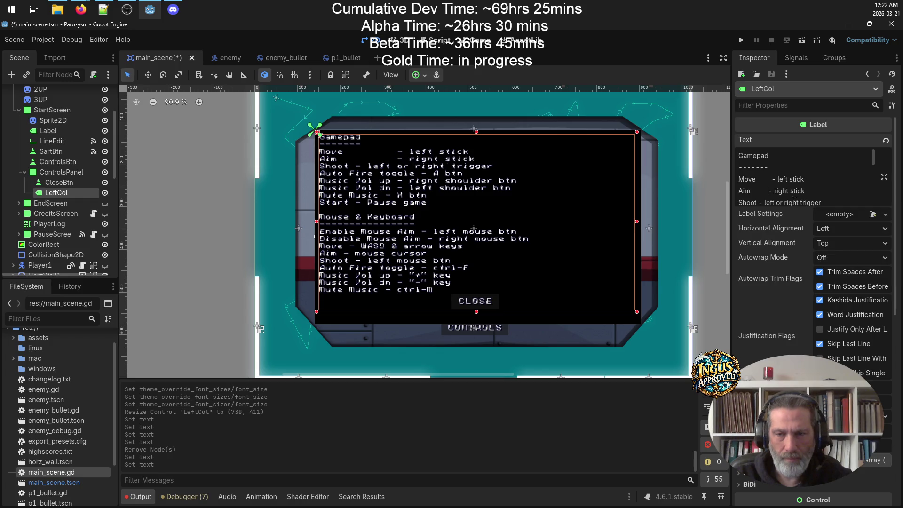
pyautogui.click(761, 202)
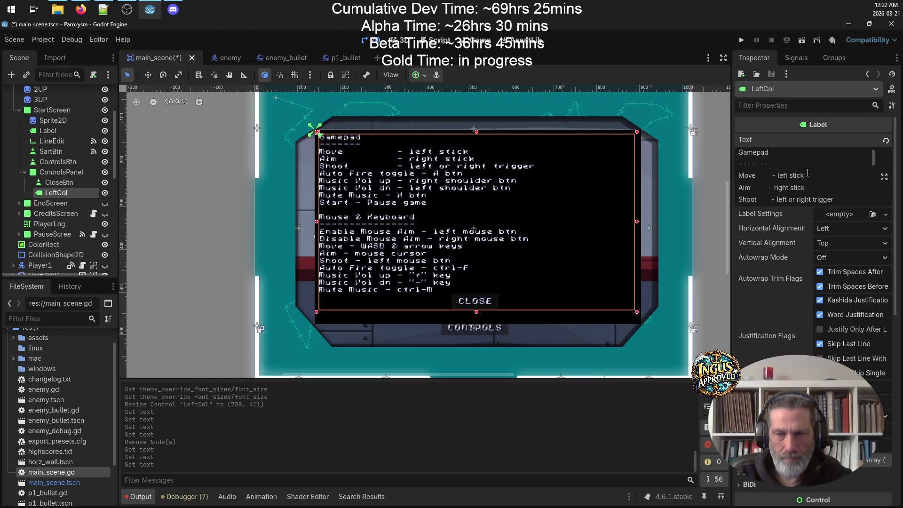
pyautogui.scroll(-1, 808, 173)
pyautogui.click(781, 186)
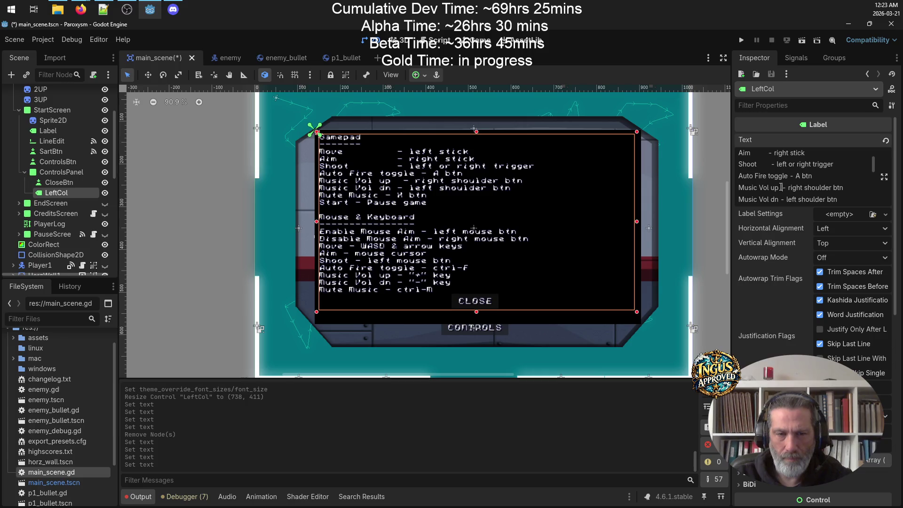
pyautogui.press('BackSpace')
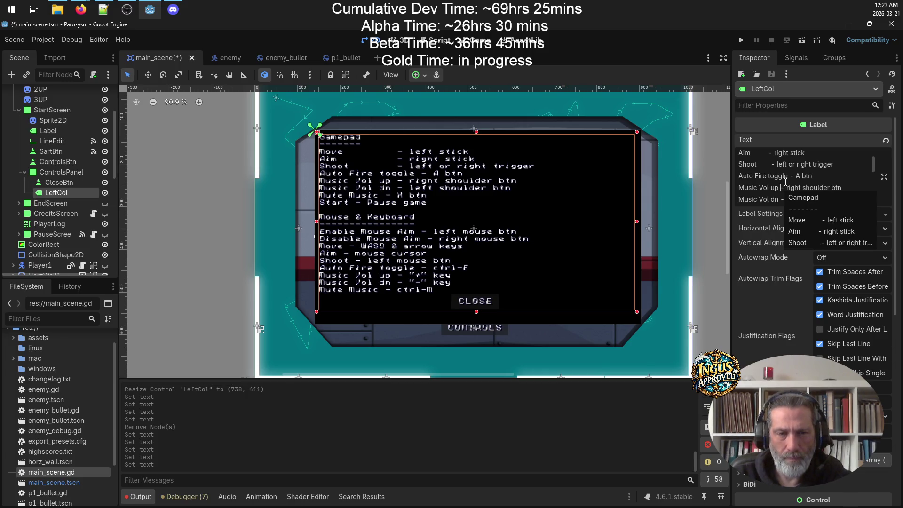
pyautogui.scroll(1, 783, 179)
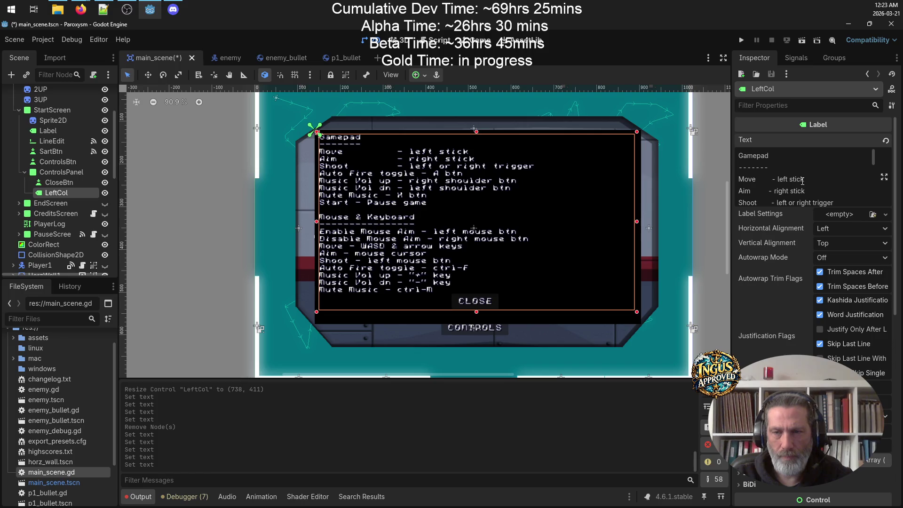
# Step: Pad the Move, Aim, Shoot, Music Vol up/dn, Mute Music and Start lines so their dashes align
pyautogui.click(772, 178)
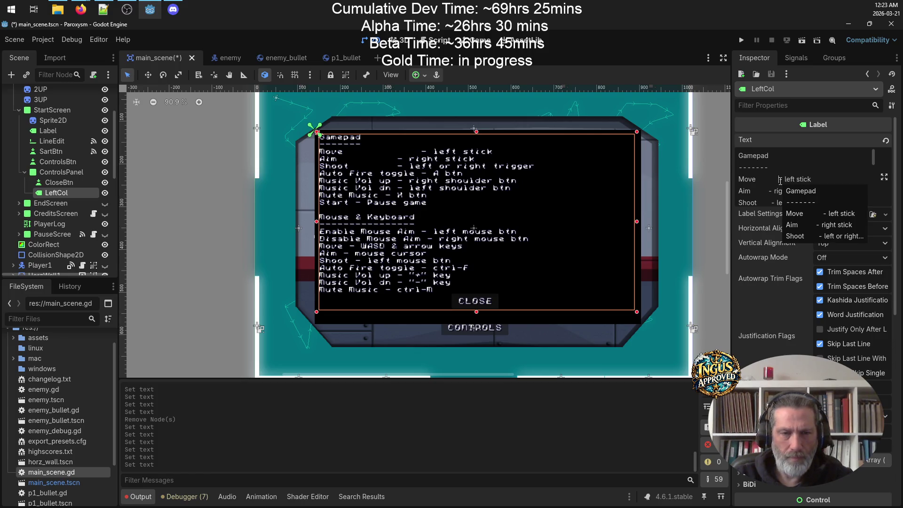
pyautogui.click(768, 191)
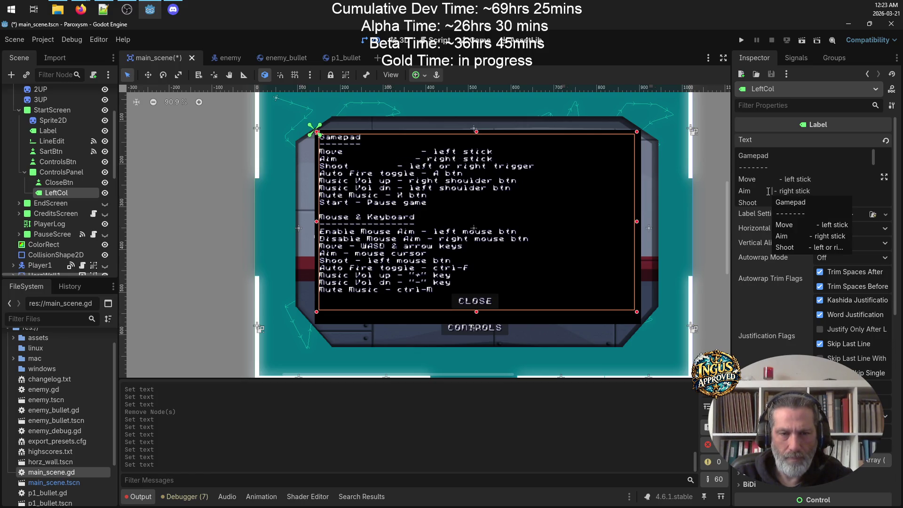
pyautogui.scroll(-1, 773, 193)
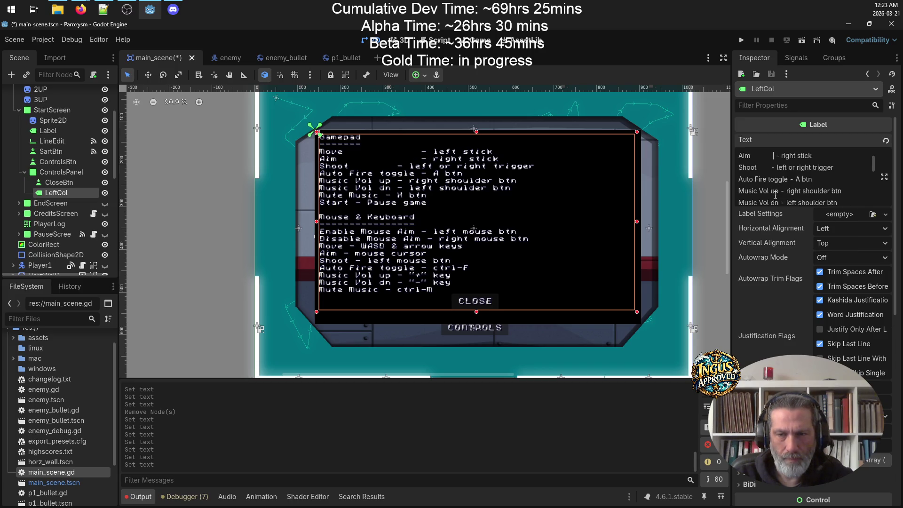
pyautogui.click(771, 168)
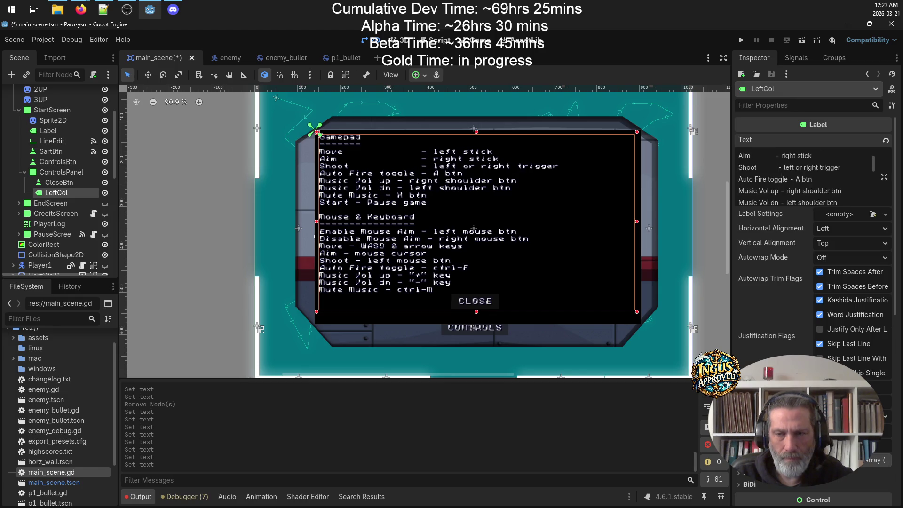
pyautogui.click(783, 190)
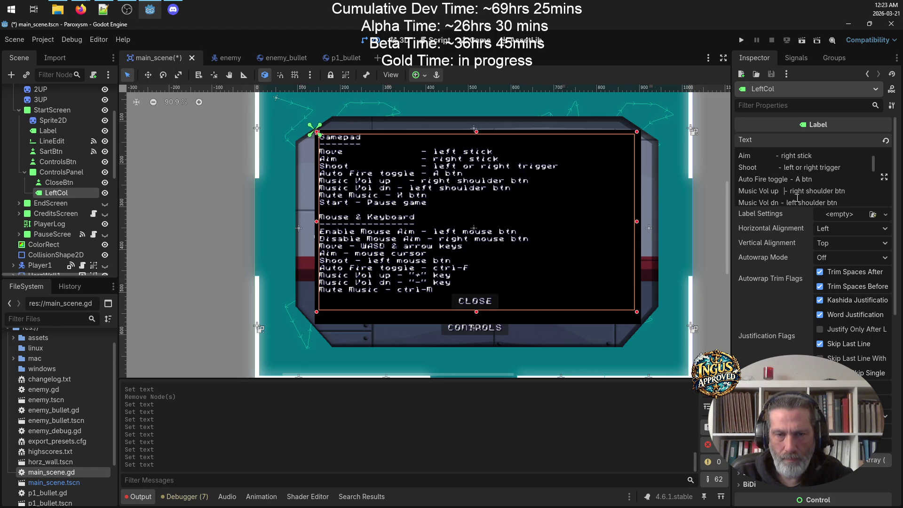
pyautogui.click(783, 202)
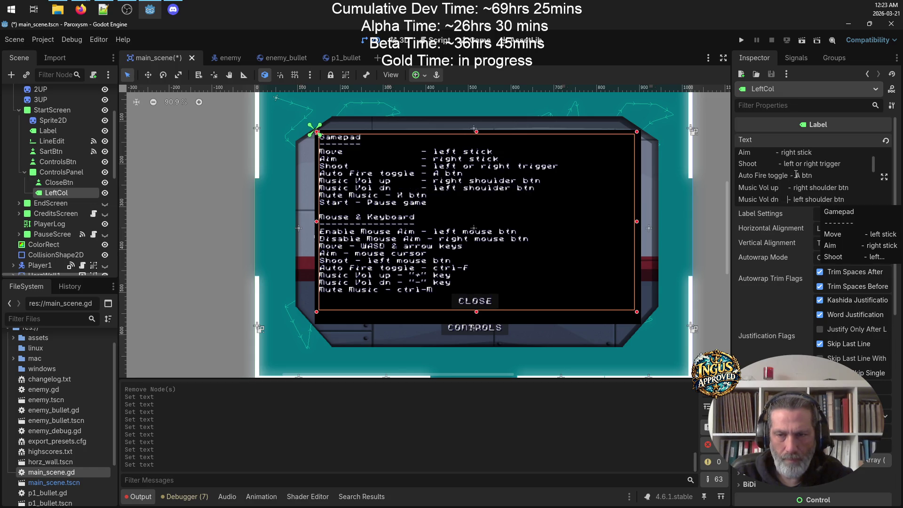
pyautogui.scroll(-2, 796, 175)
pyautogui.click(779, 175)
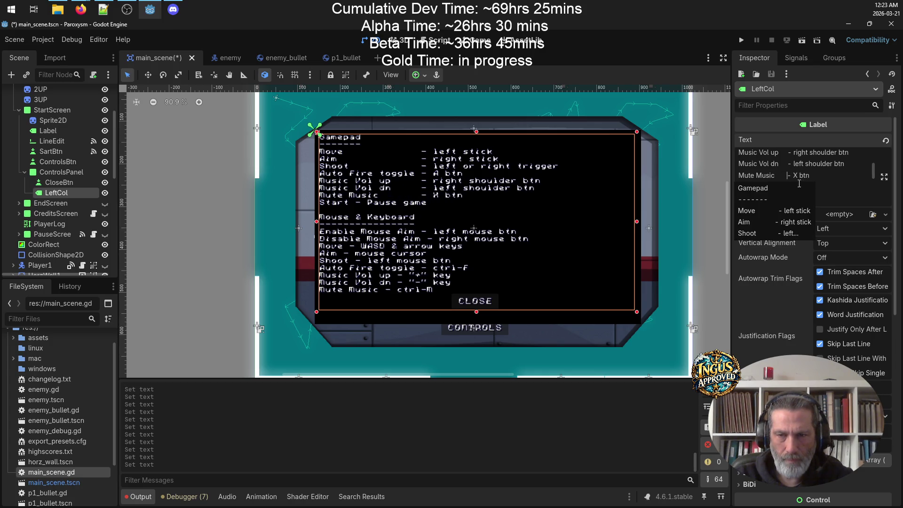
pyautogui.scroll(-2, 823, 164)
pyautogui.click(756, 152)
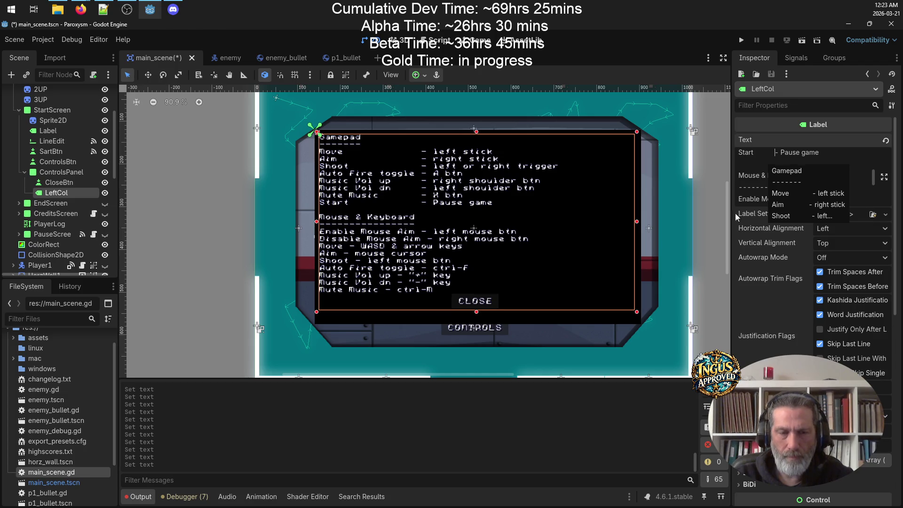
pyautogui.click(591, 267)
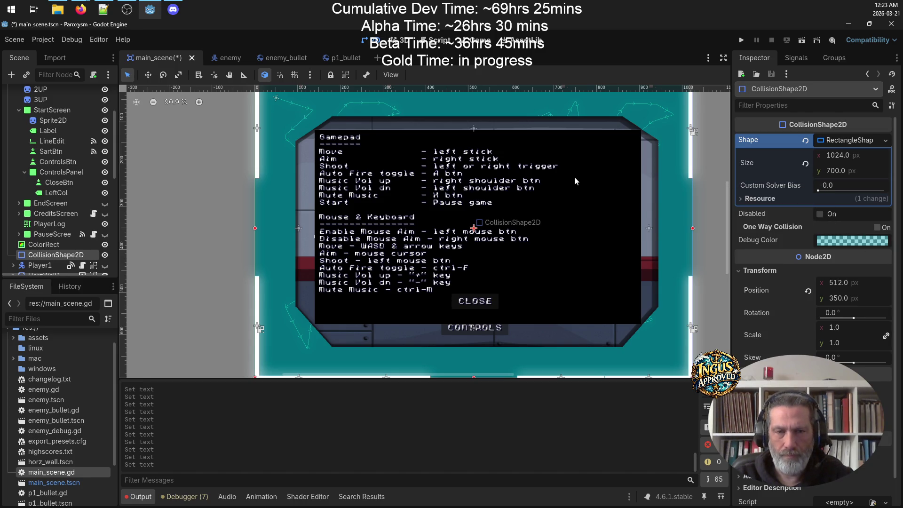
# Step: Pad the keyboard Move, Aim and Shoot lines in LeftCol's text so their dashes align
pyautogui.click(57, 193)
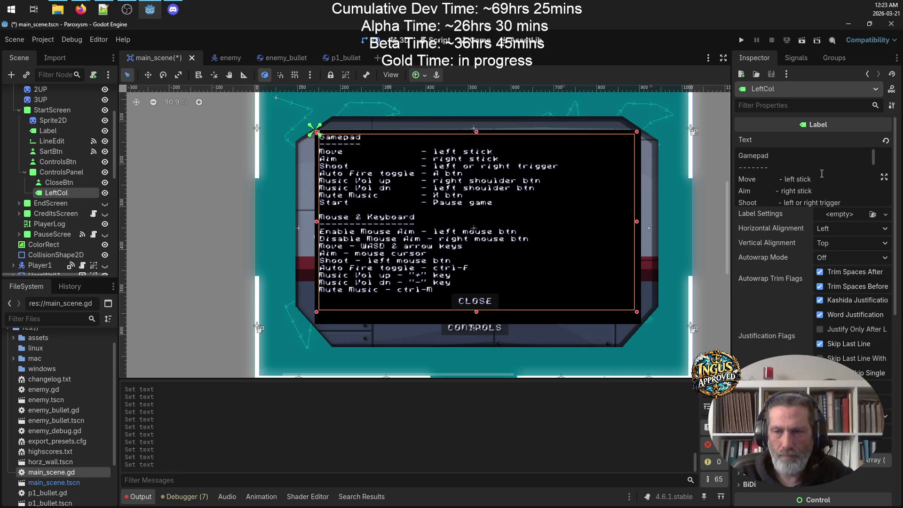
pyautogui.scroll(-3, 820, 175)
pyautogui.scroll(-1, 819, 176)
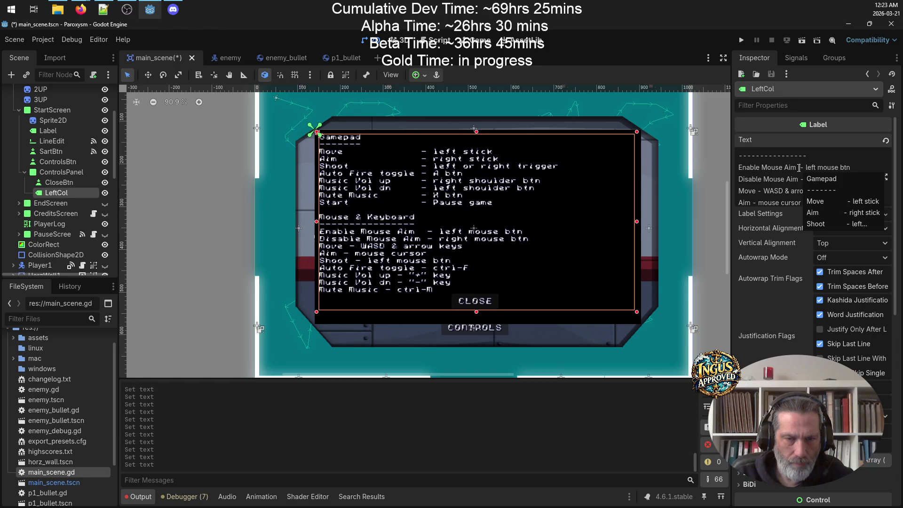
pyautogui.scroll(-1, 804, 170)
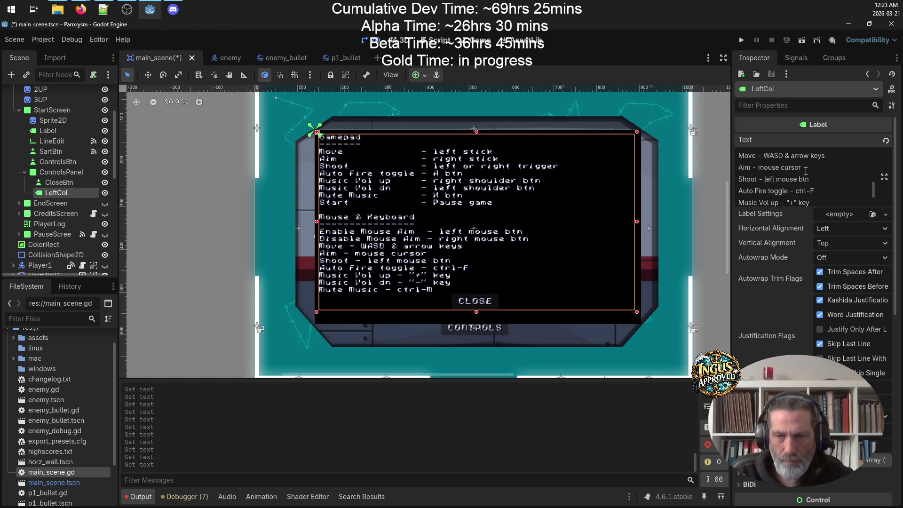
pyautogui.click(761, 155)
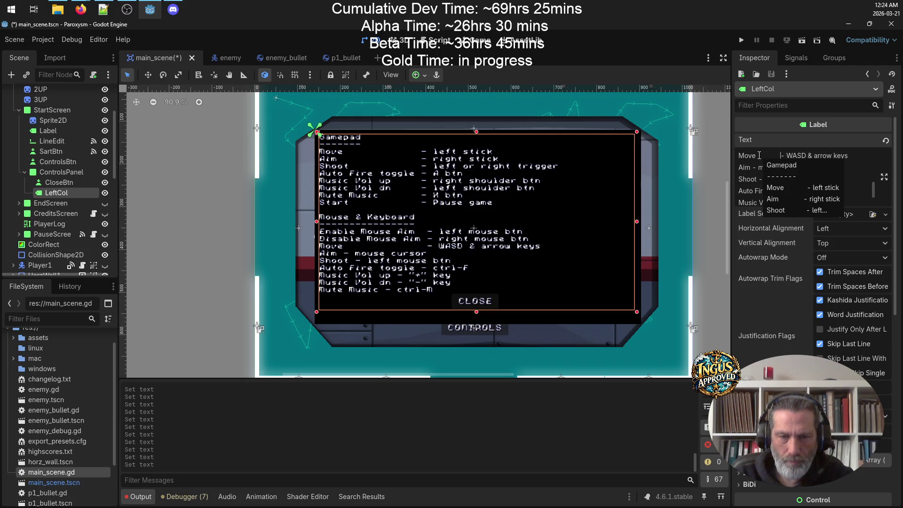
pyautogui.click(754, 167)
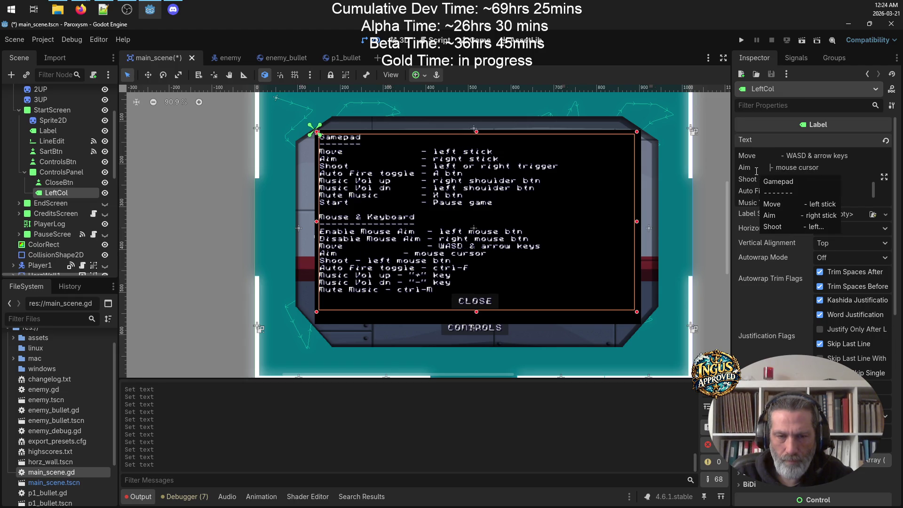
pyautogui.click(773, 157)
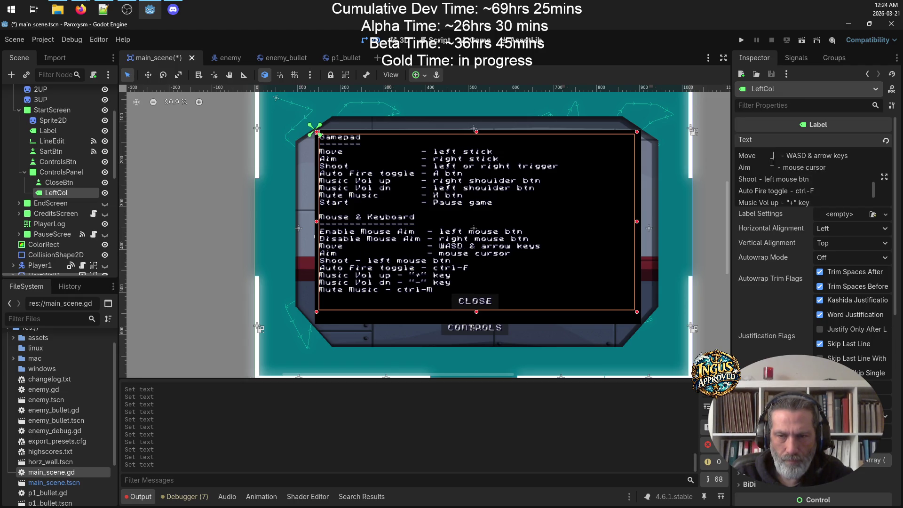
pyautogui.click(760, 179)
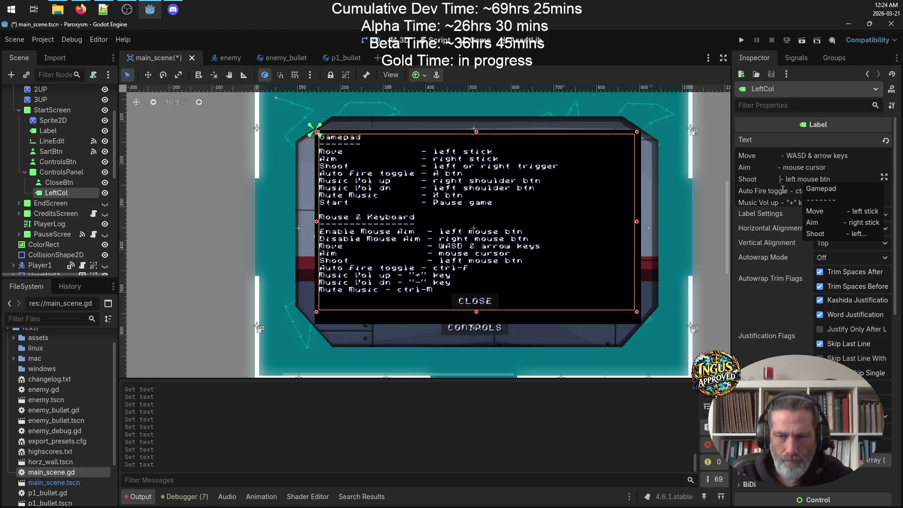
# Step: Align the dashes on the Auto Fire, Music Vol up/dn and Mute Music keyboard lines
pyautogui.scroll(-1, 791, 176)
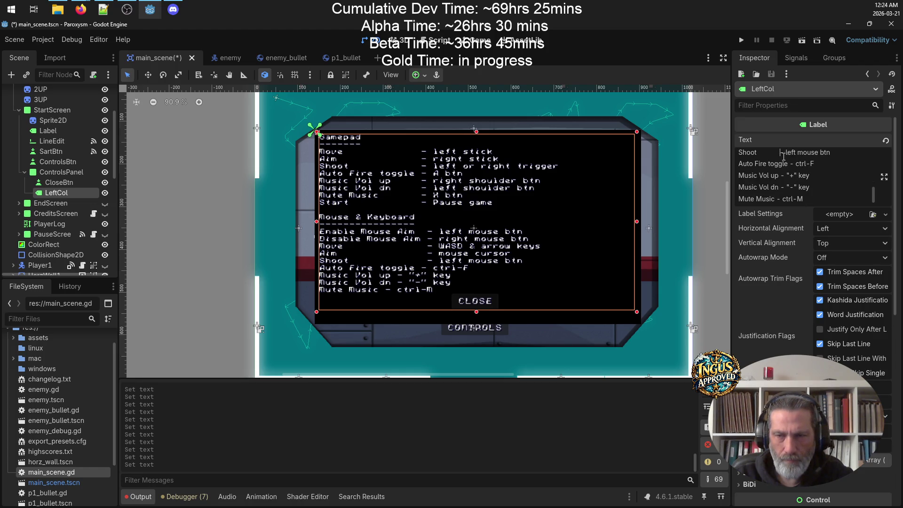
pyautogui.click(790, 162)
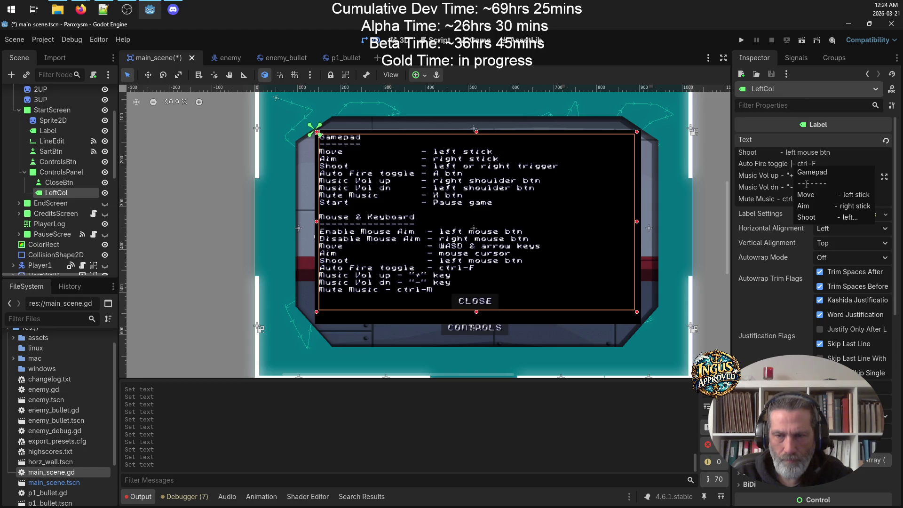
pyautogui.click(783, 175)
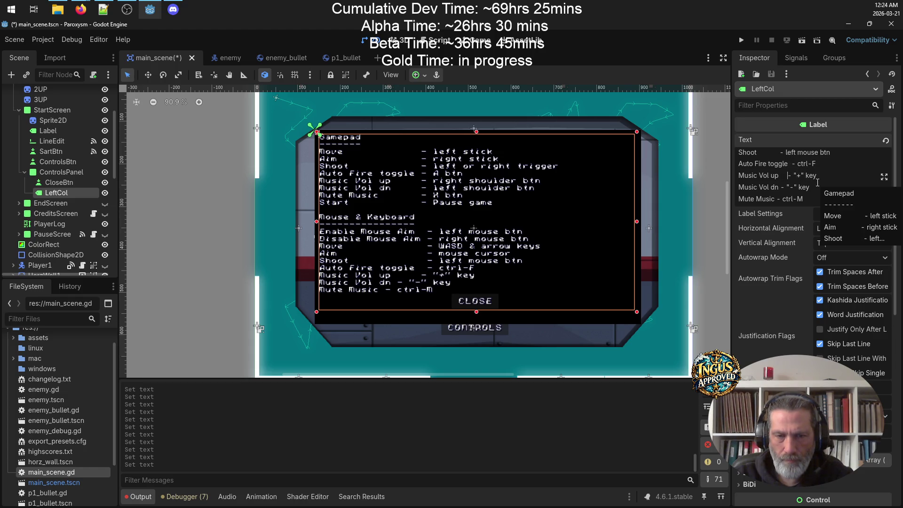
pyautogui.click(781, 186)
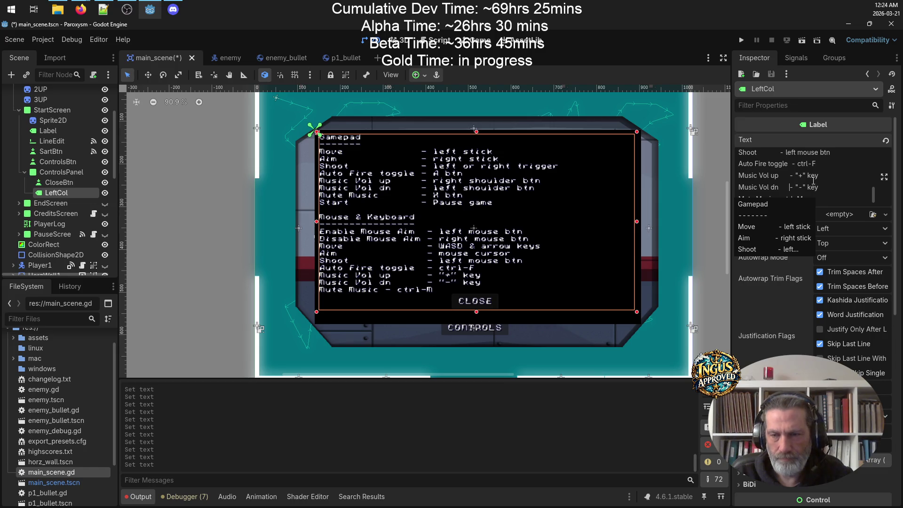
pyautogui.scroll(-2, 802, 165)
pyautogui.click(780, 150)
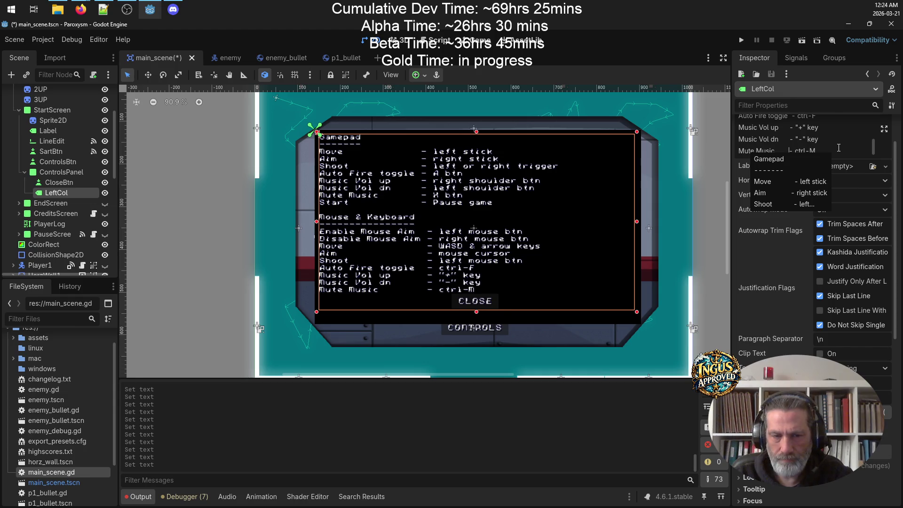
pyautogui.click(830, 148)
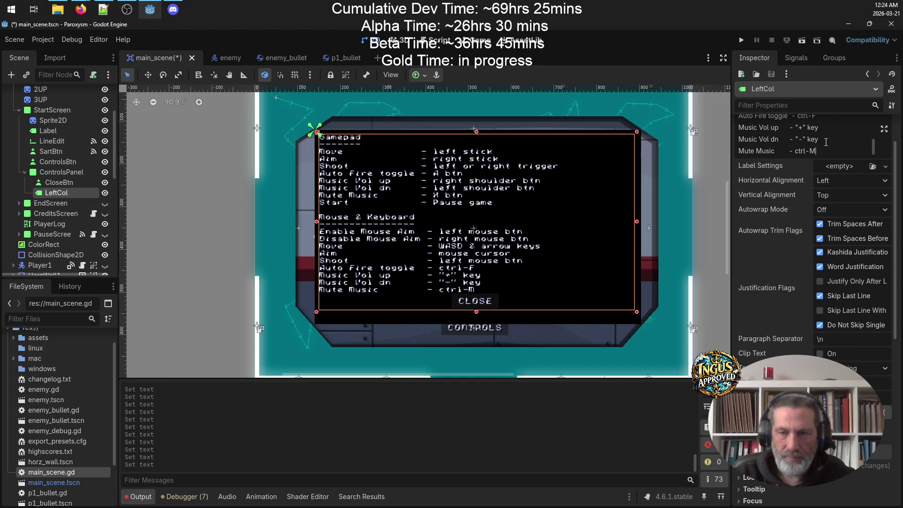
# Step: Add a 'Pause Game-Pause key' line and reword the gamepad Start line to 'Pause game - Start btn'
pyautogui.scroll(-1, 826, 142)
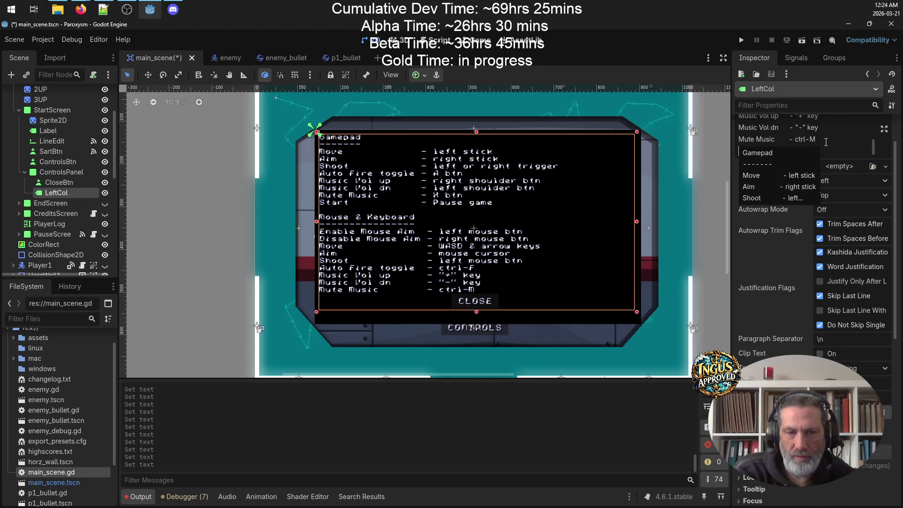
pyautogui.write('Paus')
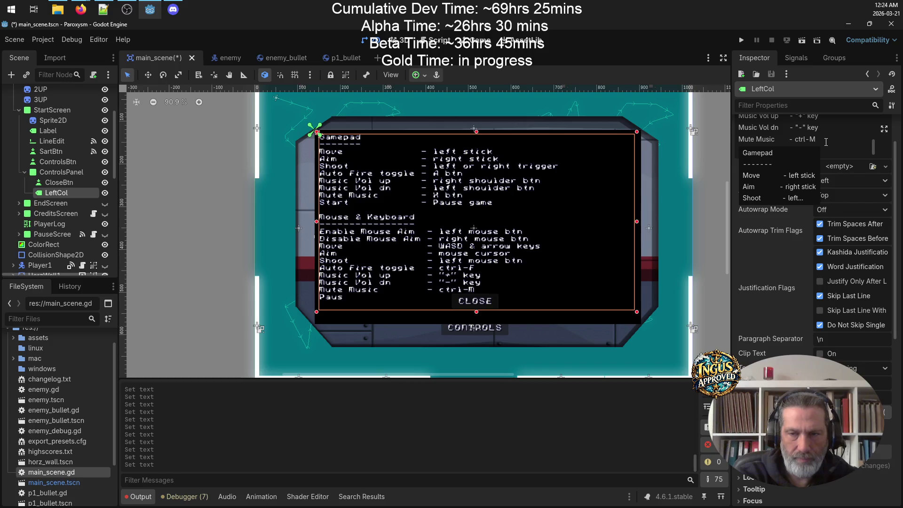
pyautogui.write('e Game')
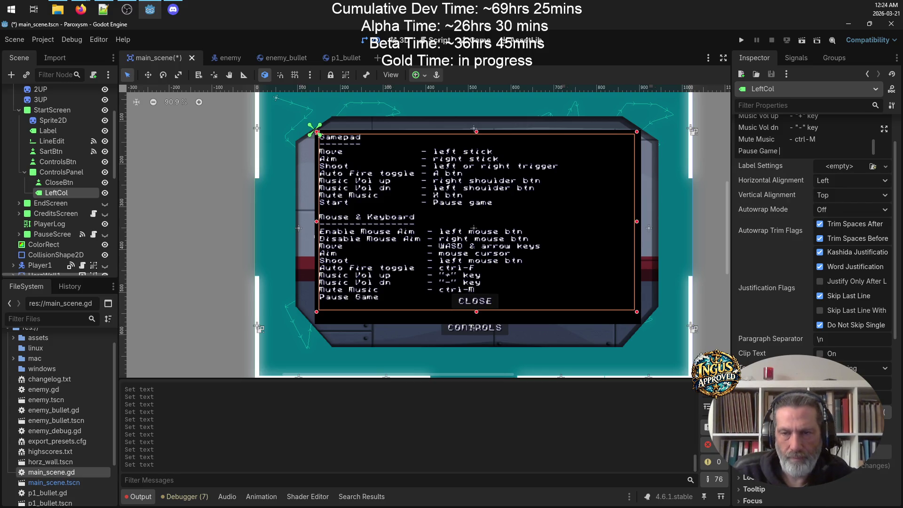
pyautogui.write('-Pause key')
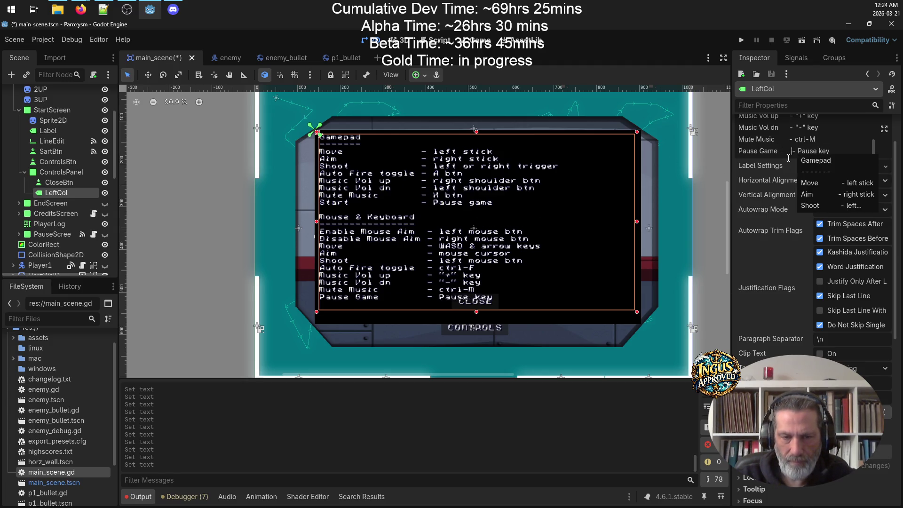
pyautogui.scroll(3, 848, 141)
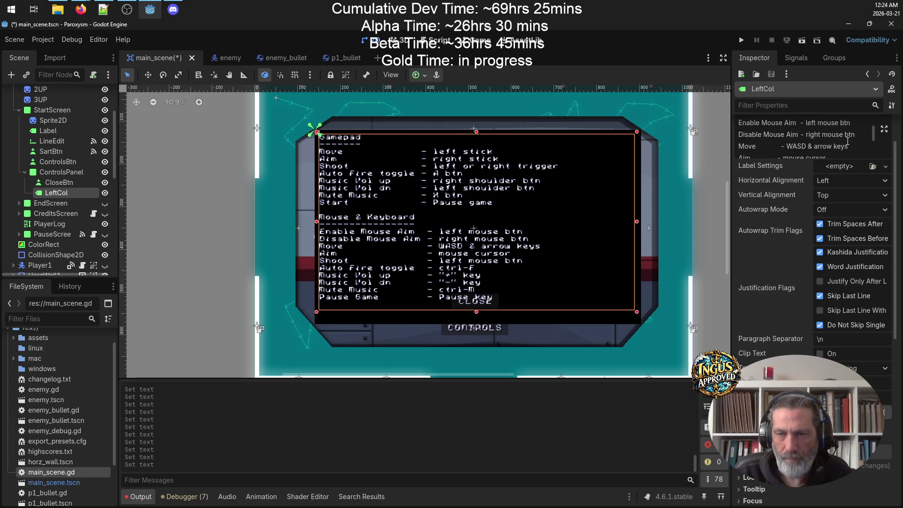
pyautogui.scroll(3, 847, 141)
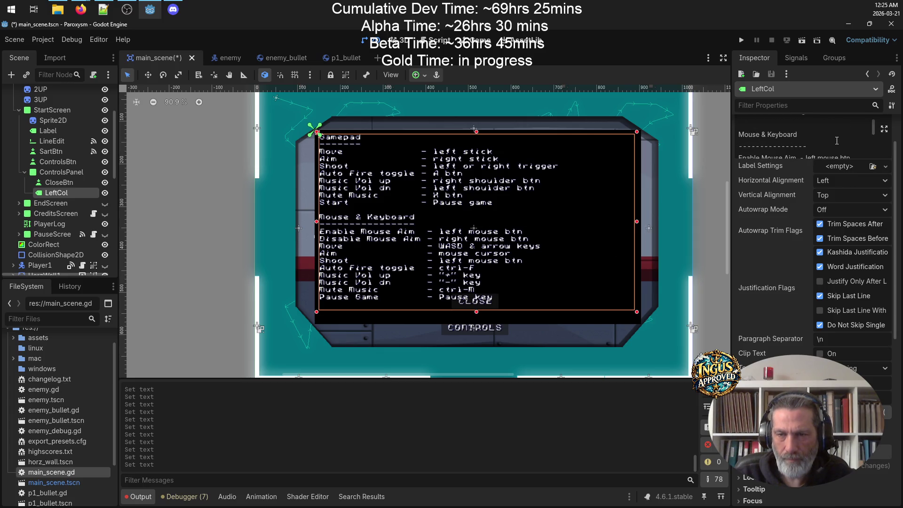
pyautogui.moveTo(818, 148); pyautogui.dragTo(780, 148)
pyautogui.hotkey('ctrl', 'c')
pyautogui.press('BackSpace')
pyautogui.click(738, 151)
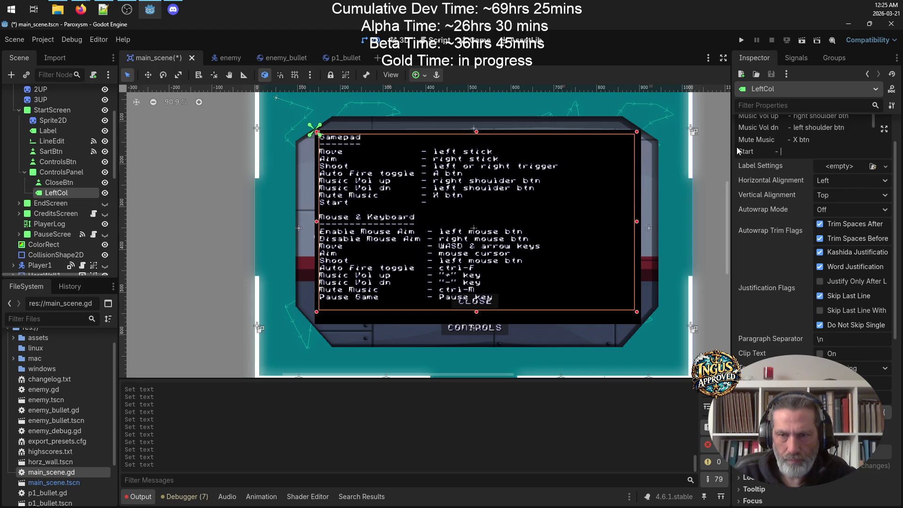
pyautogui.hotkey('ctrl', 'v')
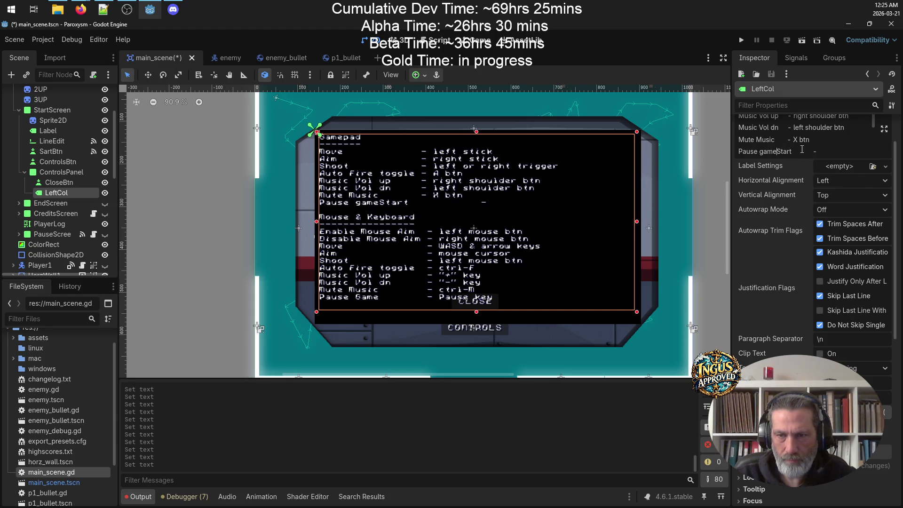
pyautogui.press('Delete')
pyautogui.press('Delete')
pyautogui.press('Delete')
pyautogui.write('Start')
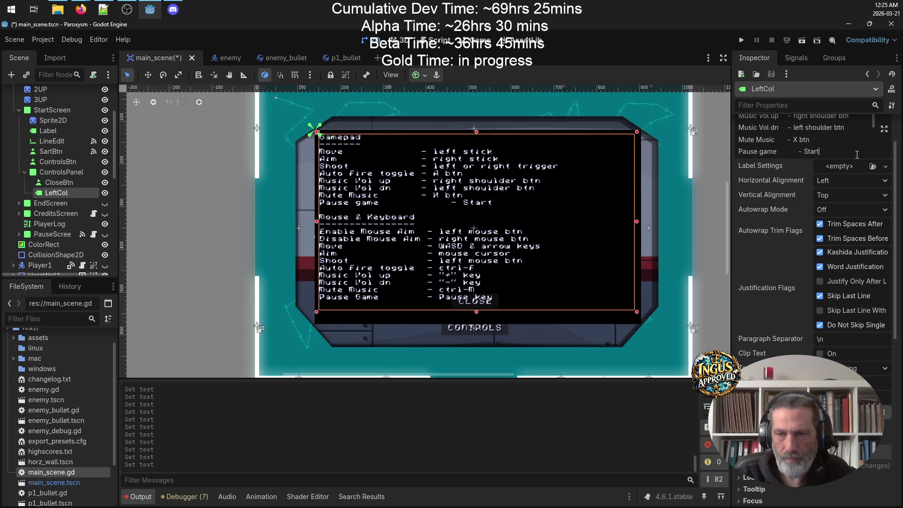
pyautogui.write(' btn')
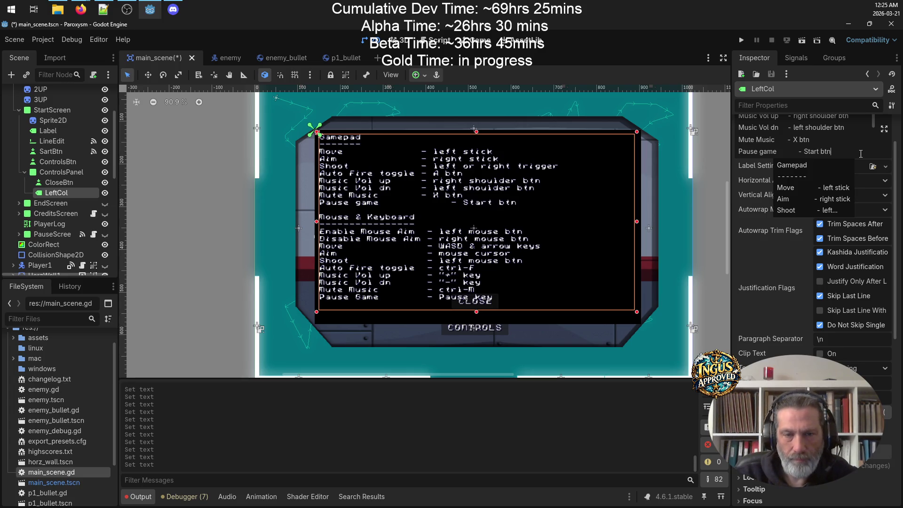
# Step: Delete extra spaces to realign the dash, then save the scene
pyautogui.scroll(-1, 805, 155)
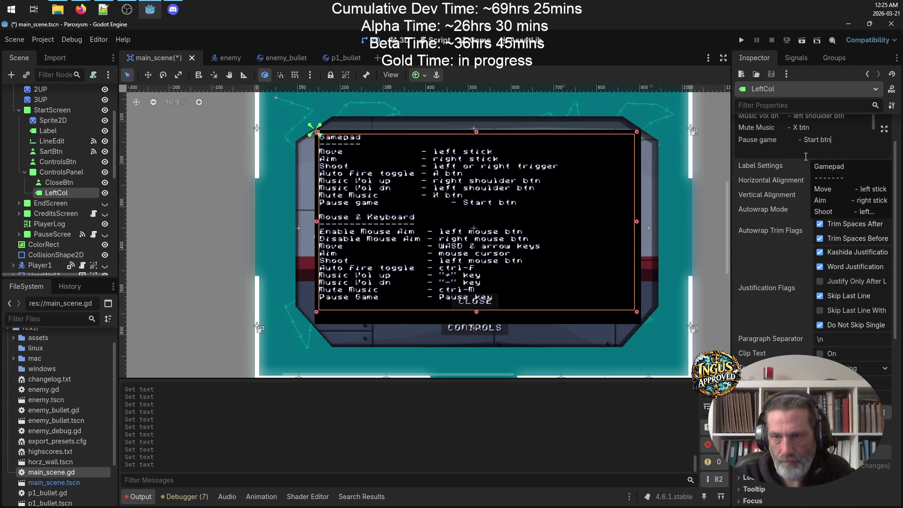
pyautogui.click(799, 139)
pyautogui.press('BackSpace')
pyautogui.press('BackSpace')
pyautogui.press('BackSpace')
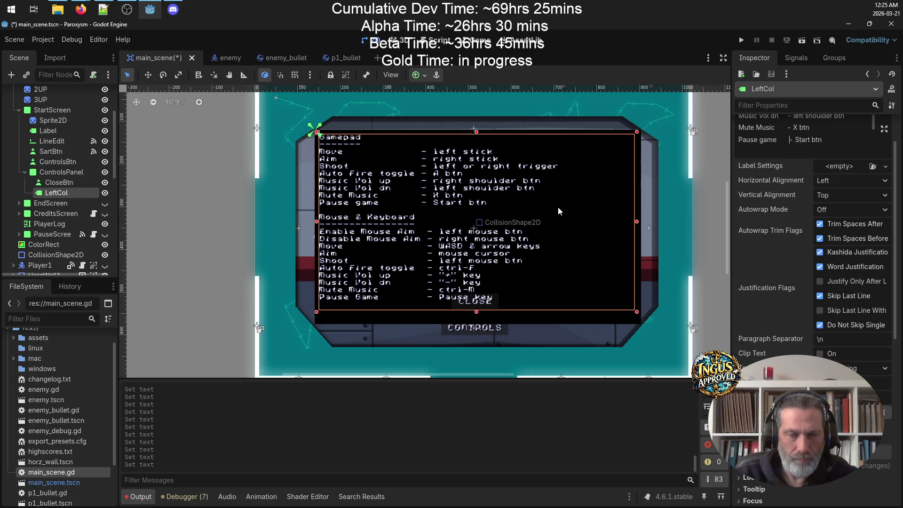
pyautogui.hotkey('ctrl', 's')
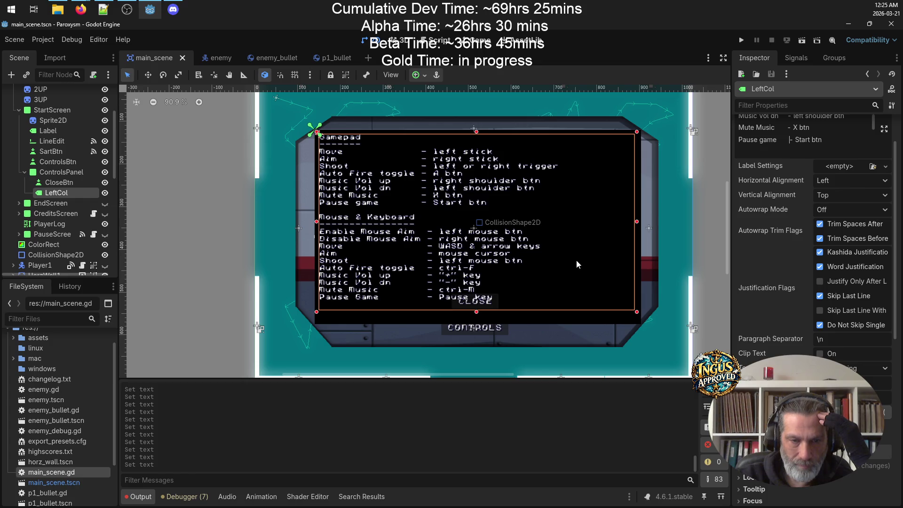
# Step: Shorten the LeftCol label and move the CLOSE button down below the list
pyautogui.moveTo(476, 312); pyautogui.dragTo(477, 306)
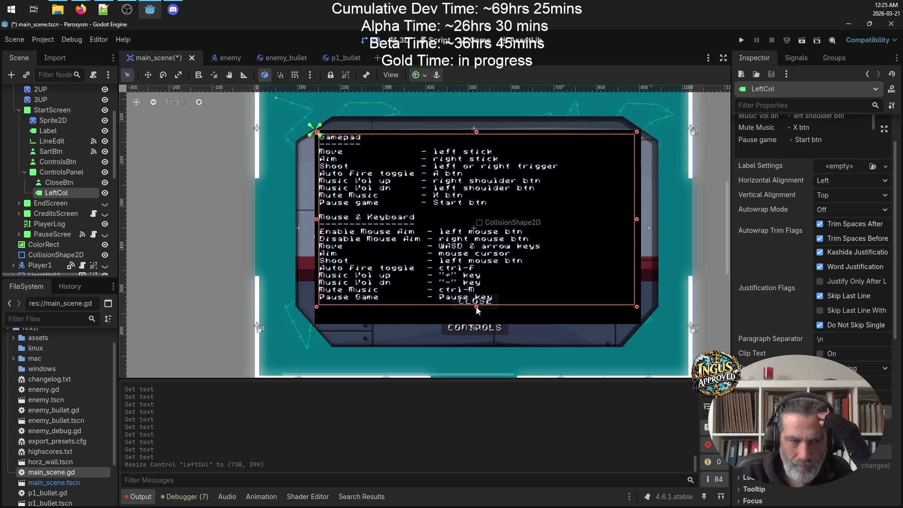
pyautogui.click(56, 185)
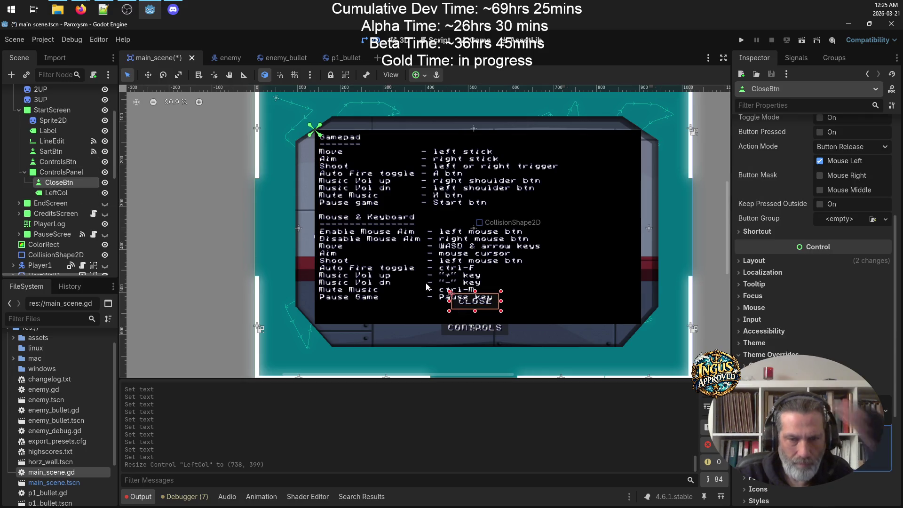
pyautogui.moveTo(490, 304); pyautogui.dragTo(489, 316)
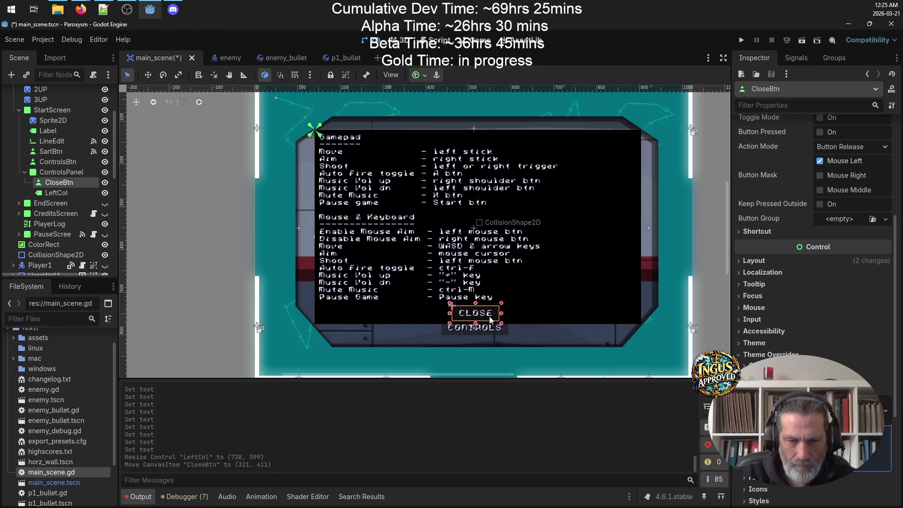
pyautogui.click(543, 291)
# Step: Extend ControlsPanel's bottom edge to 763×480 and lower CloseBtn to 319,428
pyautogui.scroll(5, 61, 212)
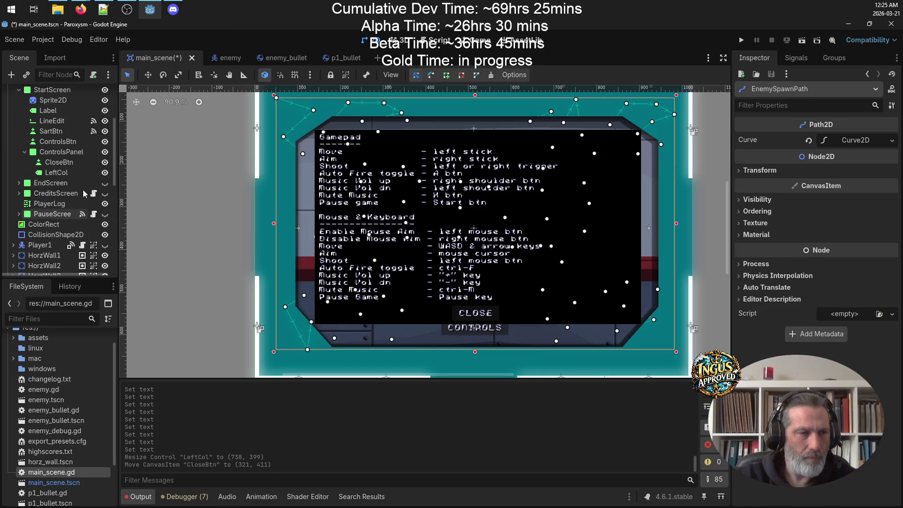
pyautogui.scroll(2, 61, 213)
pyautogui.click(59, 174)
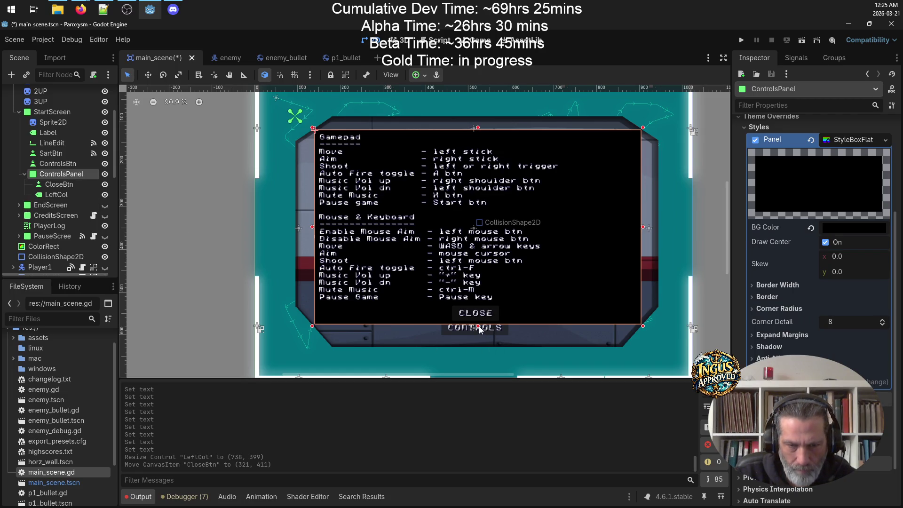
pyautogui.moveTo(477, 326); pyautogui.dragTo(483, 335)
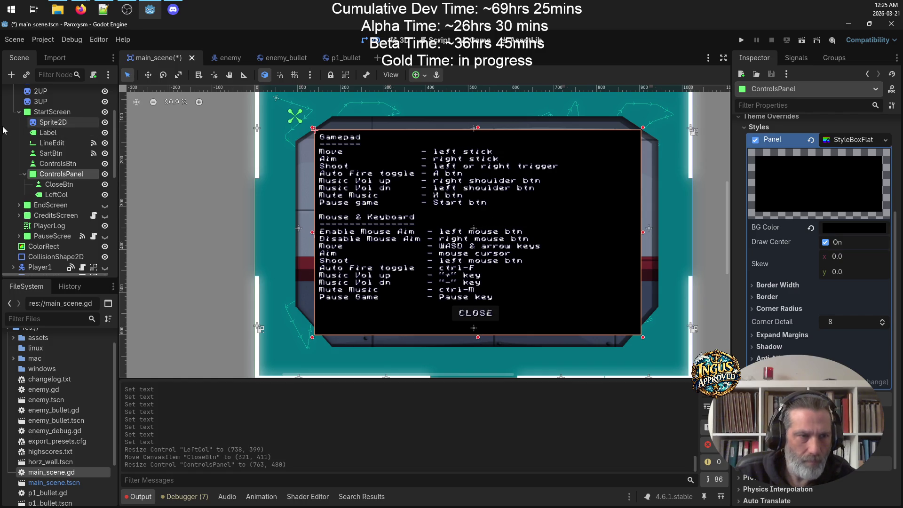
pyautogui.click(59, 184)
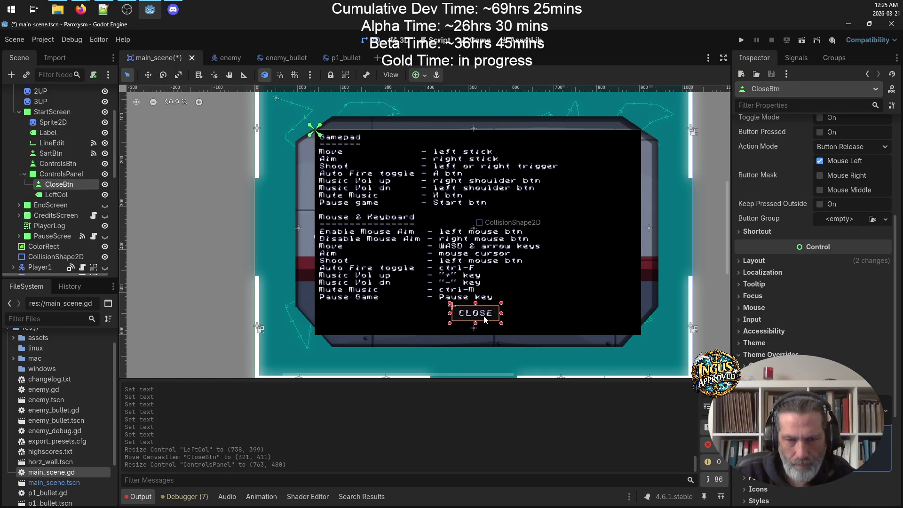
pyautogui.moveTo(487, 318); pyautogui.dragTo(485, 322)
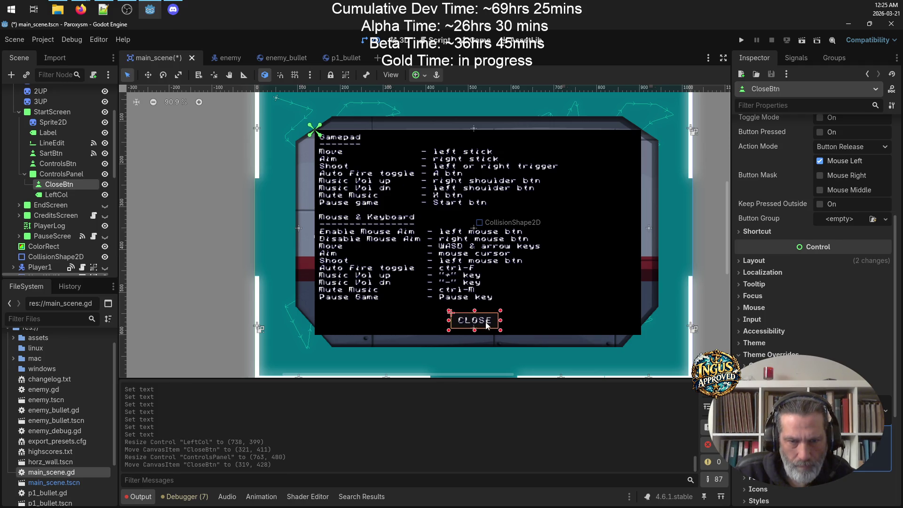
pyautogui.click(174, 244)
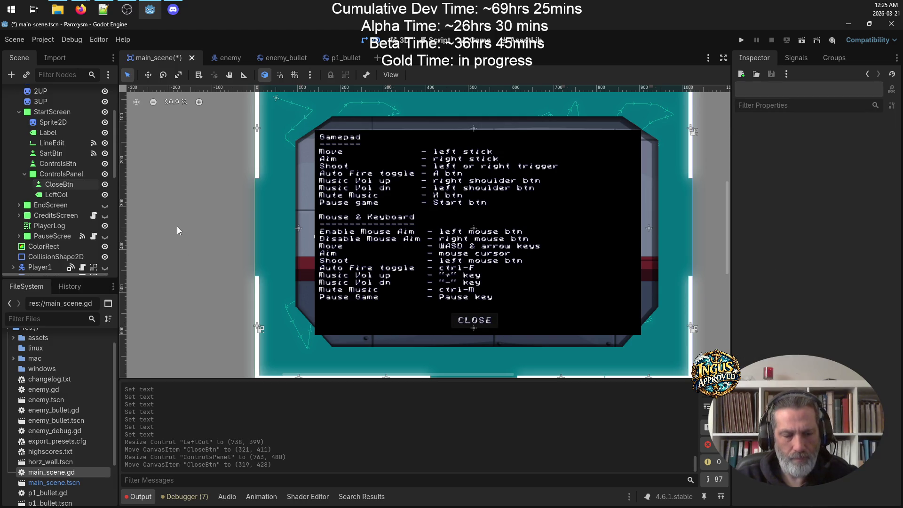
pyautogui.hotkey('ctrl', 's')
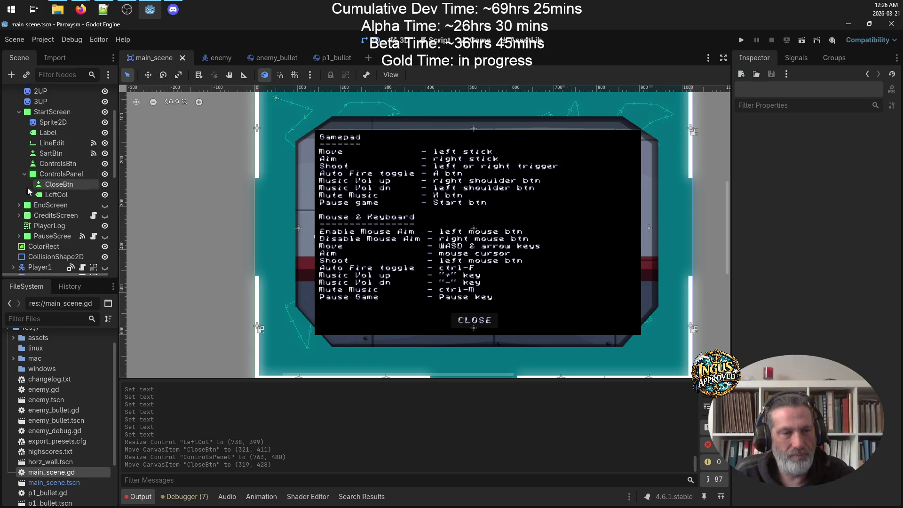
pyautogui.click(60, 195)
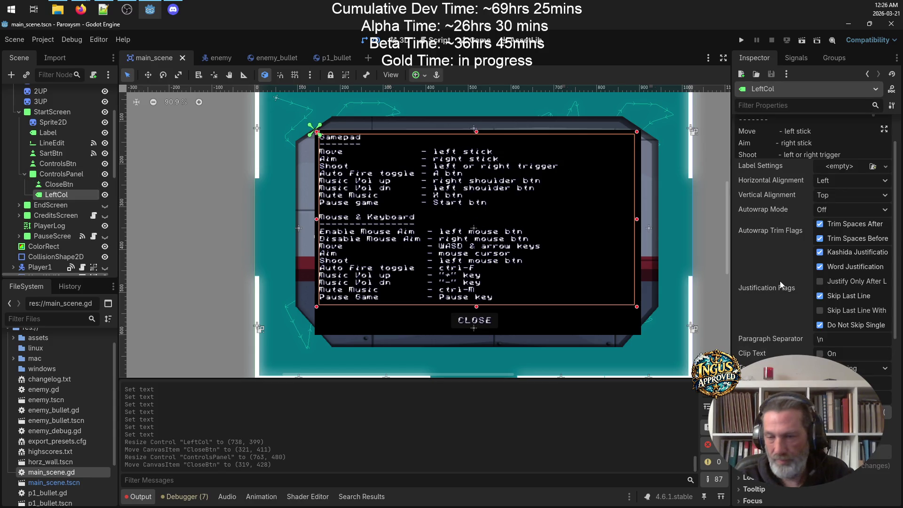
# Step: Lower LeftCol's font size override two steps, then raise it back one
pyautogui.scroll(-5, 833, 298)
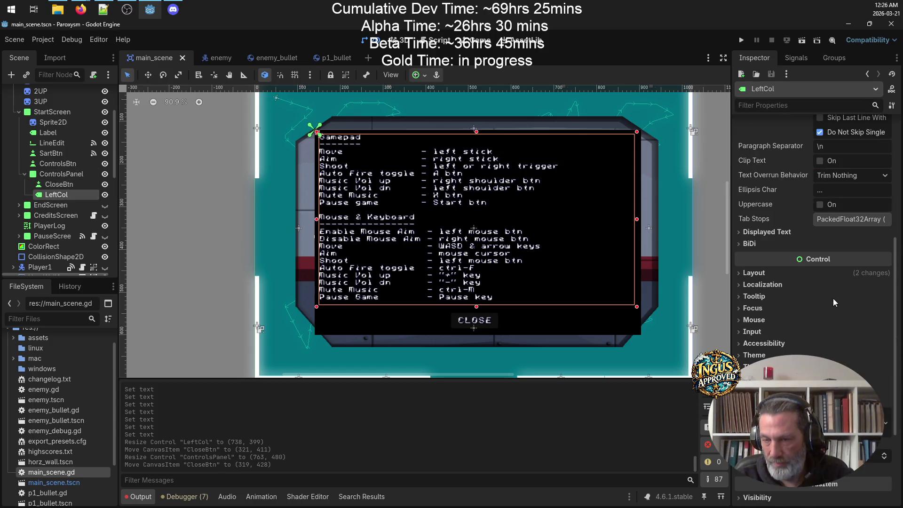
pyautogui.click(885, 459)
pyautogui.click(884, 459)
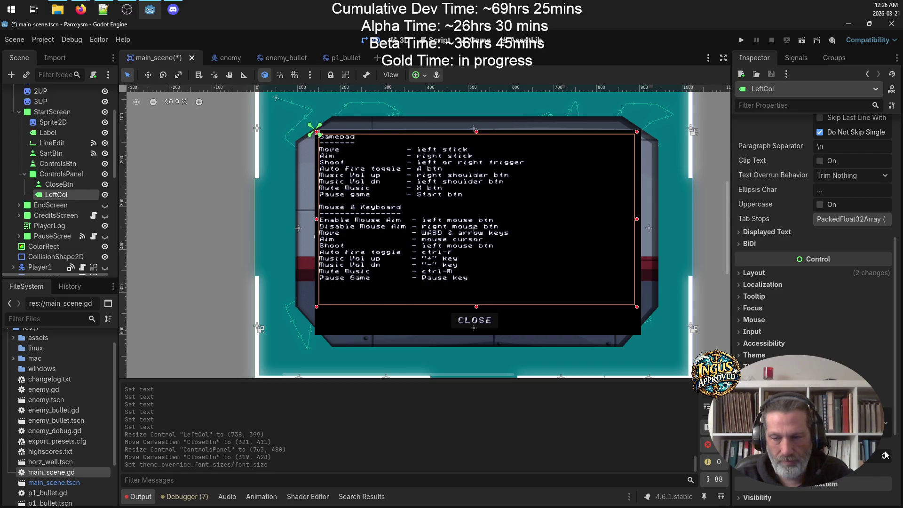
pyautogui.click(884, 454)
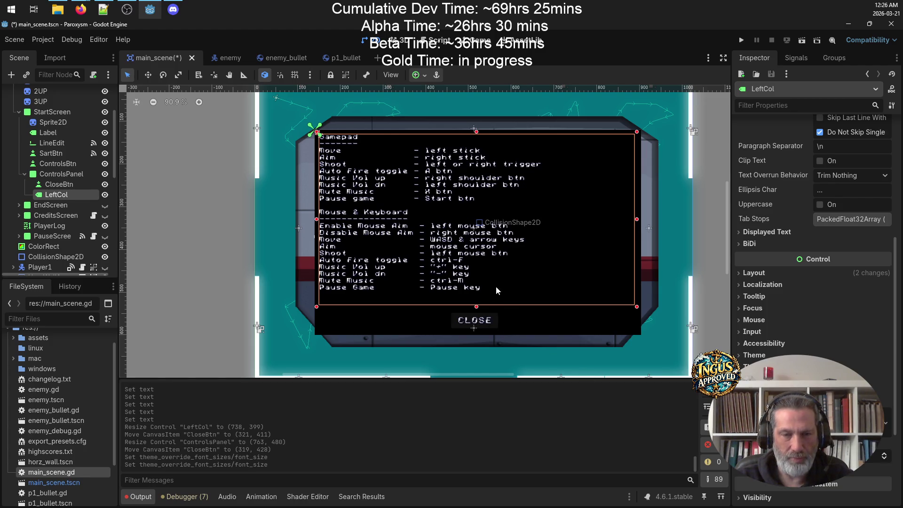
pyautogui.scroll(5, 870, 151)
pyautogui.scroll(-6, 847, 191)
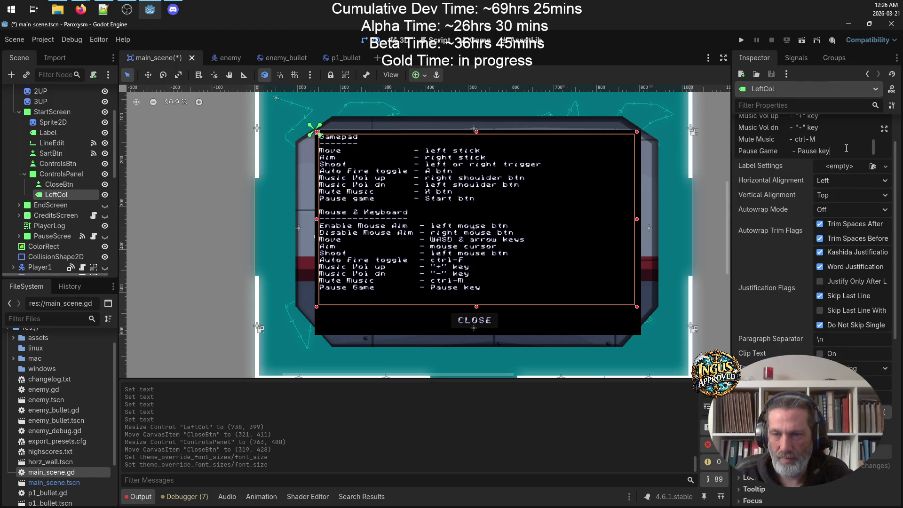
# Step: Add a Quit Game line reading 'Exit game' below the Pause Game entry
pyautogui.press('Return')
pyautogui.write('Quit Game')
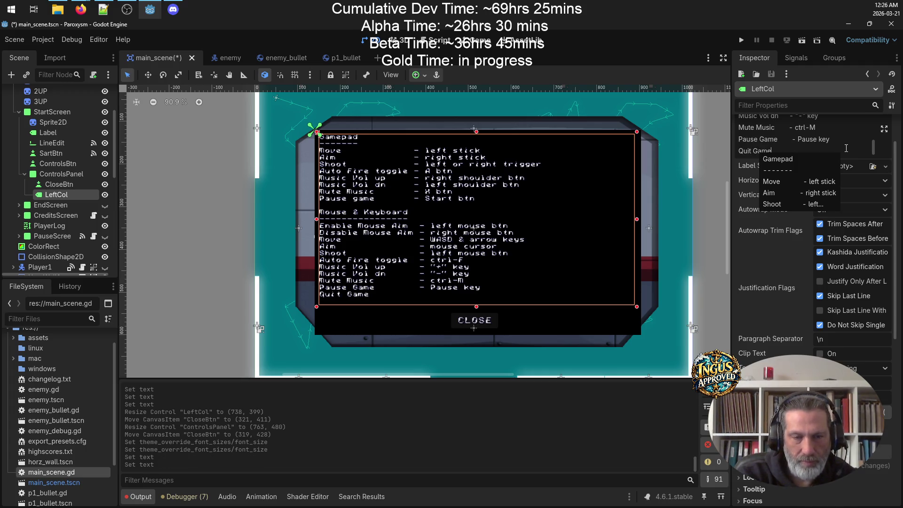
pyautogui.write(' - ')
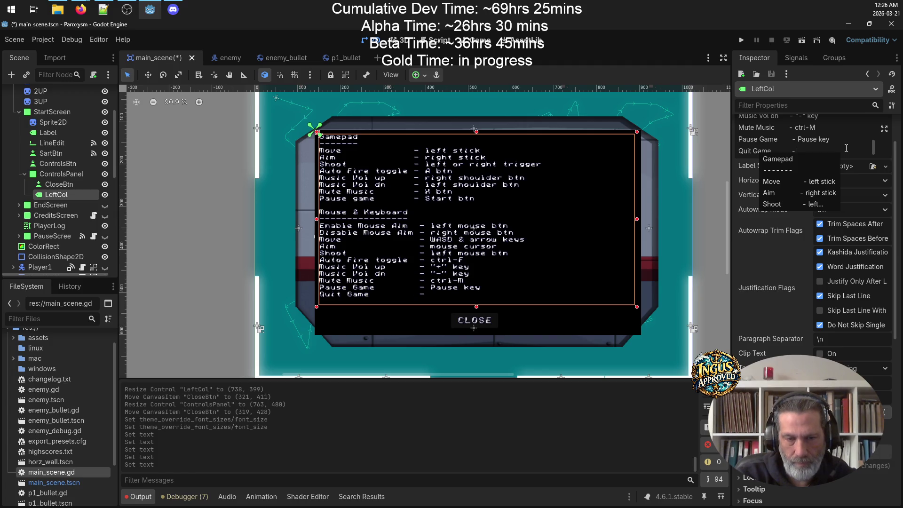
pyautogui.write(' Quit')
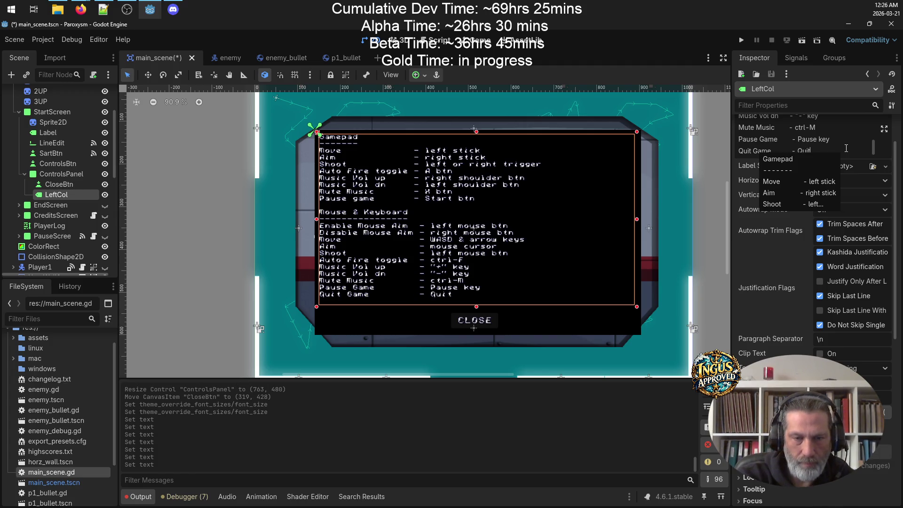
pyautogui.press('BackSpace')
pyautogui.press('BackSpace')
pyautogui.press('BackSpace')
pyautogui.press('BackSpace')
pyautogui.write('Exit game')
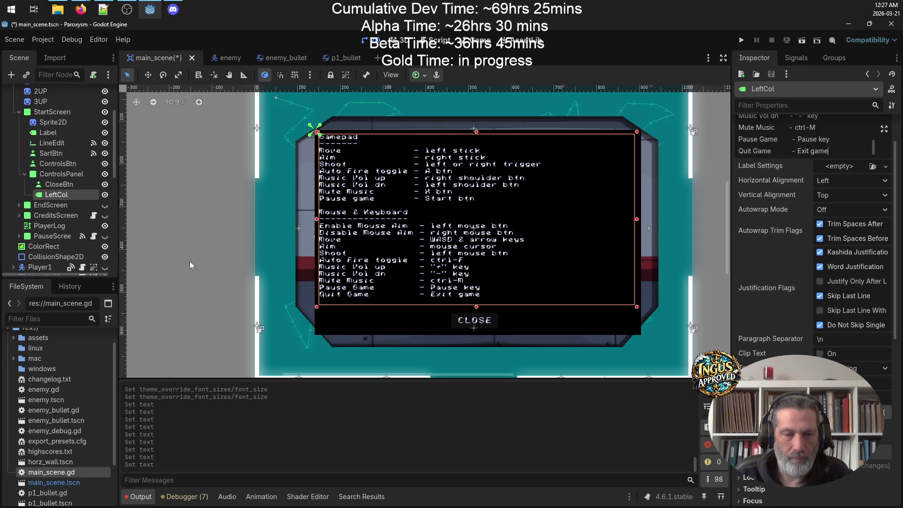
pyautogui.click(489, 299)
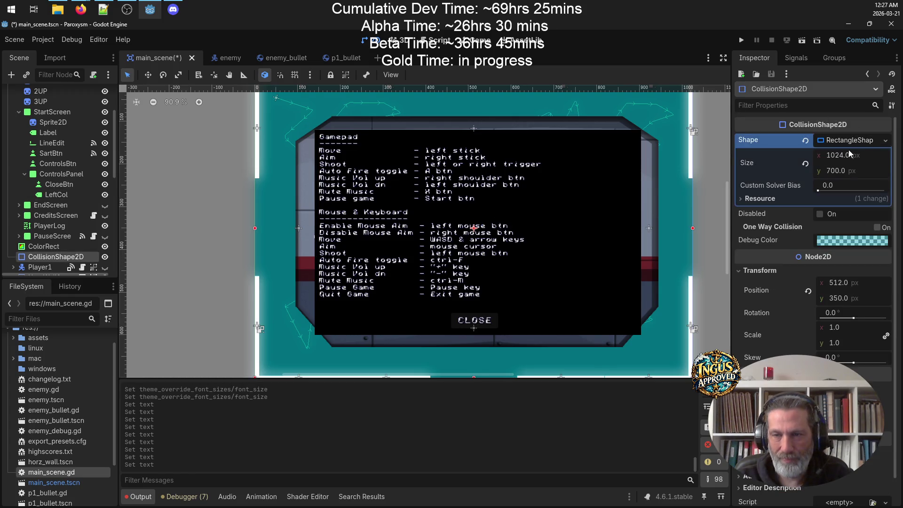
# Step: Change the Quit Game entry from 'Exit game' to 'Esc key' and save the scene
pyautogui.click(55, 195)
pyautogui.scroll(-10, 839, 188)
pyautogui.scroll(5, 840, 178)
pyautogui.click(833, 199)
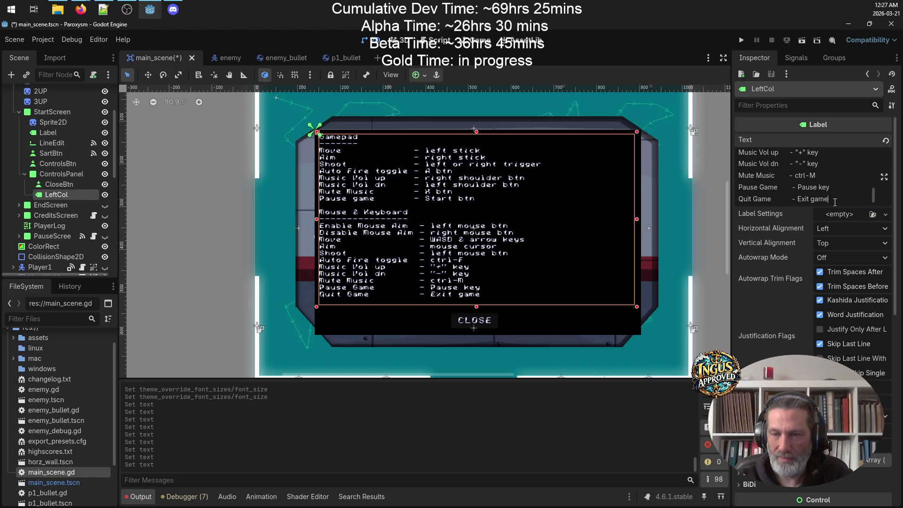
pyautogui.press('BackSpace')
pyautogui.press('BackSpace')
pyautogui.press('BackSpace')
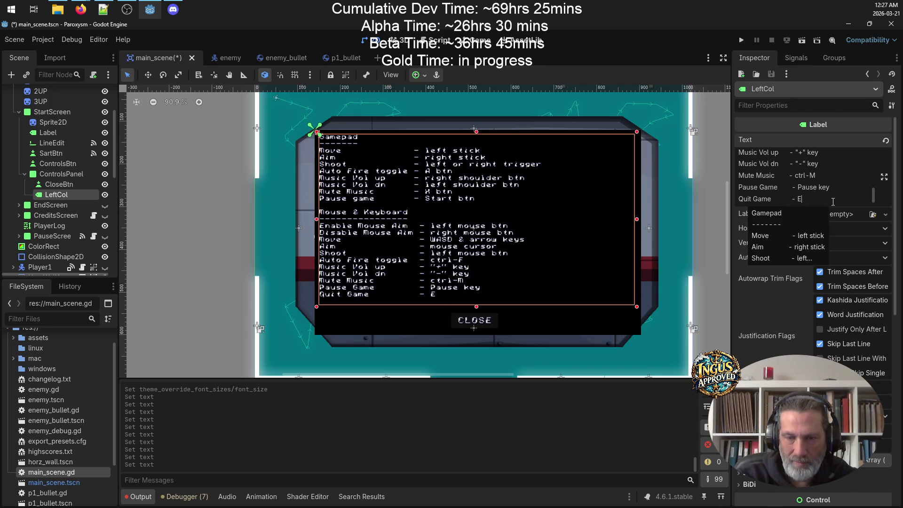
pyautogui.write('sc key')
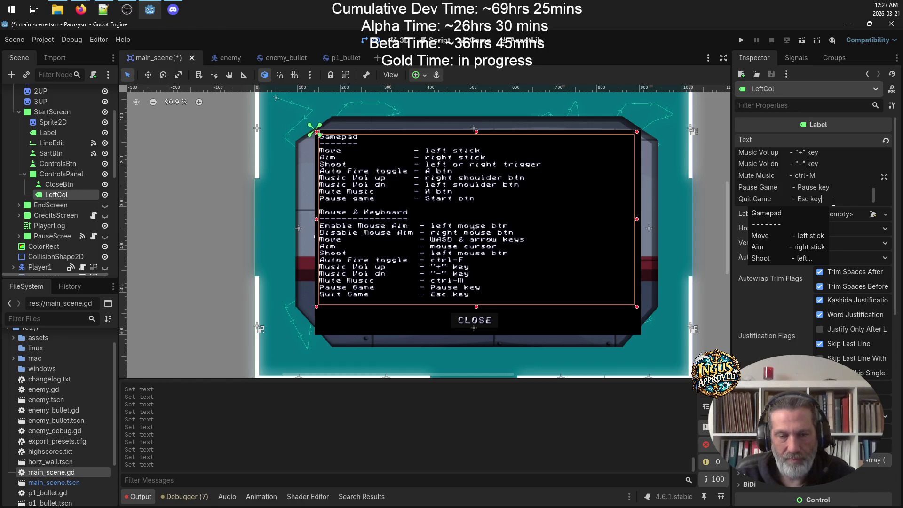
pyautogui.hotkey('ctrl', 's')
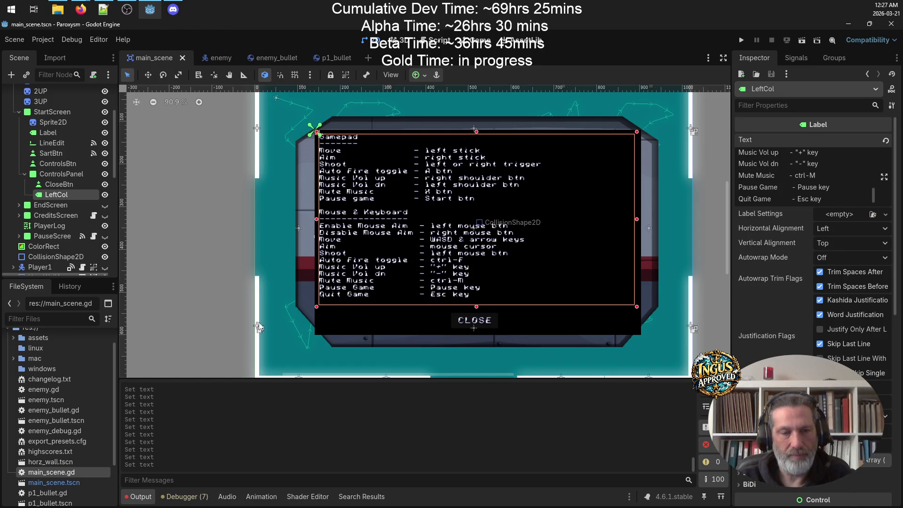
pyautogui.click(222, 275)
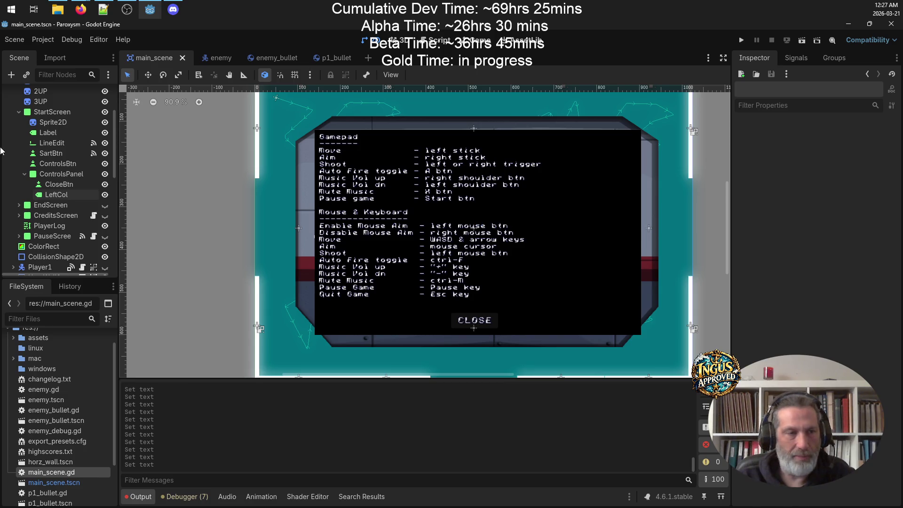
# Step: Capitalize the gamepad bindings: Left stick, Right stick, Right shoulder btn, Left shoulder btn
pyautogui.click(69, 193)
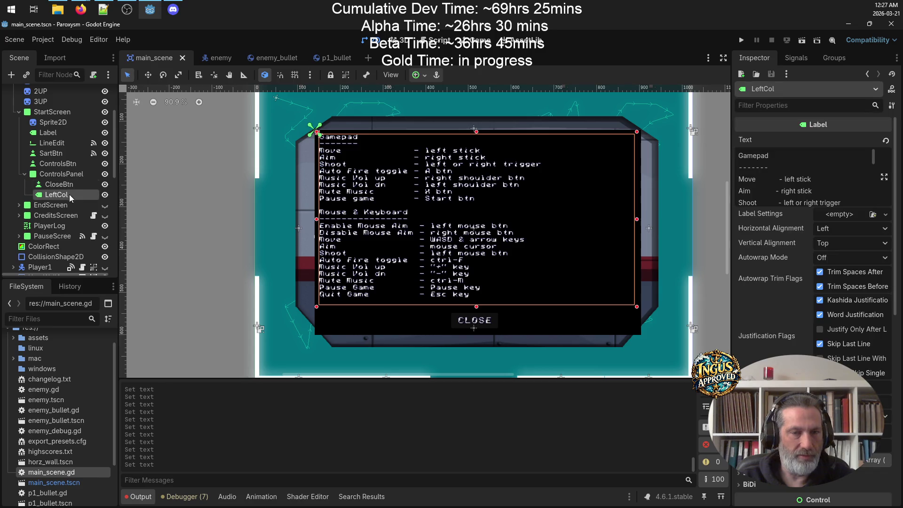
pyautogui.click(785, 179)
pyautogui.press('BackSpace')
pyautogui.write('L')
pyautogui.press('Down')
pyautogui.press('BackSpace')
pyautogui.write('R')
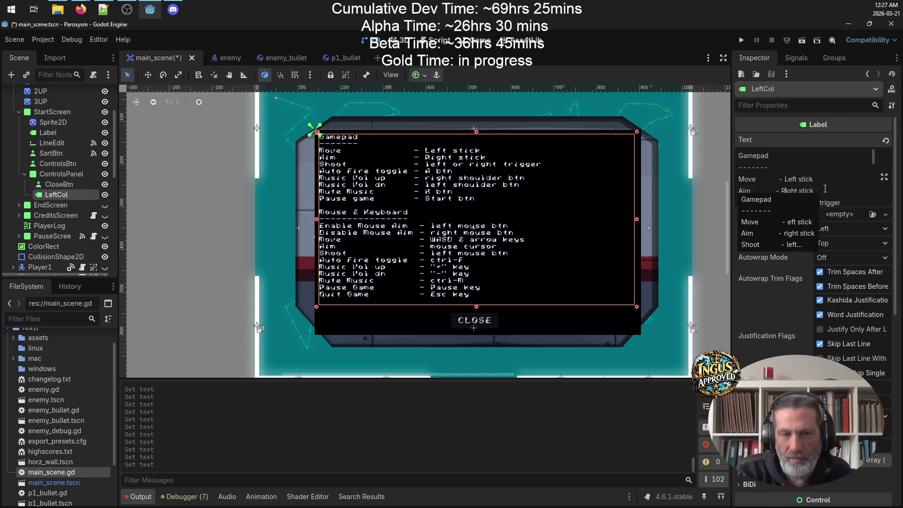
pyautogui.scroll(-1, 822, 184)
pyautogui.click(796, 192)
pyautogui.press('BackSpace')
pyautogui.write('R')
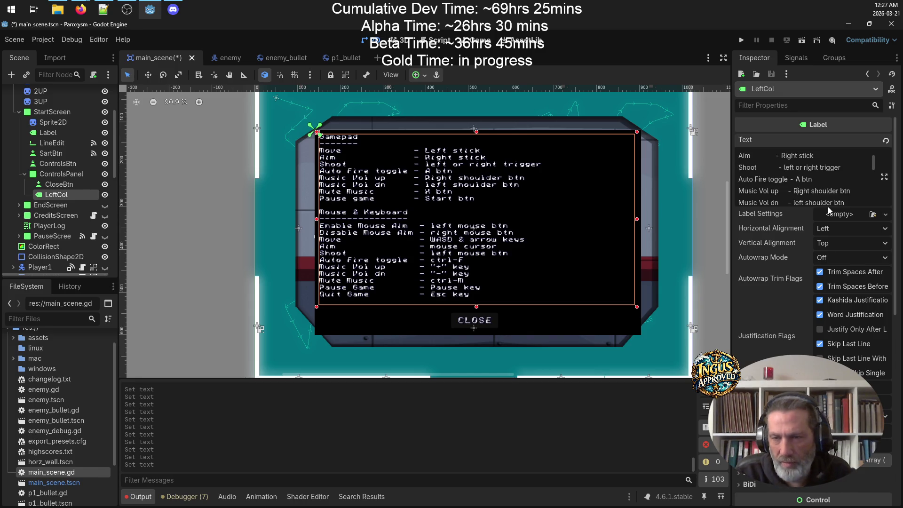
pyautogui.press('Down')
pyautogui.press('BackSpace')
pyautogui.write('L')
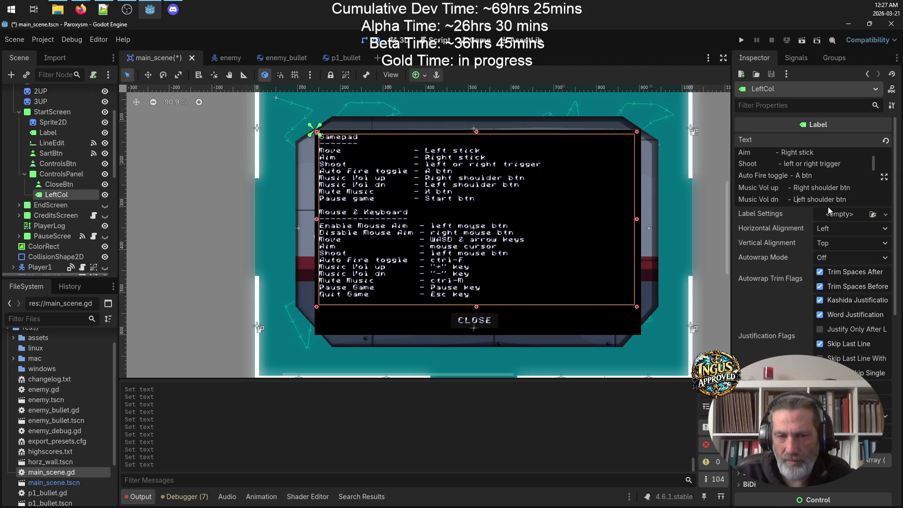
# Step: Capitalize the keyboard bindings: Left/Right mouse btn, Mouse cursor, Ctrl-F and Ctrl-M
pyautogui.scroll(-3, 813, 173)
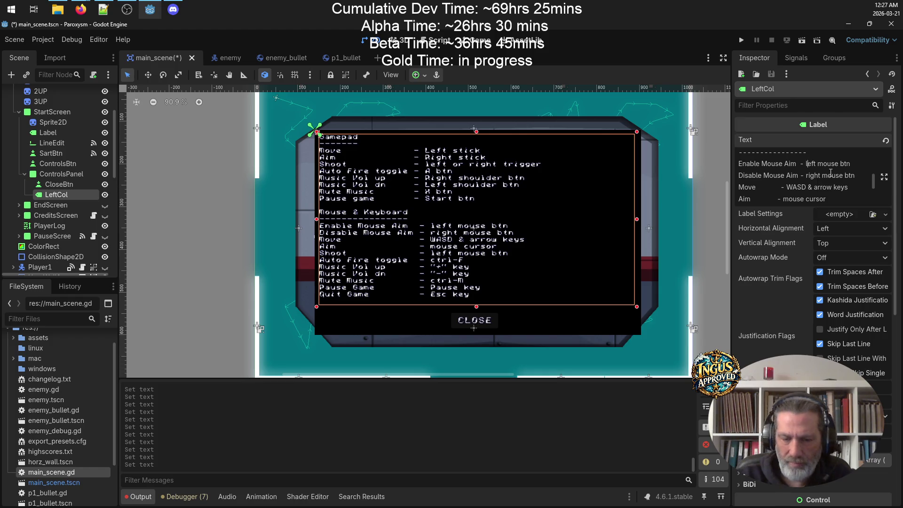
pyautogui.press('BackSpace')
pyautogui.write('L')
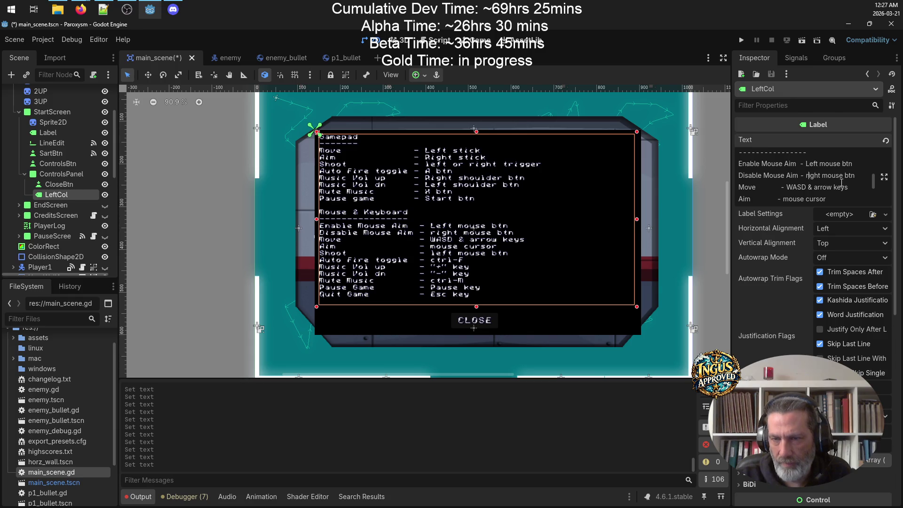
pyautogui.press('BackSpace')
pyautogui.write('R')
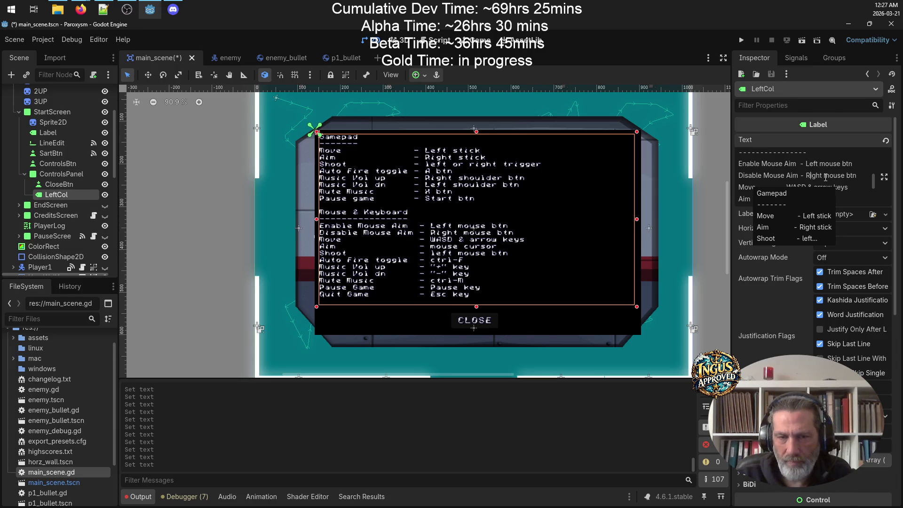
pyautogui.scroll(-1, 795, 169)
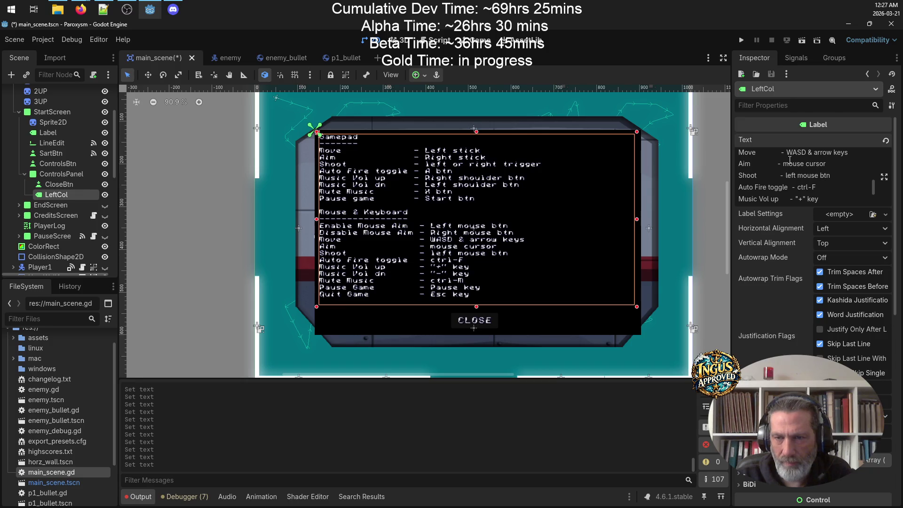
pyautogui.press('BackSpace')
pyautogui.write('M')
pyautogui.press('Down')
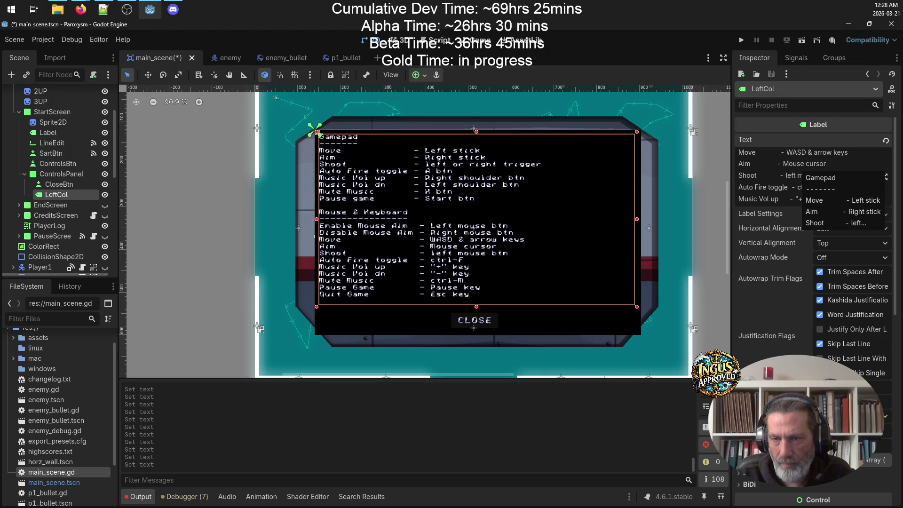
pyautogui.press('BackSpace')
pyautogui.write('L')
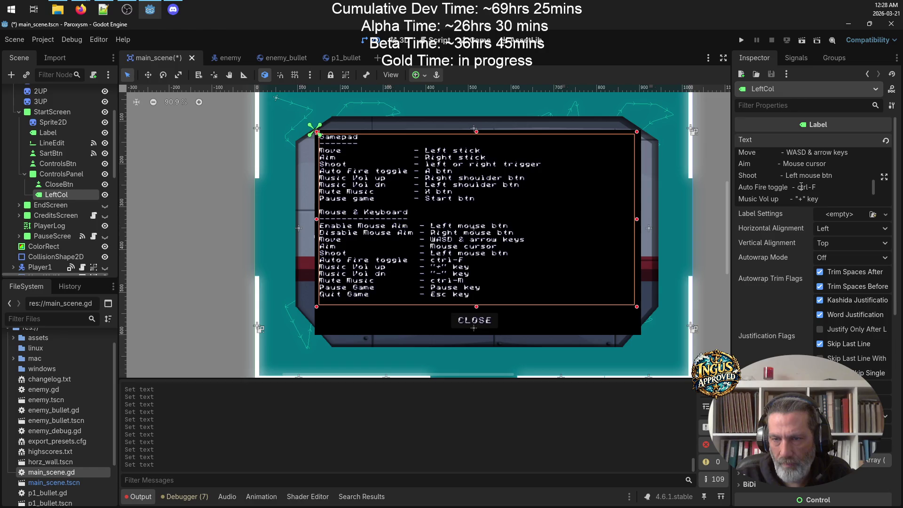
pyautogui.press('BackSpace')
pyautogui.write('C')
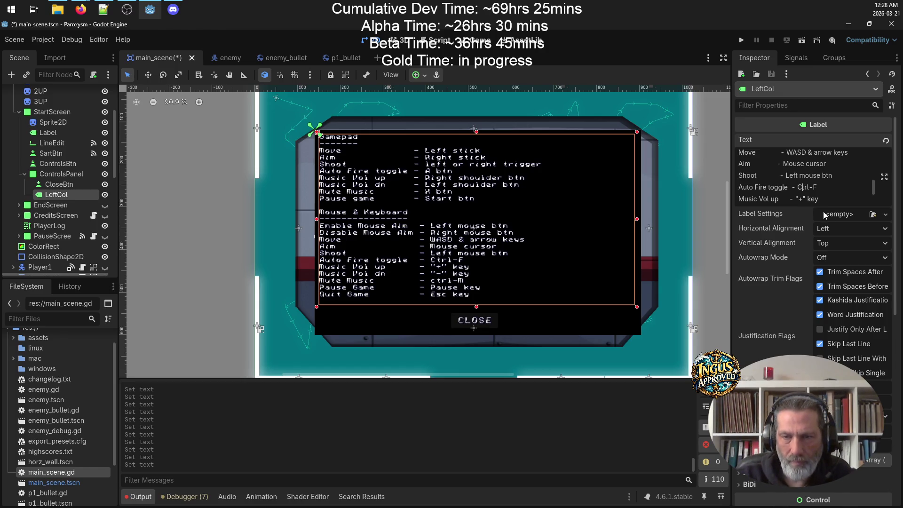
pyautogui.scroll(-1, 823, 188)
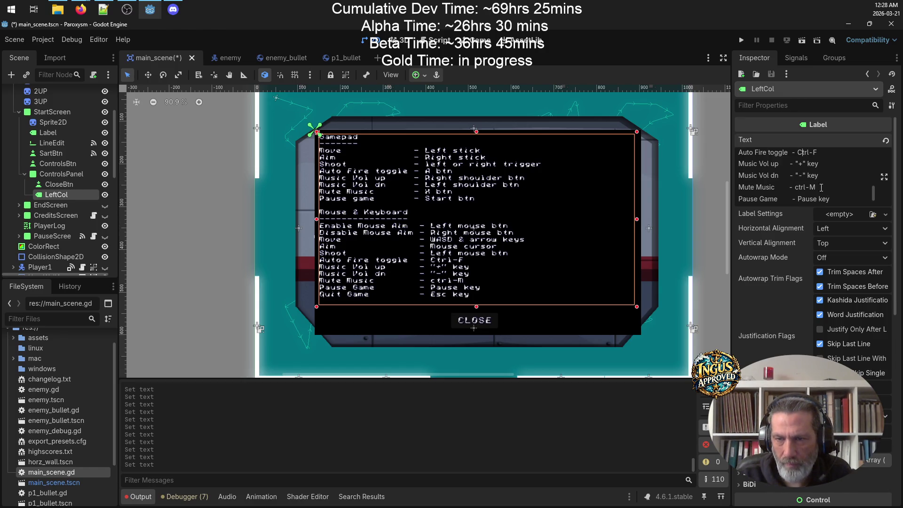
pyautogui.press('BackSpace')
pyautogui.write('C')
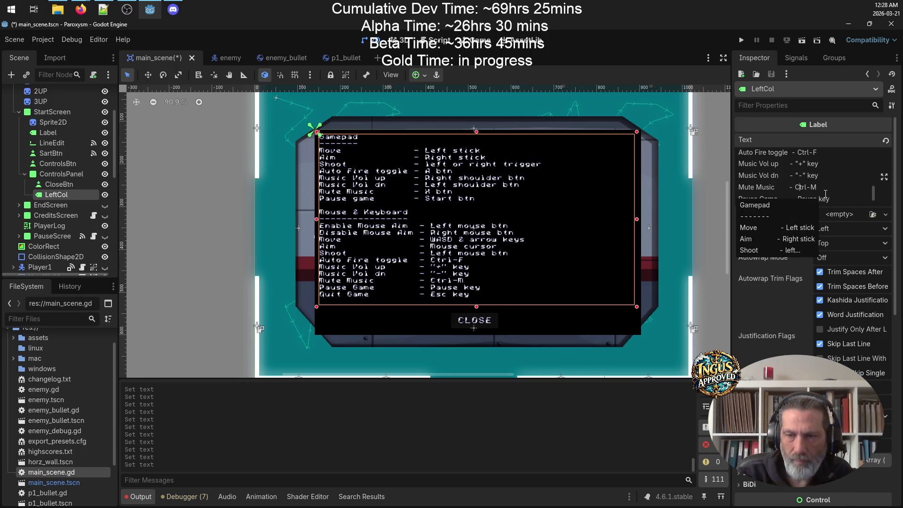
# Step: Save the scene and select LeftCol's entire controls text
pyautogui.click(826, 179)
pyautogui.scroll(-2, 826, 179)
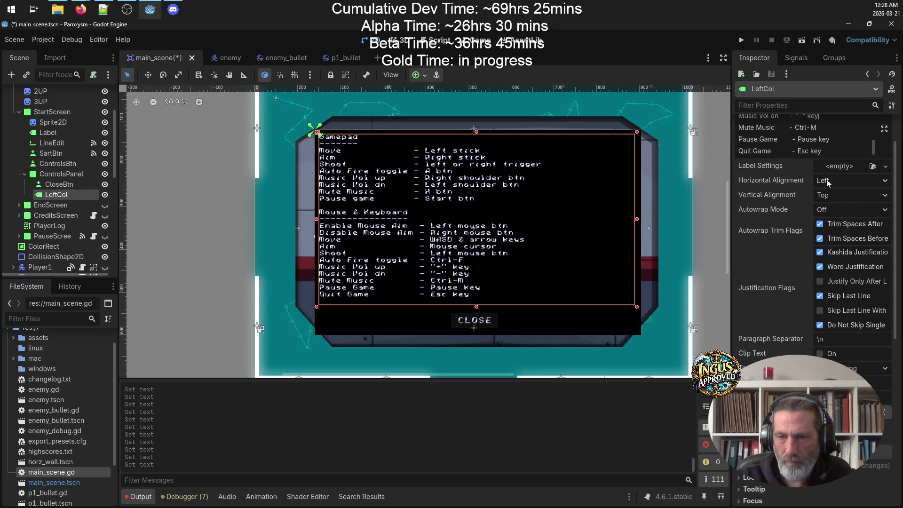
pyautogui.hotkey('ctrl', 's')
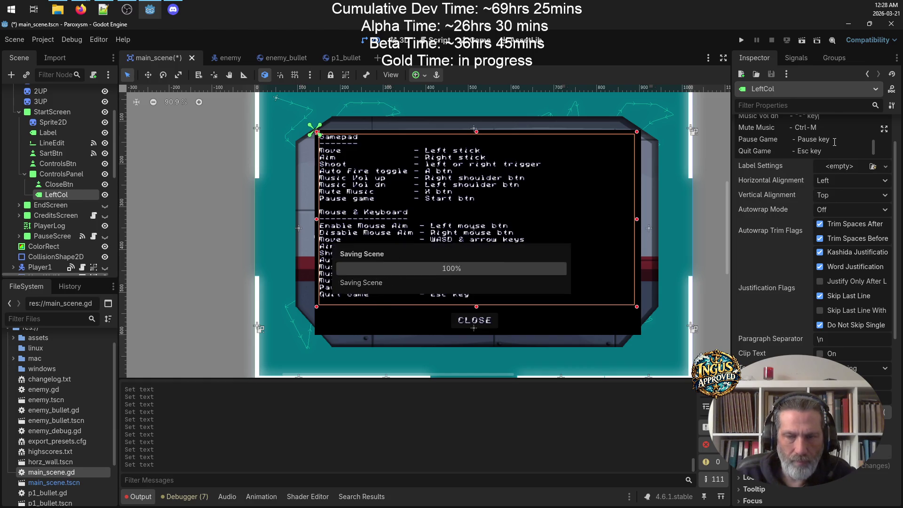
pyautogui.scroll(-2, 835, 141)
pyautogui.scroll(4, 835, 141)
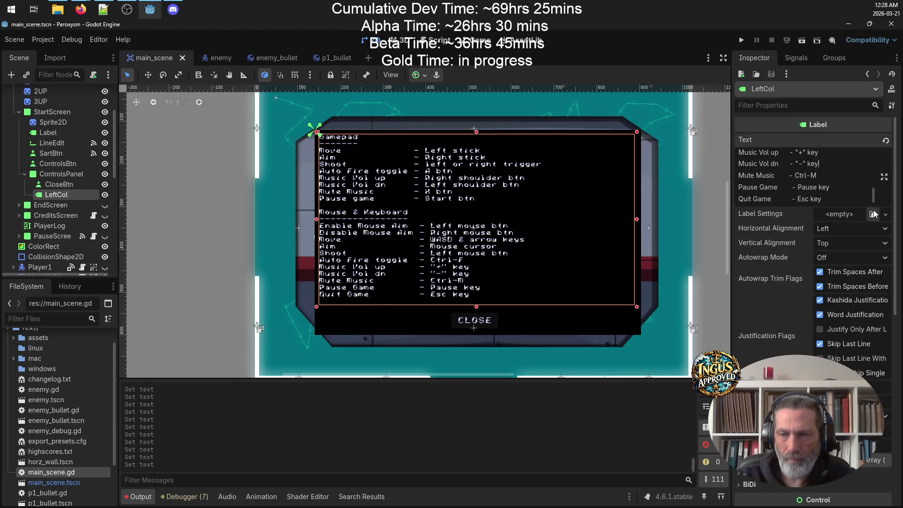
pyautogui.scroll(-2, 847, 194)
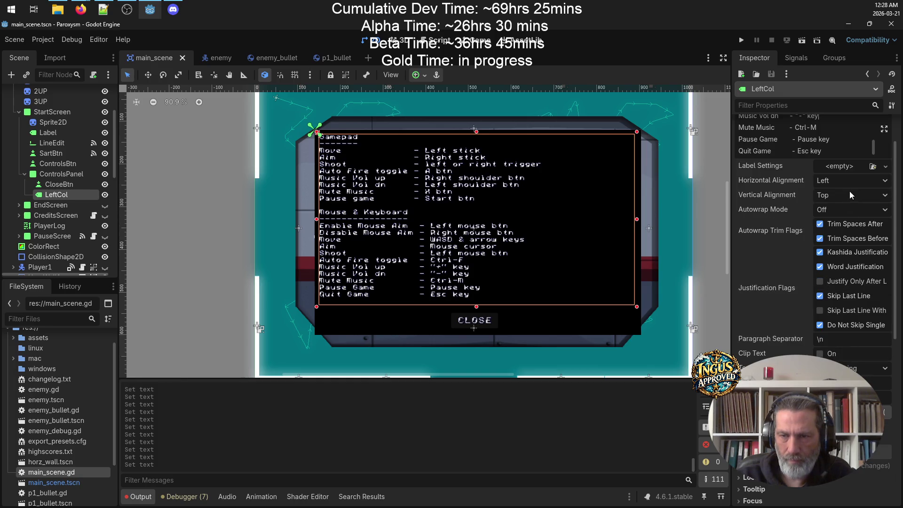
pyautogui.moveTo(820, 152); pyautogui.dragTo(735, 59)
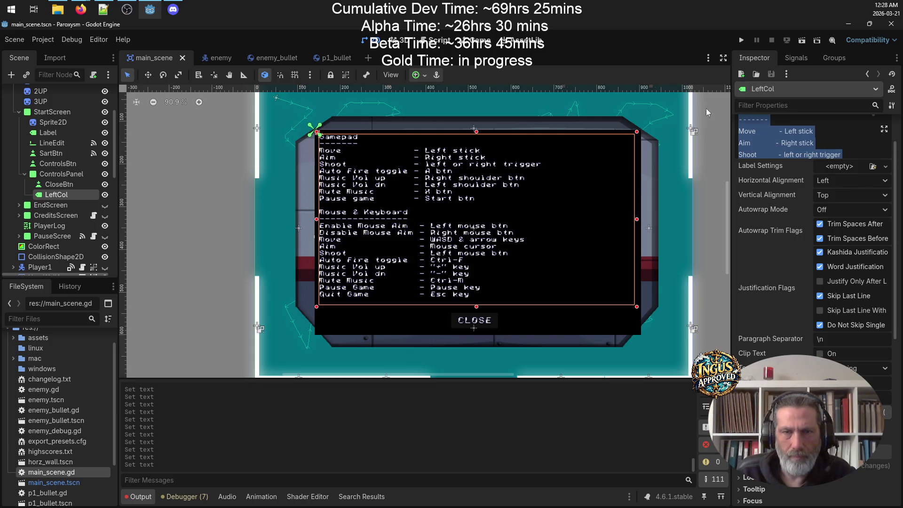
pyautogui.click(103, 9)
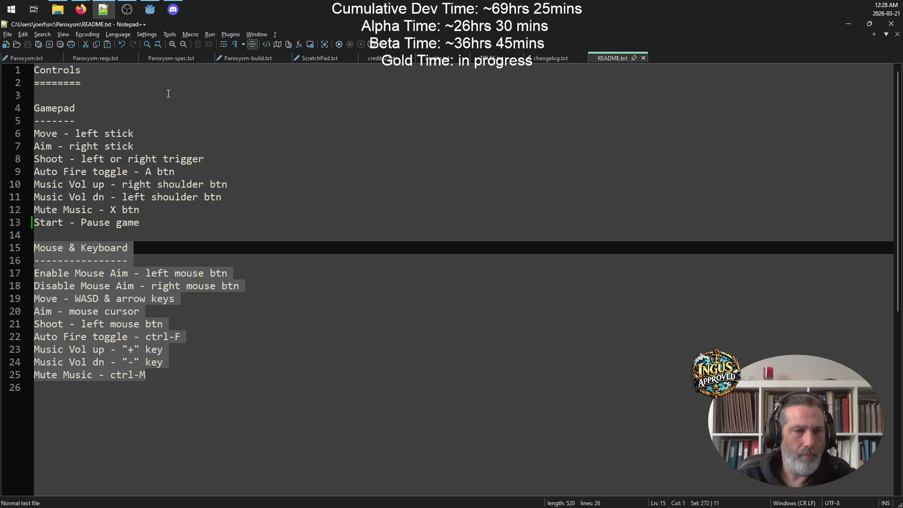
# Step: Replace README lines 4–25 with the updated controls text, trim the Quit Game spacing, and save
pyautogui.click(211, 338)
pyautogui.moveTo(184, 368)
pyautogui.mouseDown()
pyautogui.moveTo(70, 222)
pyautogui.moveTo(109, 103)
pyautogui.mouseUp()
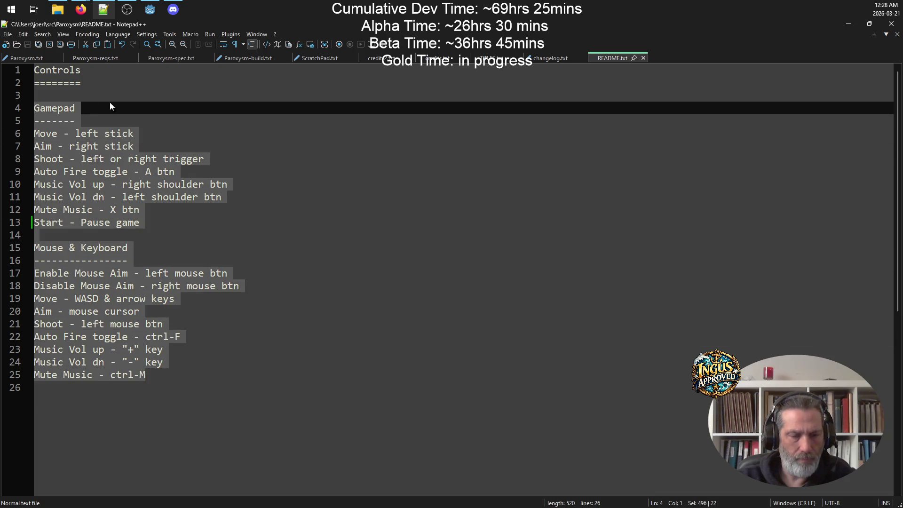
pyautogui.hotkey('ctrl', 'v')
pyautogui.hotkey('ctrl', 's')
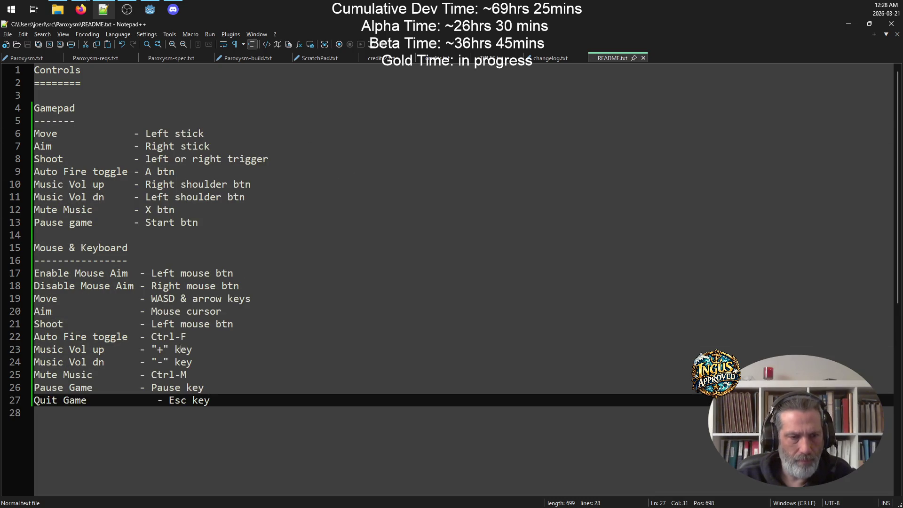
pyautogui.click(154, 403)
pyautogui.press('BackSpace')
pyautogui.press('BackSpace')
pyautogui.press('BackSpace')
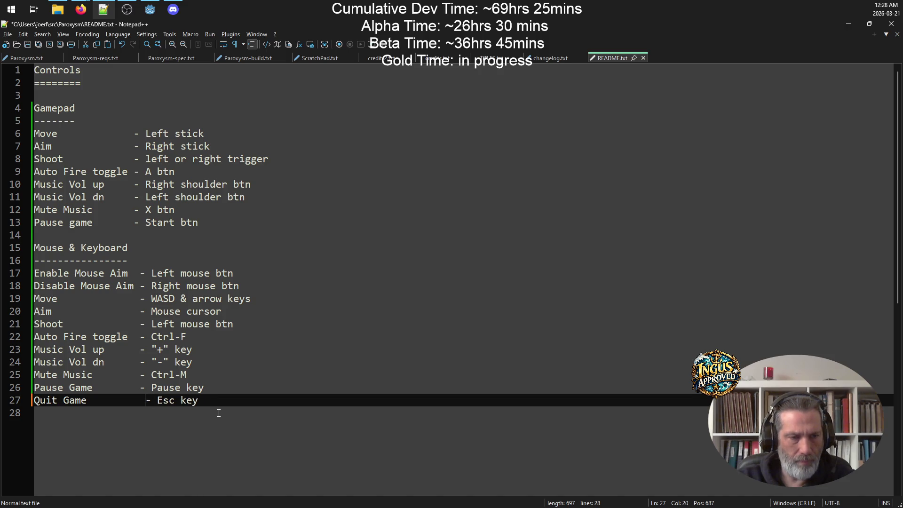
pyautogui.hotkey('ctrl', 's')
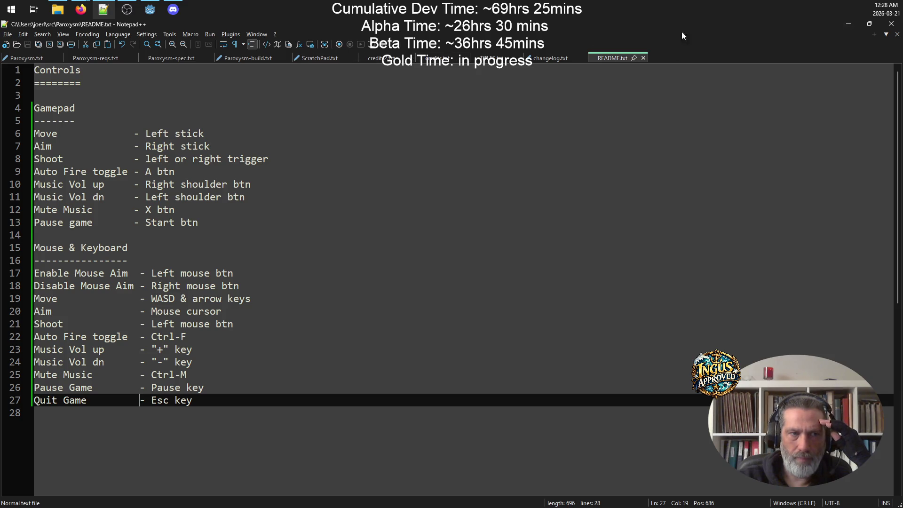
pyautogui.click(849, 23)
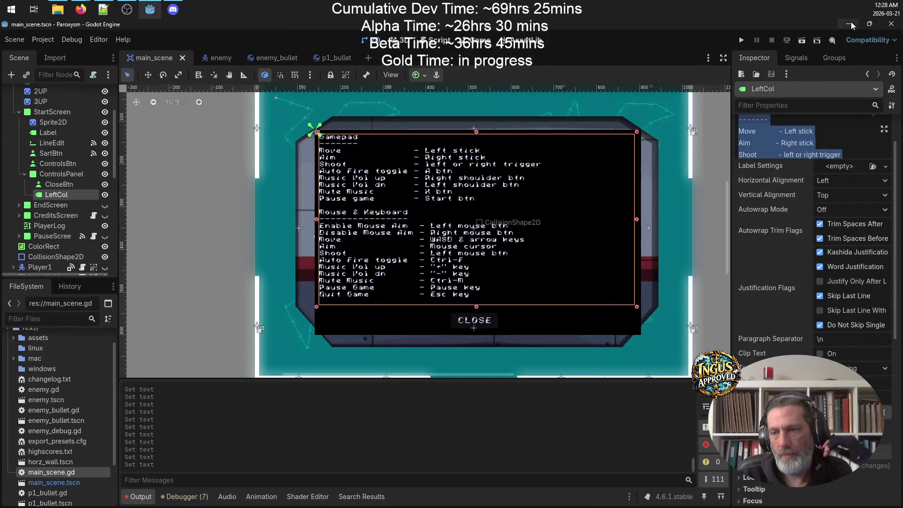
# Step: Hide ControlsPanel in the editor and connect CloseBtn's pressed signal to _on_close_btn_pressed
pyautogui.click(381, 365)
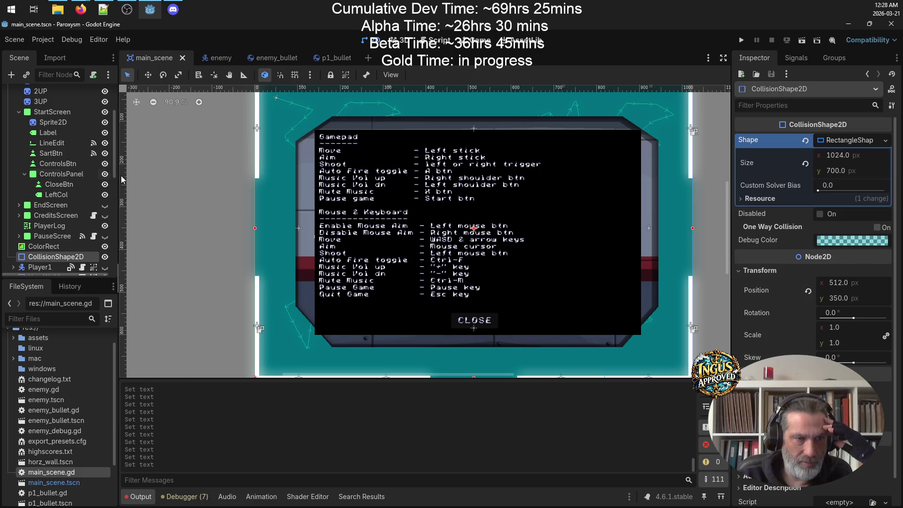
pyautogui.click(105, 175)
pyautogui.click(25, 175)
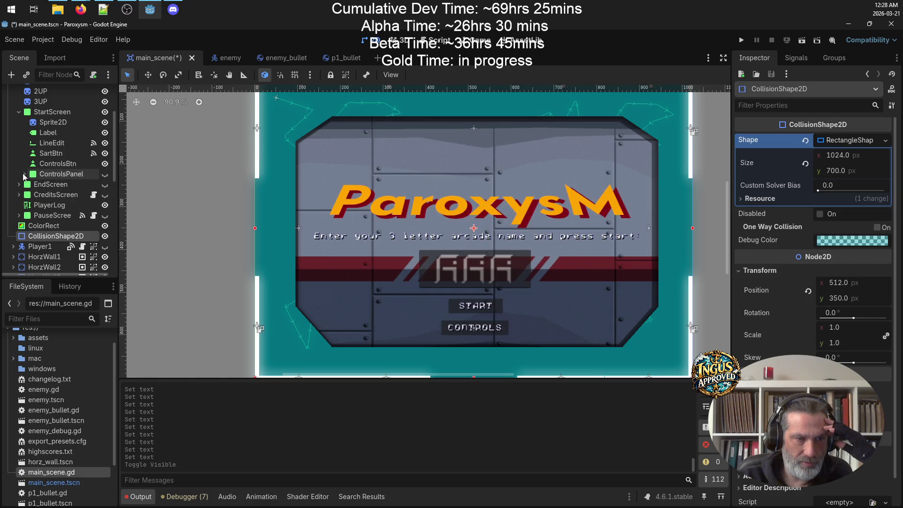
pyautogui.click(24, 175)
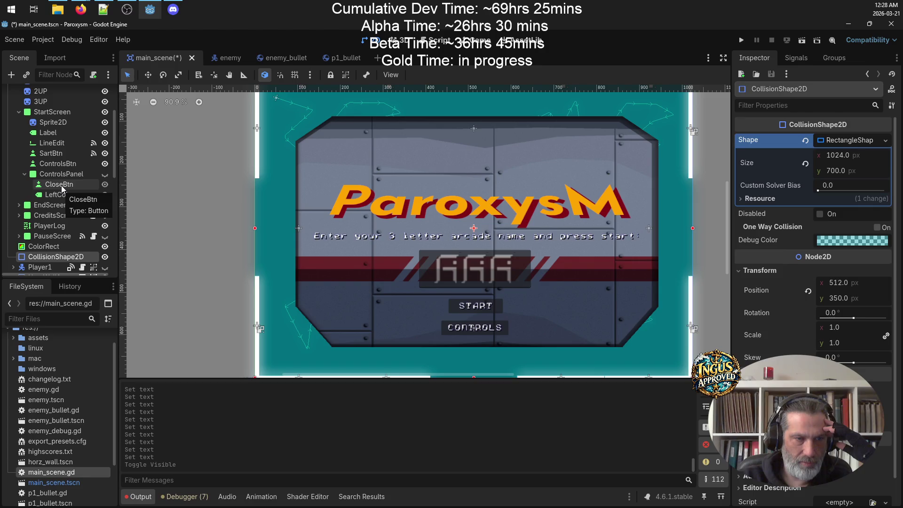
pyautogui.click(61, 185)
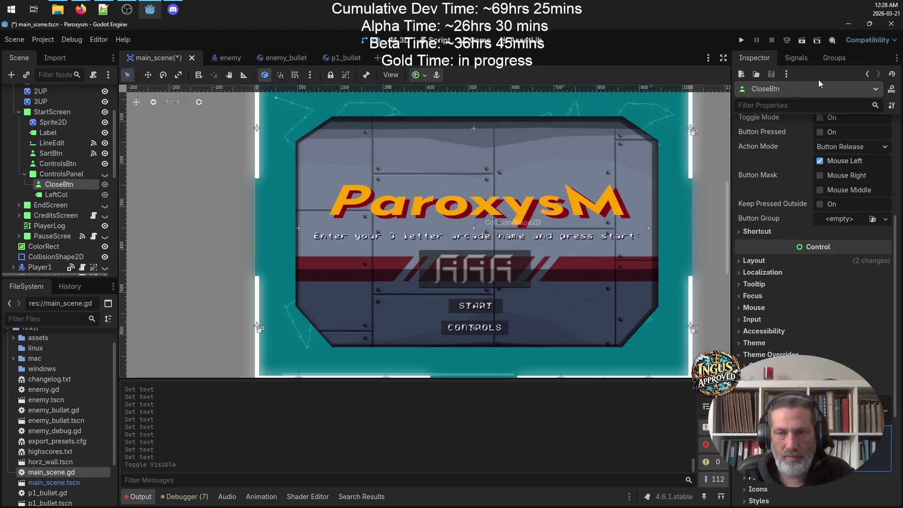
pyautogui.click(803, 58)
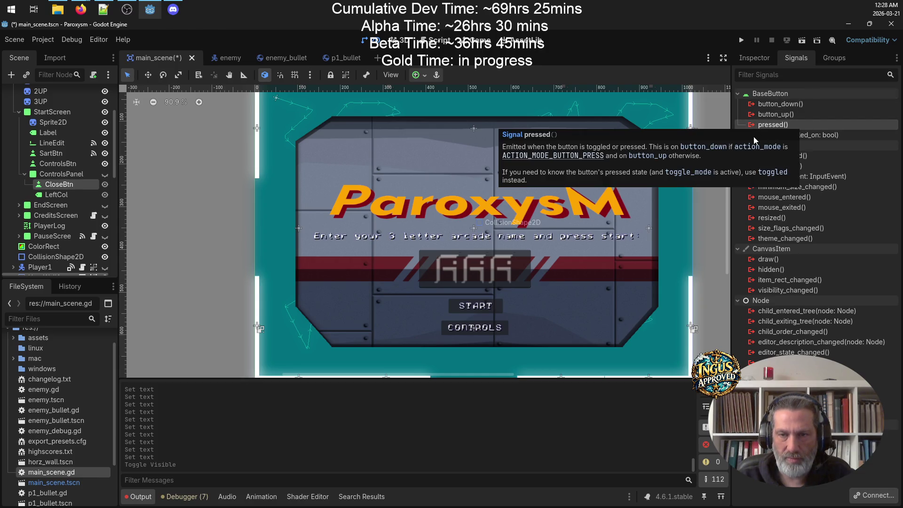
pyautogui.click(872, 494)
pyautogui.click(410, 359)
pyautogui.hotkey('ctrl', 's')
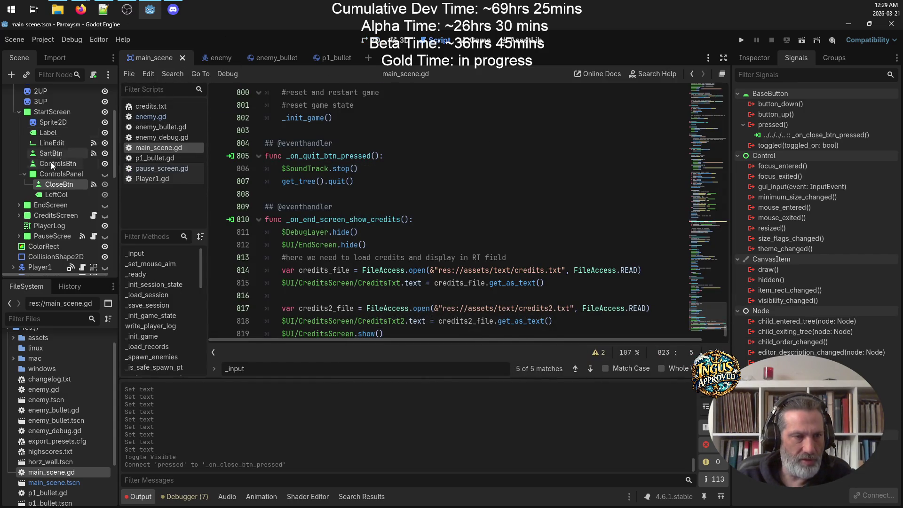
# Step: Connect ControlsBtn's pressed signal to a new _on_controls_btn_pressed handler in main_scene.gd
pyautogui.click(25, 174)
pyautogui.click(67, 157)
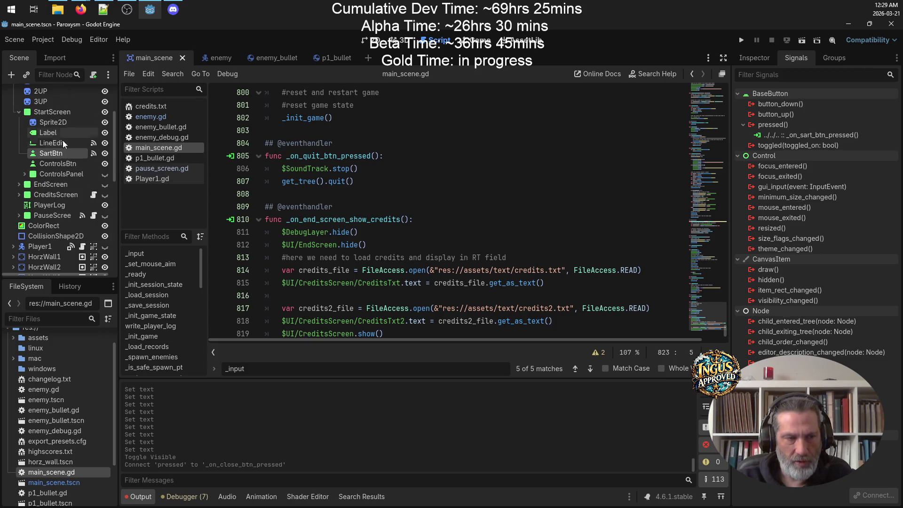
pyautogui.click(68, 164)
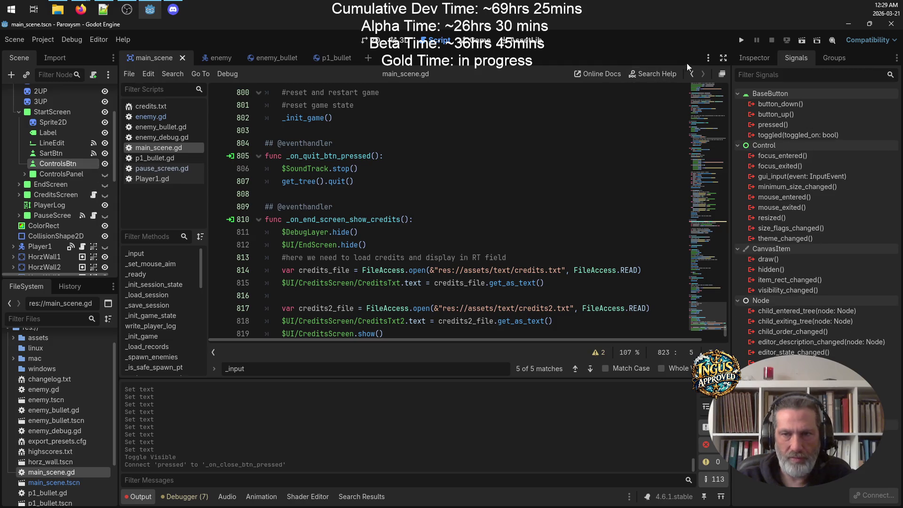
pyautogui.click(754, 59)
pyautogui.click(796, 57)
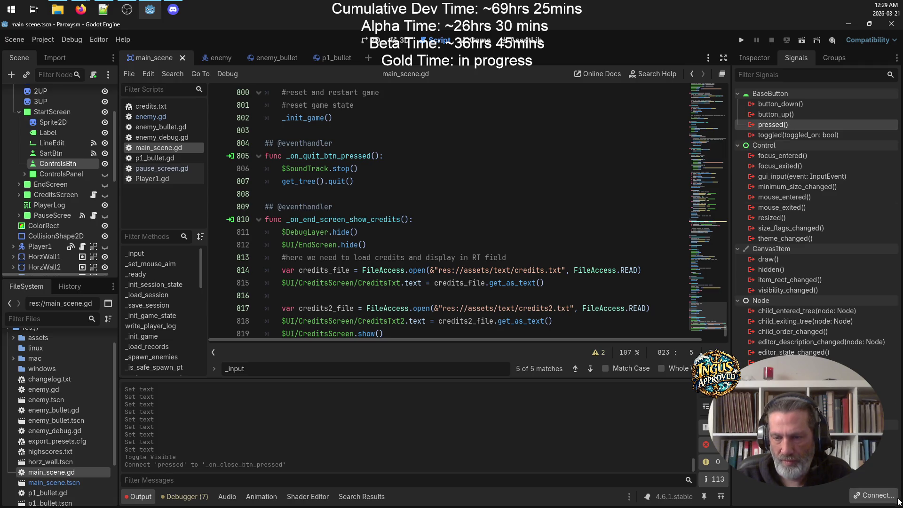
pyautogui.click(873, 495)
pyautogui.click(407, 364)
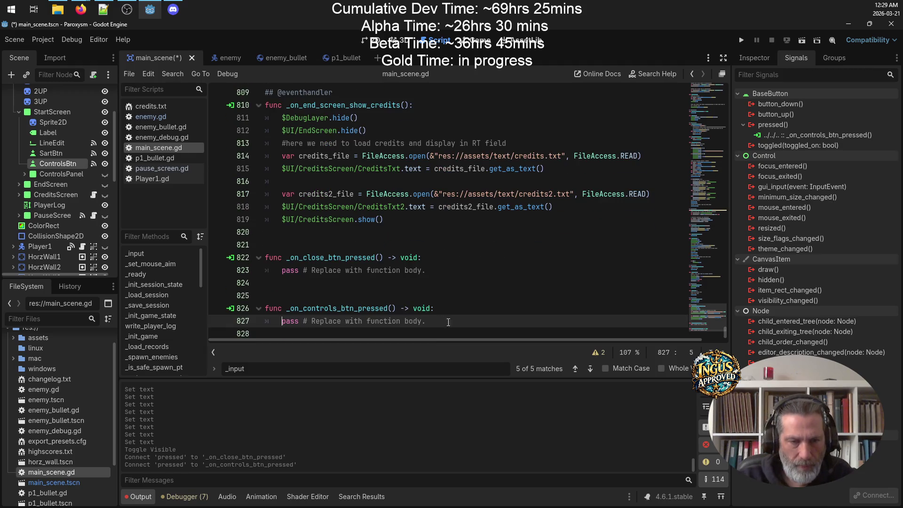
pyautogui.moveTo(418, 318); pyautogui.dragTo(264, 308)
# Step: Move the controls handler above the close handler, separated by a blank line
pyautogui.hotkey('ctrl', 'x')
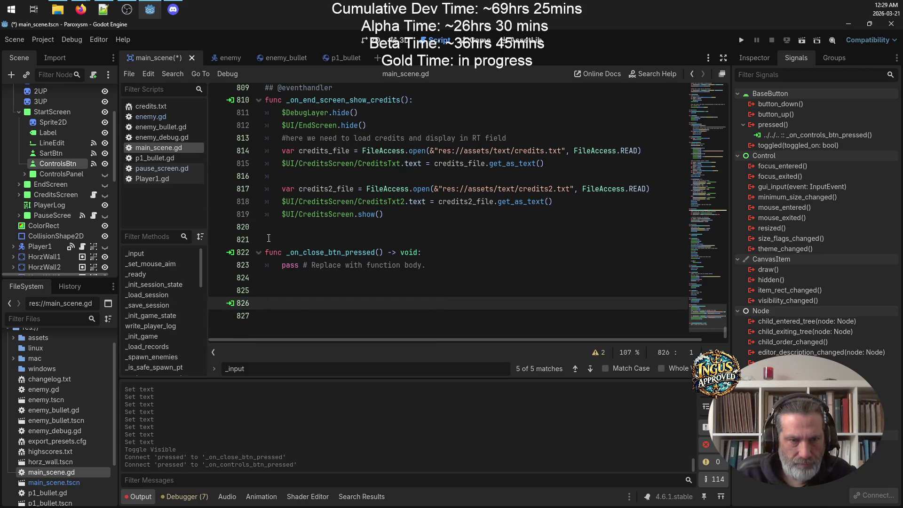
pyautogui.click(389, 228)
pyautogui.hotkey('ctrl', 'v')
pyautogui.click(389, 217)
pyautogui.press('Return')
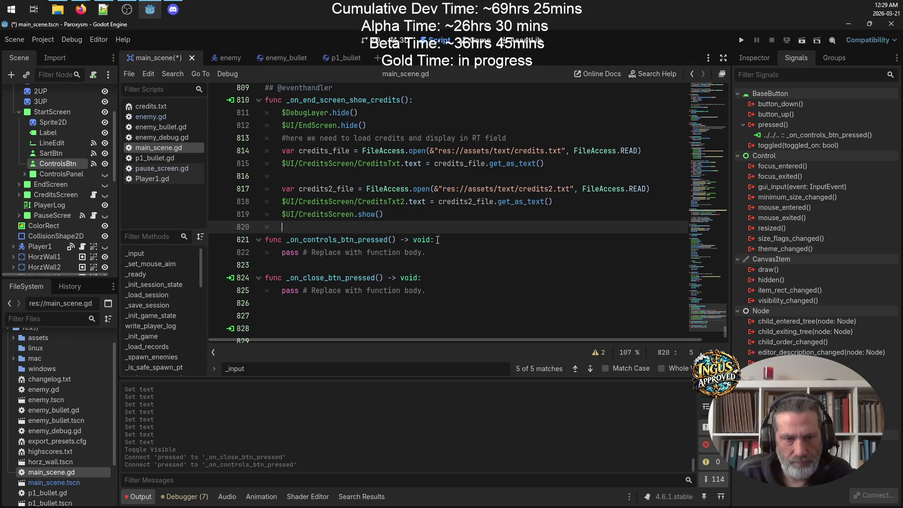
# Step: Remove the '-> void' return type from both handler signatures
pyautogui.moveTo(431, 239); pyautogui.dragTo(394, 239)
pyautogui.press('BackSpace')
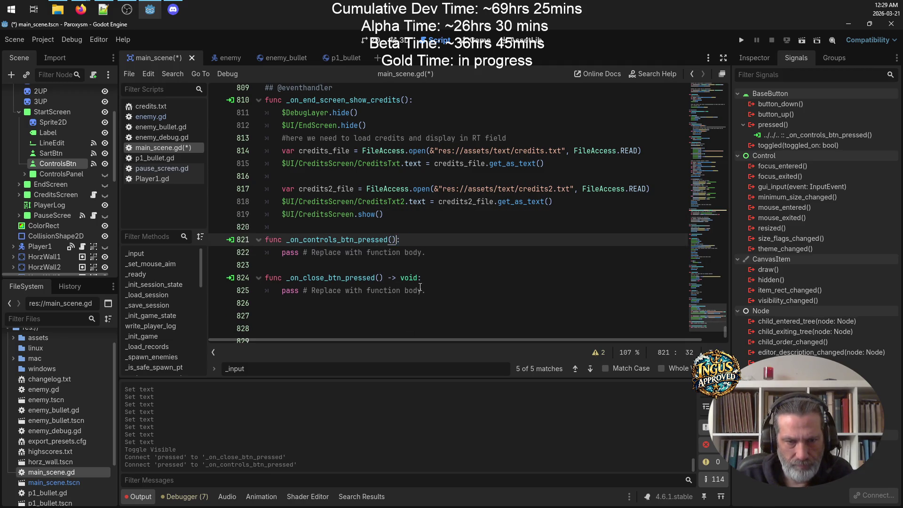
pyautogui.click(409, 278)
pyautogui.moveTo(420, 277); pyautogui.dragTo(383, 277)
pyautogui.press('BackSpace')
# Step: Replace the controls handler's body with $UI/StartScreen/ControlsPanel.show()
pyautogui.moveTo(427, 252)
pyautogui.mouseDown()
pyautogui.moveTo(270, 261)
pyautogui.moveTo(275, 252)
pyautogui.mouseUp()
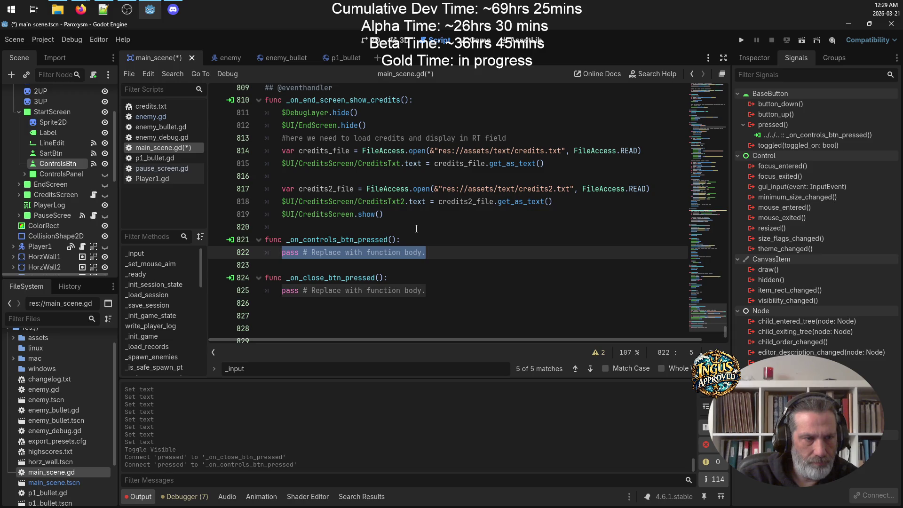
pyautogui.write('$')
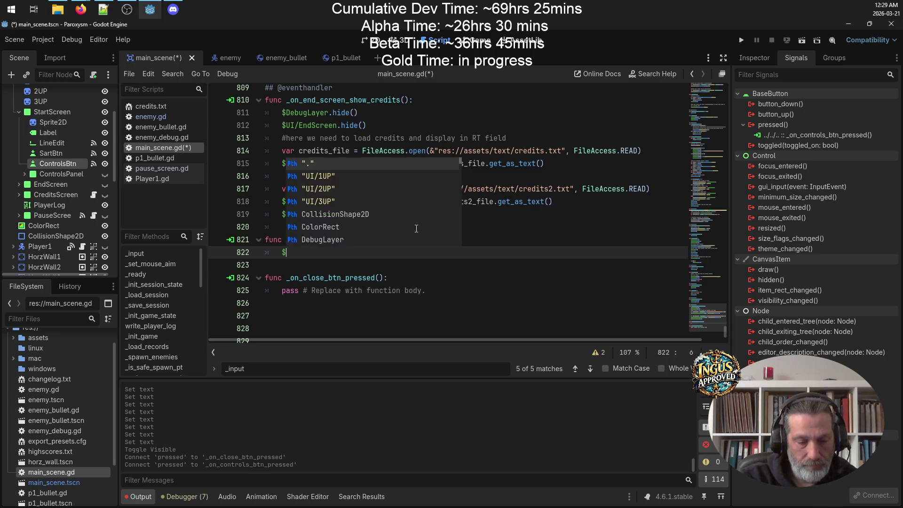
pyautogui.write('UI/StartScreen')
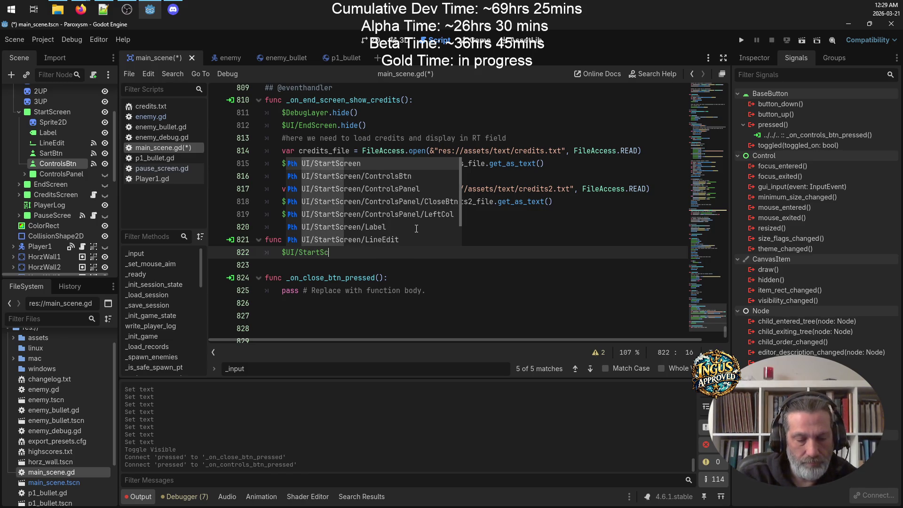
pyautogui.write('/')
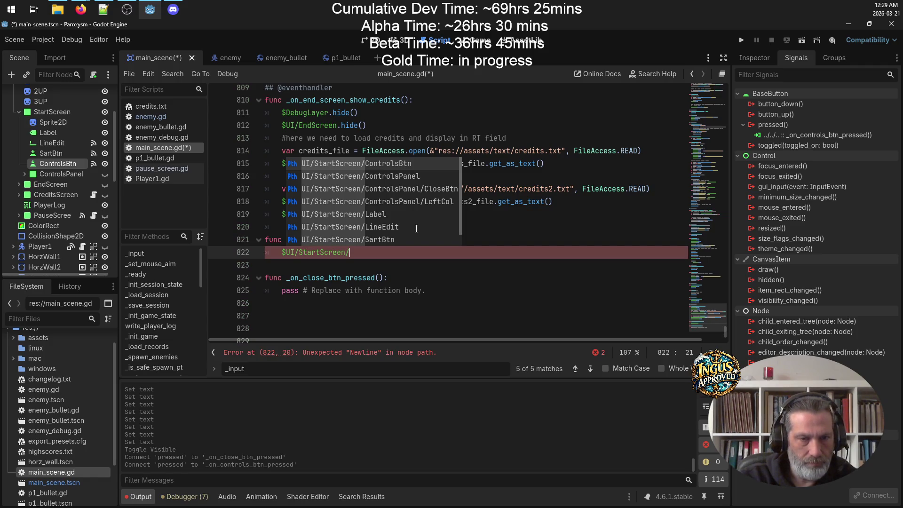
pyautogui.write('Contr')
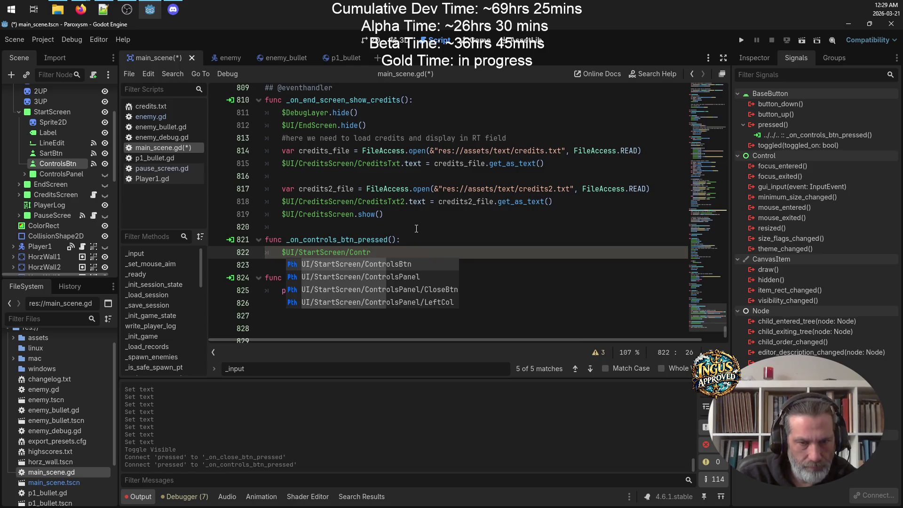
pyautogui.press('Down')
pyautogui.press('Return')
pyautogui.write('.show(')
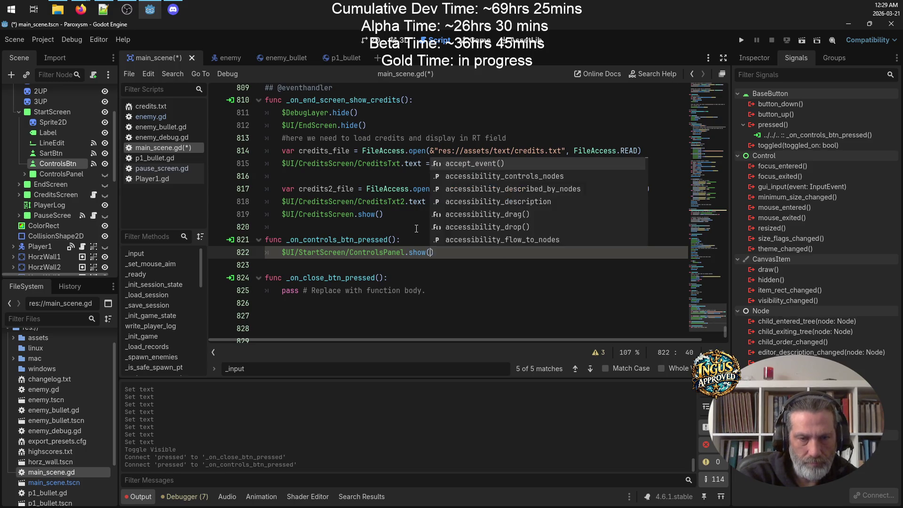
pyautogui.press('Return')
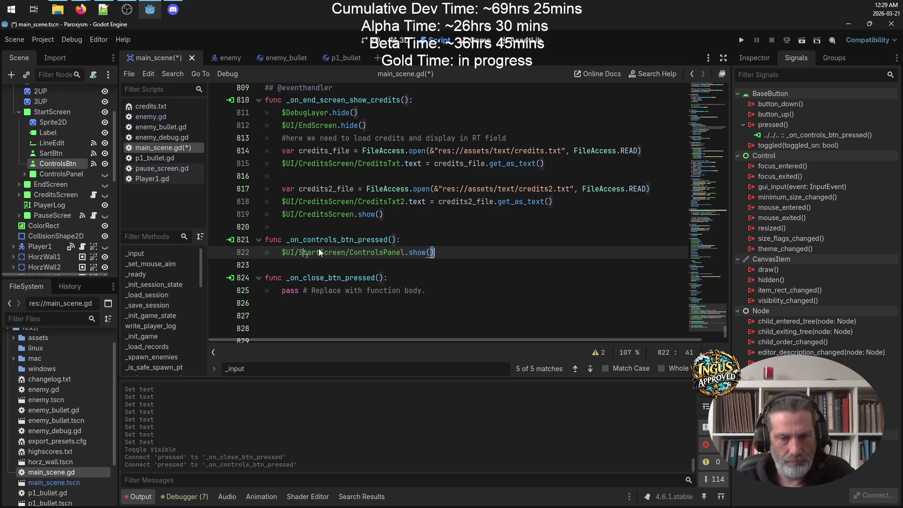
# Step: Replace the close handler's body with $UI/StartScreen/ControlsPanel.hide()
pyautogui.keyDown('shift'); pyautogui.click(260, 252); pyautogui.keyUp('shift')
pyautogui.keyDown('shift'); pyautogui.click(283, 252); pyautogui.keyUp('shift')
pyautogui.moveTo(427, 292); pyautogui.dragTo(281, 291)
pyautogui.hotkey('ctrl', 'v')
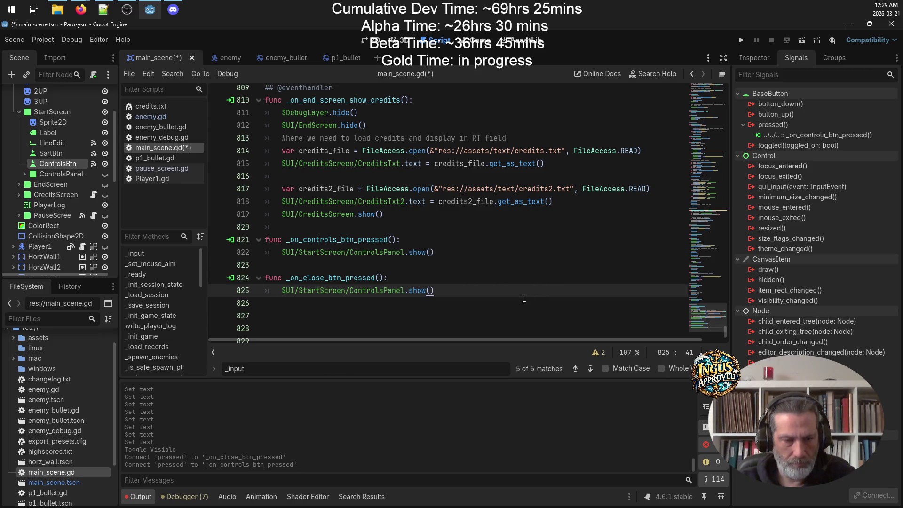
pyautogui.doubleClick(414, 290)
pyautogui.write('hide')
# Step: Save the script and launch the game
pyautogui.hotkey('ctrl', 's')
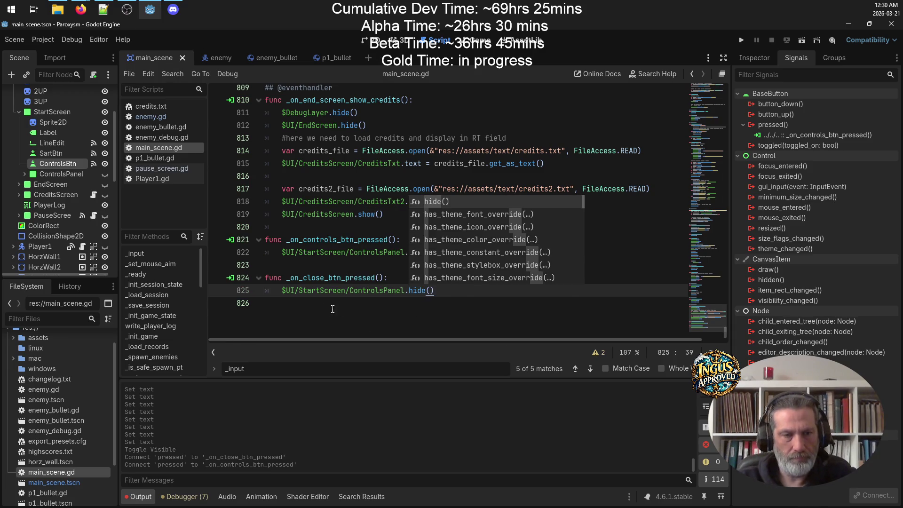
pyautogui.click(351, 300)
pyautogui.click(352, 265)
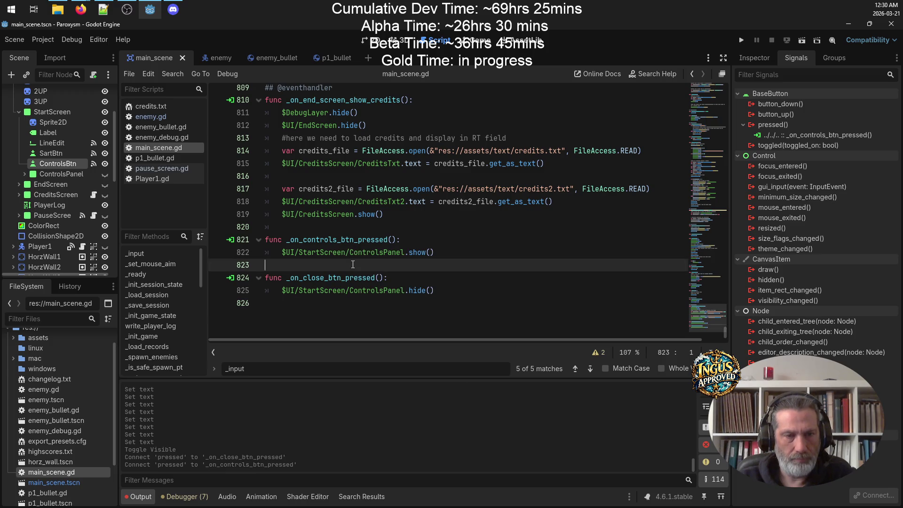
pyautogui.click(743, 43)
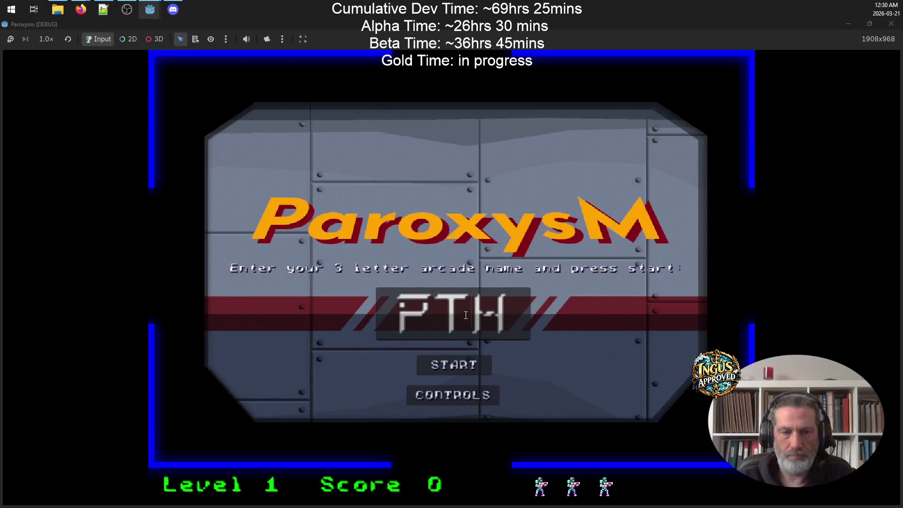
# Step: Open the panel with CONTROLS, close it with CLOSE, then reopen it with CONTROLS
pyautogui.click(455, 394)
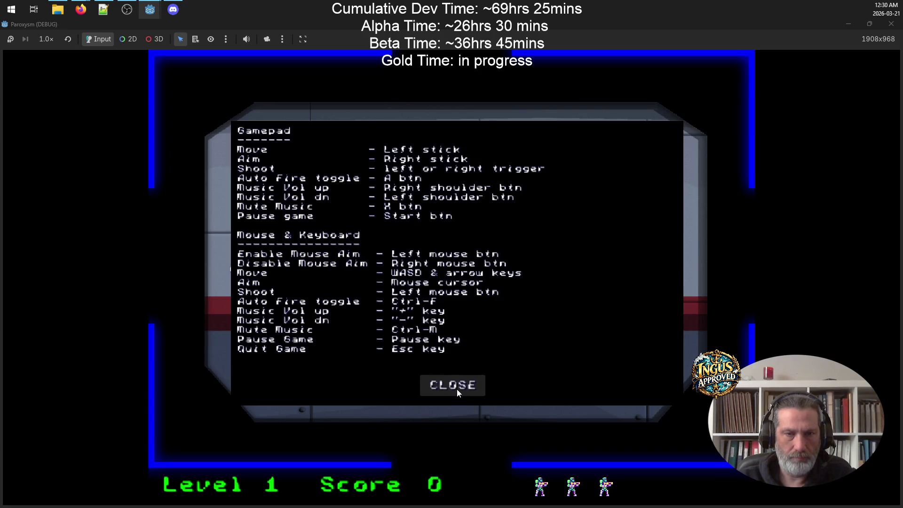
pyautogui.click(457, 380)
pyautogui.click(464, 397)
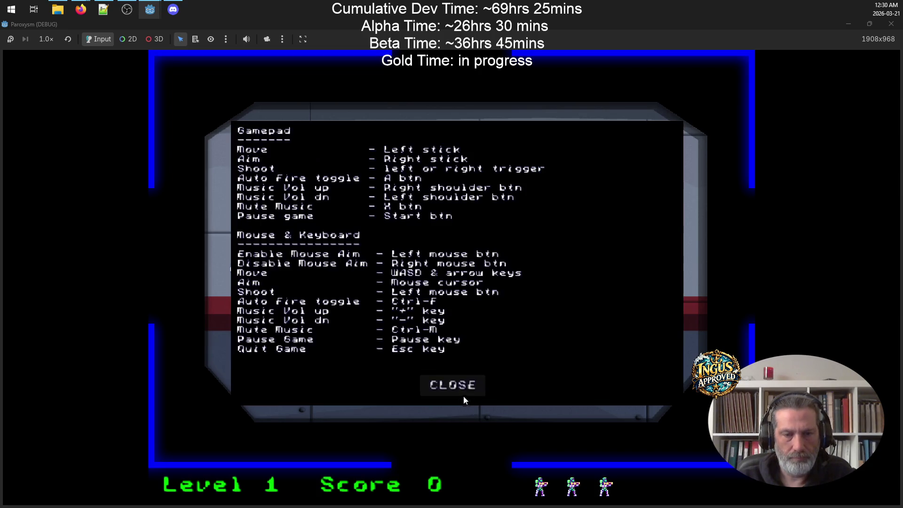
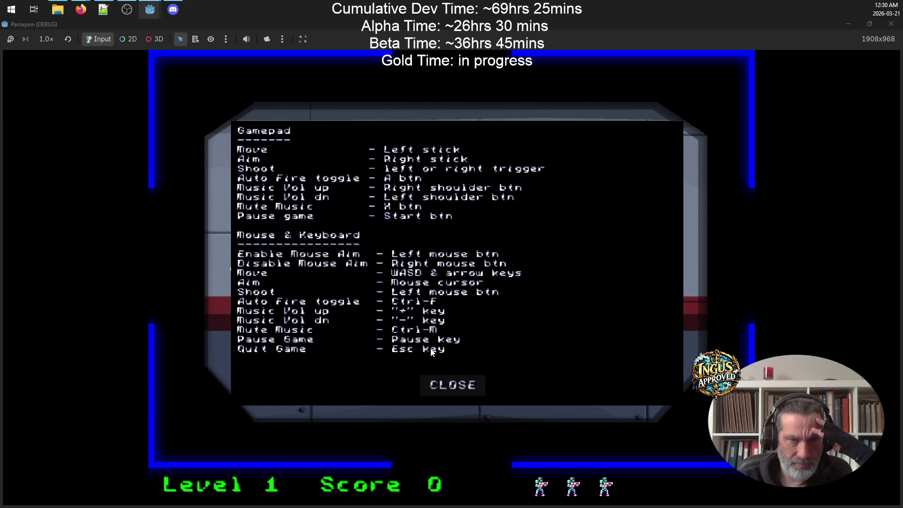
# Step: Close, reopen and close the Paroxysm controls screen, then quit the debug run
pyautogui.click(461, 389)
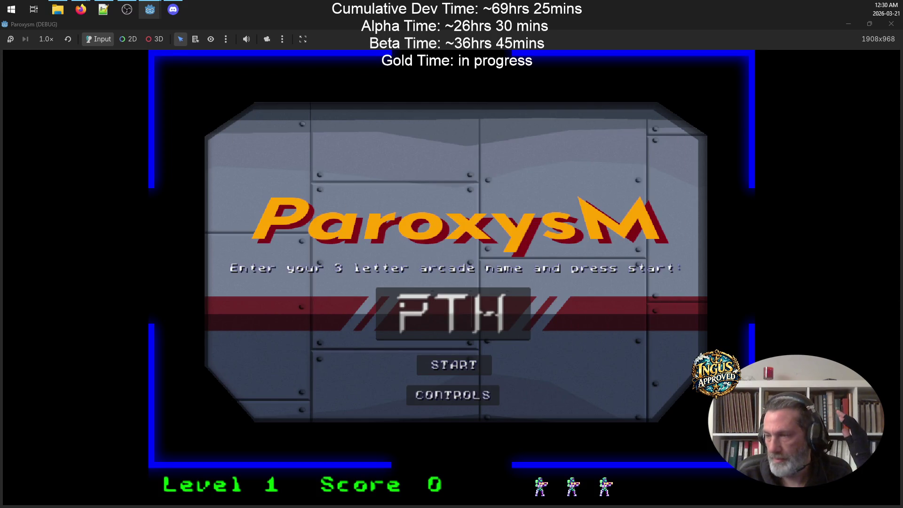
pyautogui.click(460, 398)
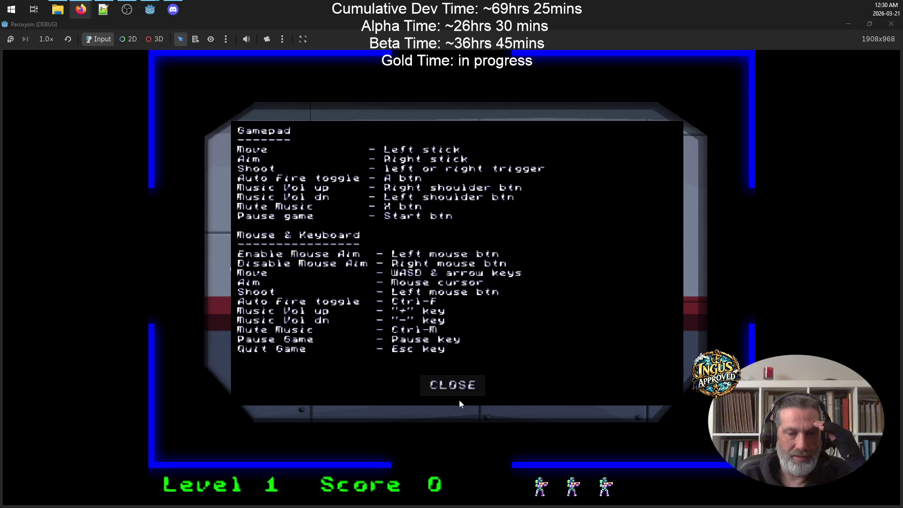
pyautogui.click(472, 376)
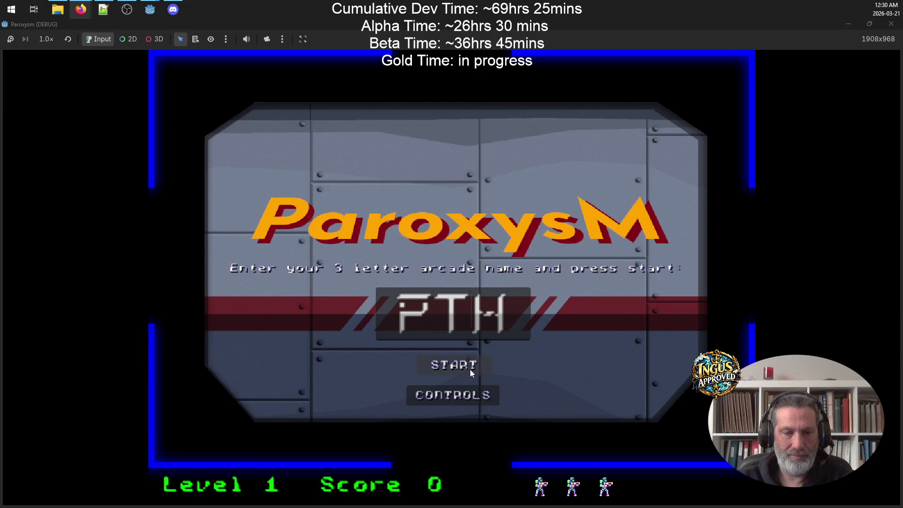
pyautogui.click(891, 23)
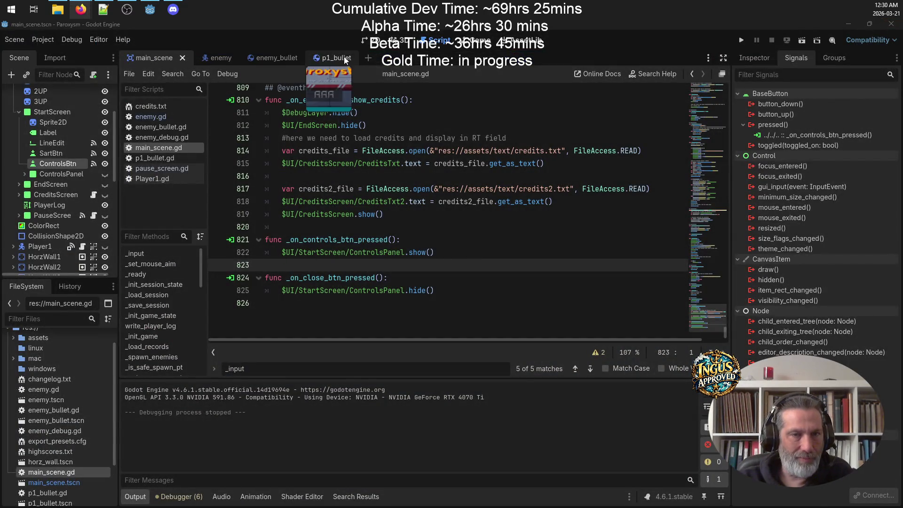
# Step: In the 2D view, unhide ControlsPanel, expand it and select its LeftCol label
pyautogui.click(375, 40)
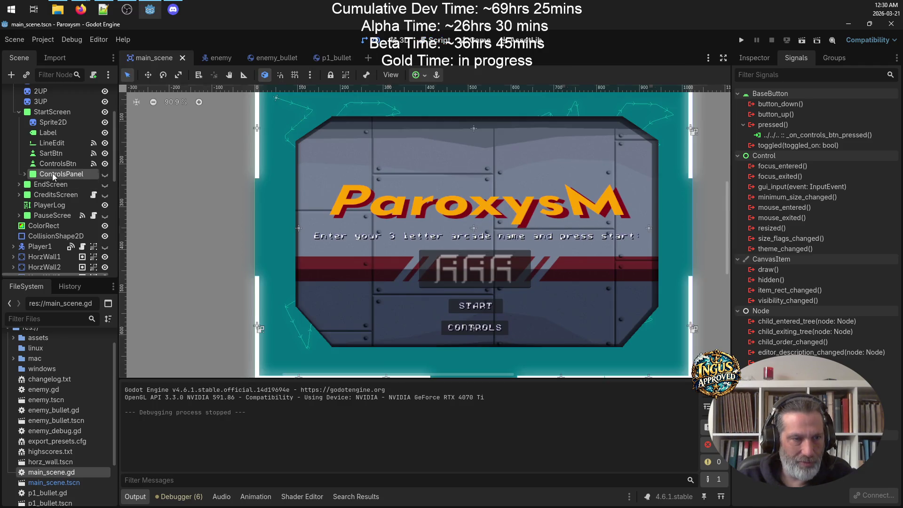
pyautogui.click(54, 174)
pyautogui.click(105, 174)
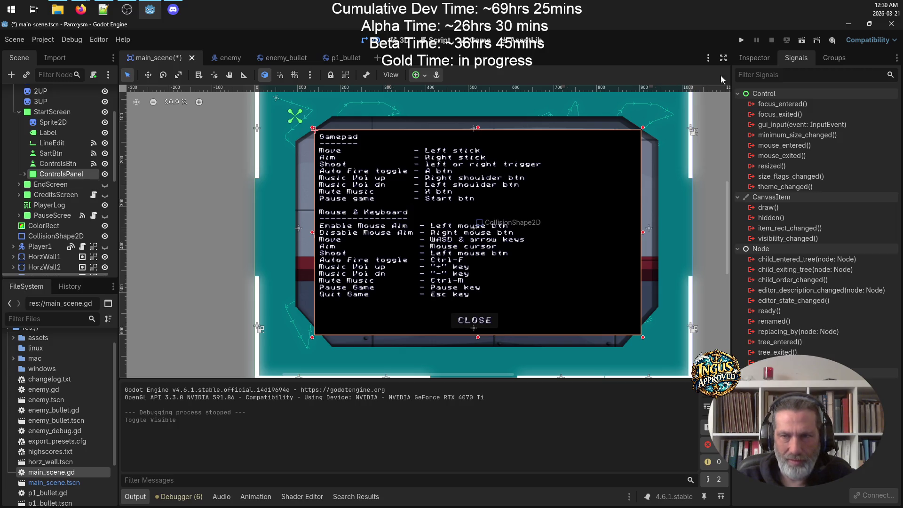
pyautogui.click(755, 59)
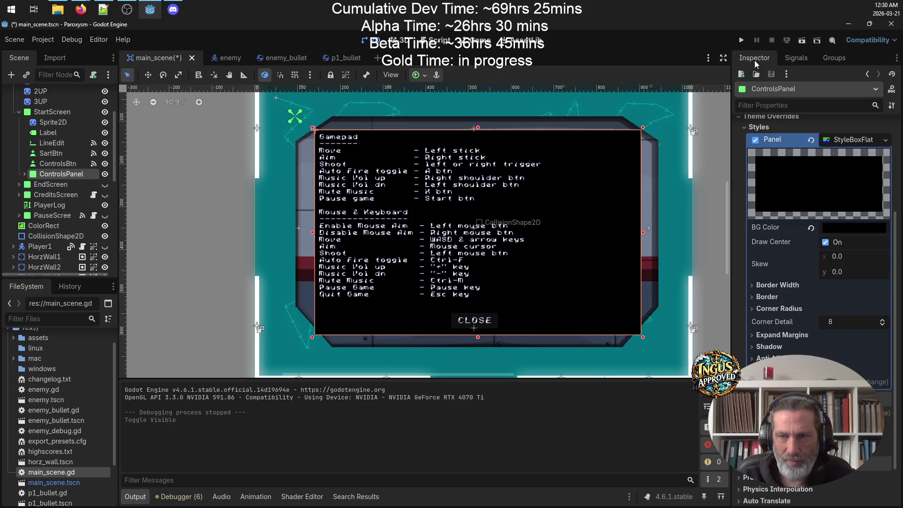
pyautogui.click(25, 174)
pyautogui.click(59, 194)
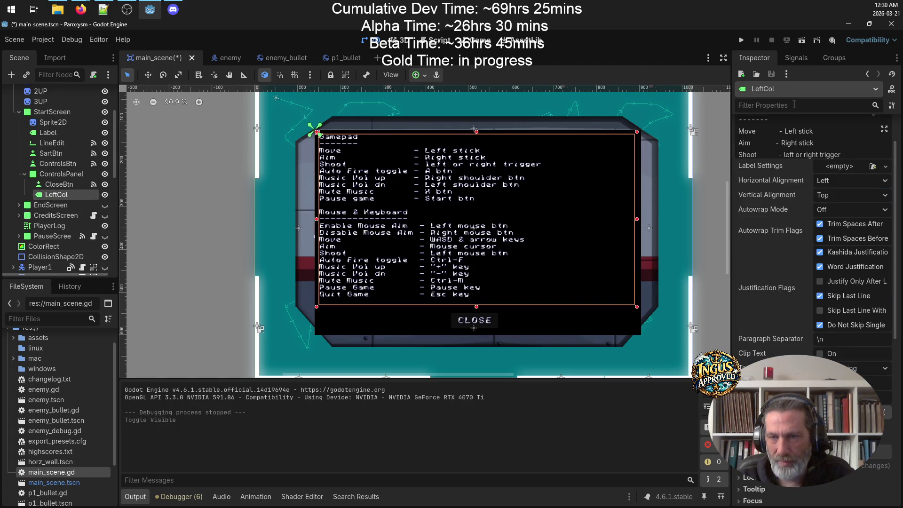
# Step: Edit LeftCol's Text so the Shoot line reads 'Left/Right trigger'
pyautogui.scroll(2, 794, 148)
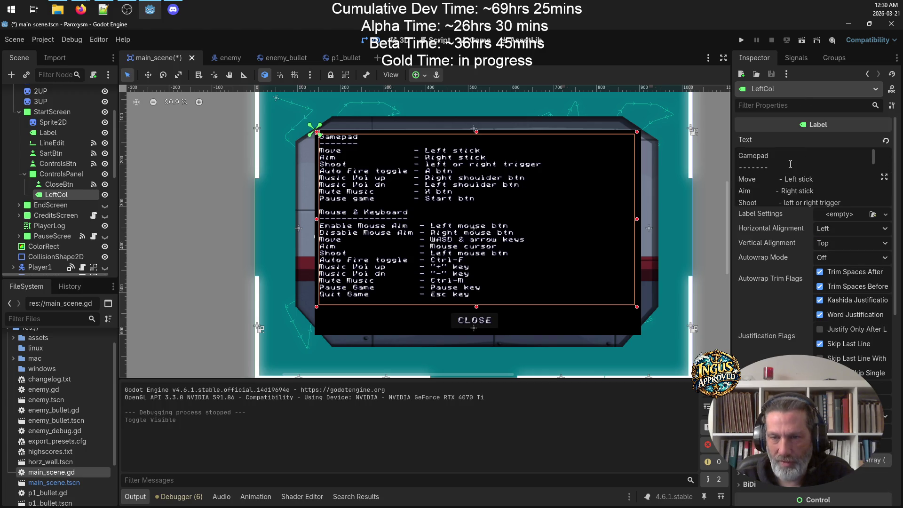
pyautogui.click(784, 203)
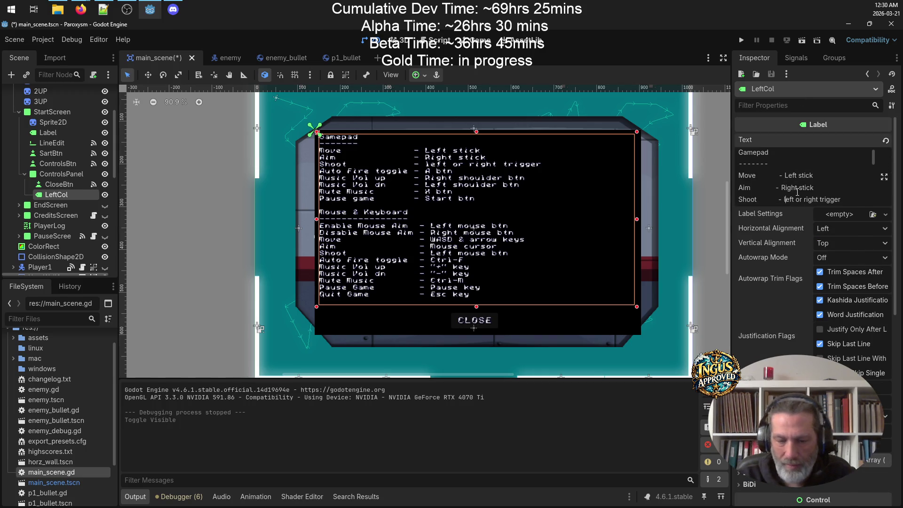
pyautogui.press('Delete')
pyautogui.write('L')
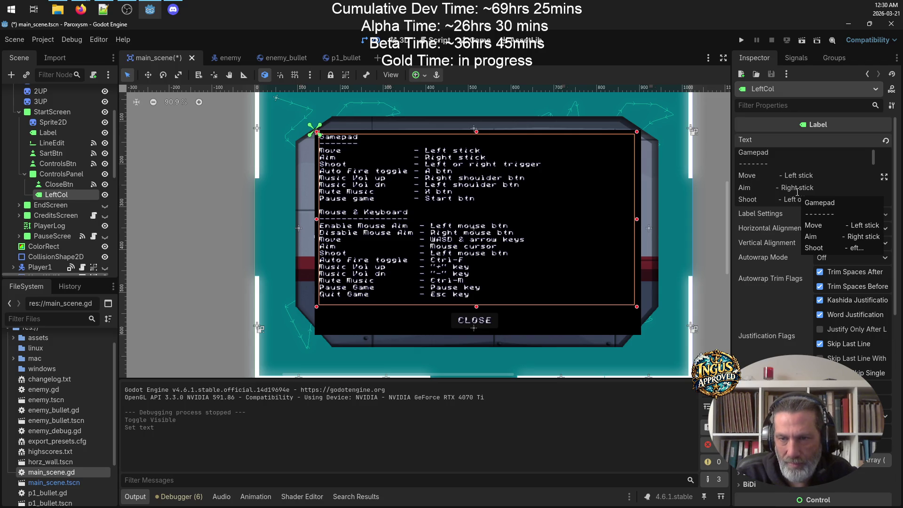
pyautogui.press('BackSpace')
pyautogui.press('BackSpace')
pyautogui.press('BackSpace')
pyautogui.write('/R')
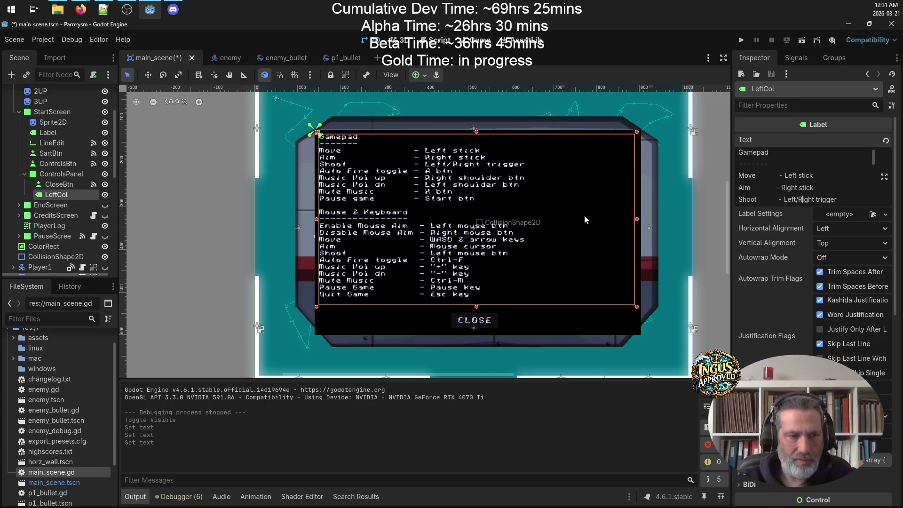
# Step: Rename the LeftCol node to ControlsText and save the scene
pyautogui.doubleClick(87, 199)
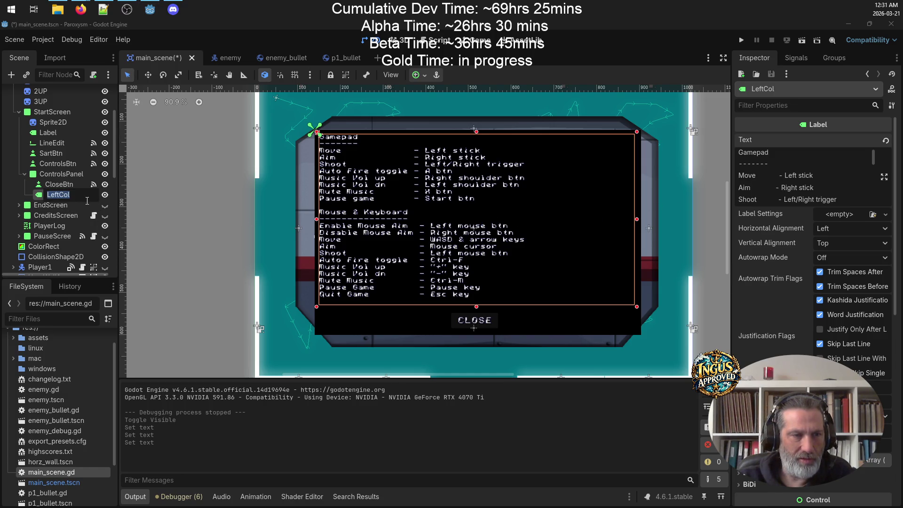
pyautogui.click(58, 196)
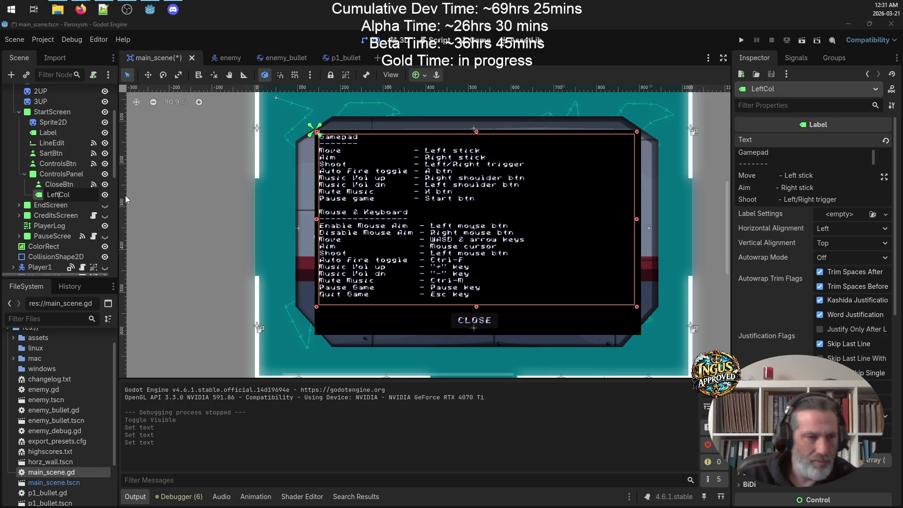
pyautogui.press('BackSpace')
pyautogui.press('BackSpace')
pyautogui.press('BackSpace')
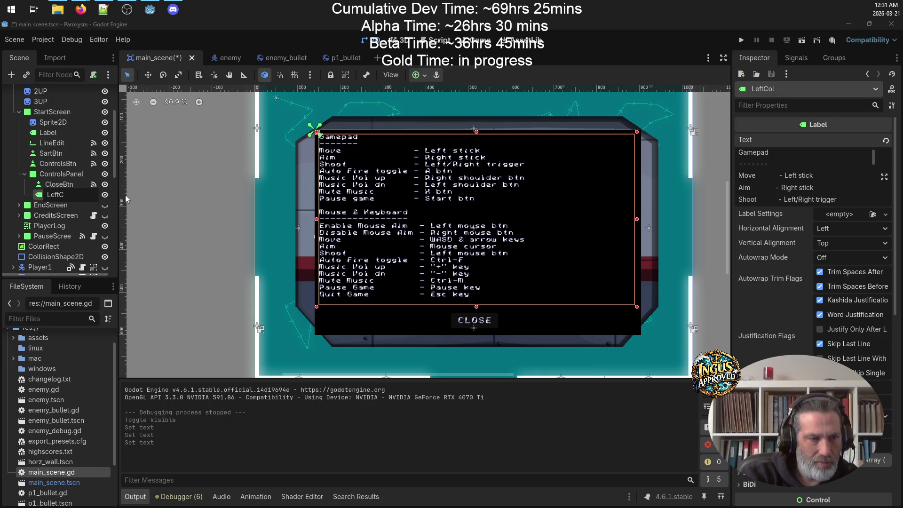
pyautogui.write('Cont')
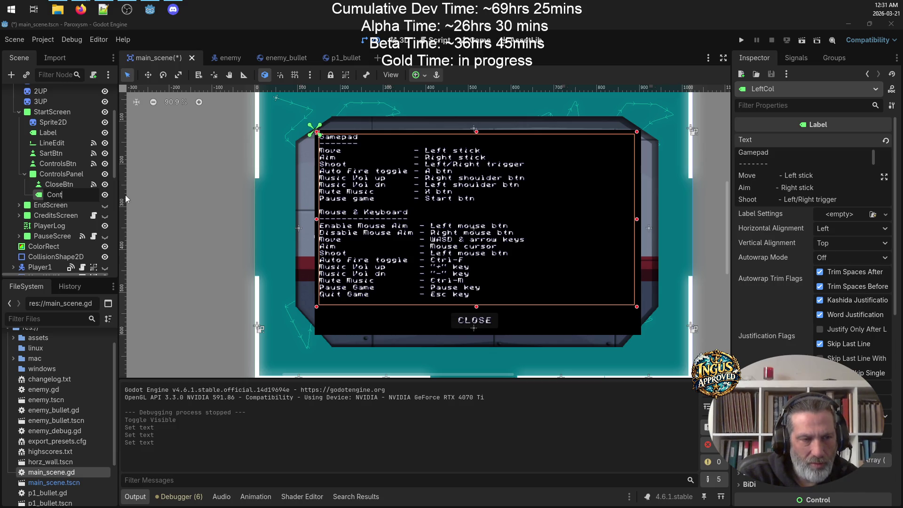
pyautogui.write('rolsText')
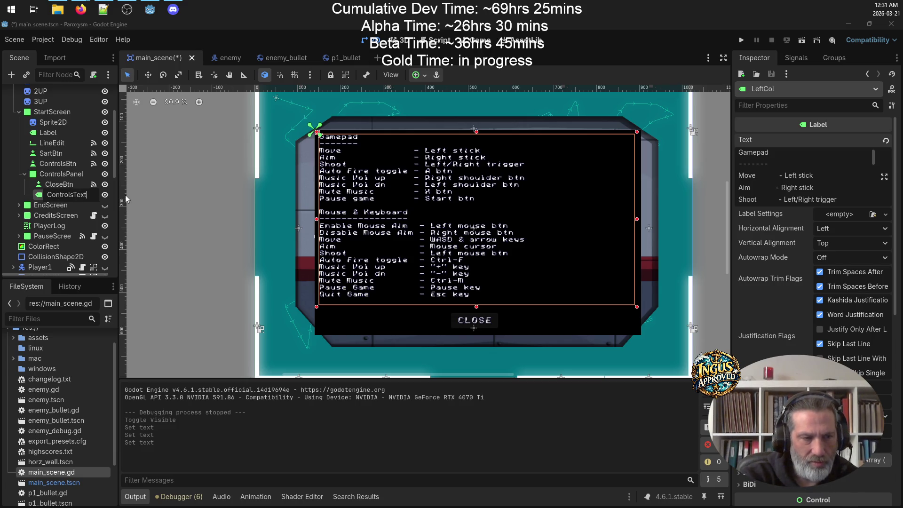
pyautogui.press('Return')
pyautogui.hotkey('ctrl', 's')
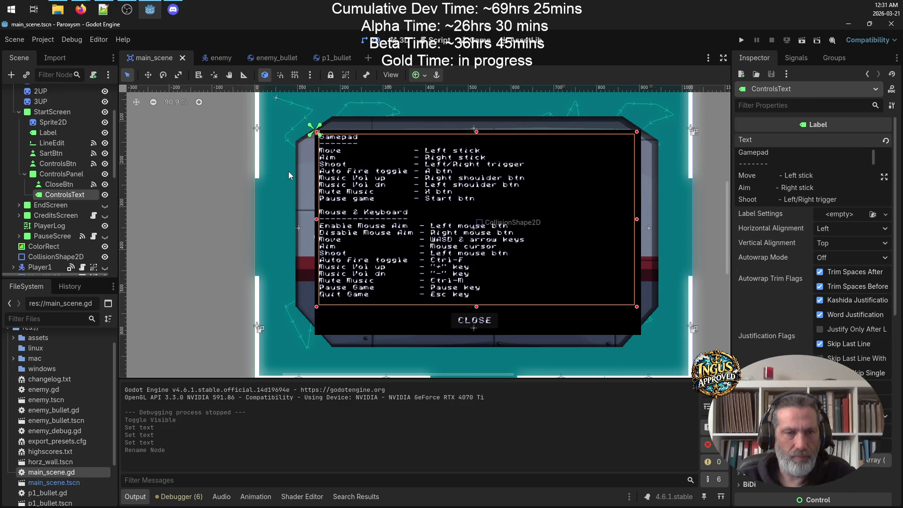
pyautogui.click(484, 222)
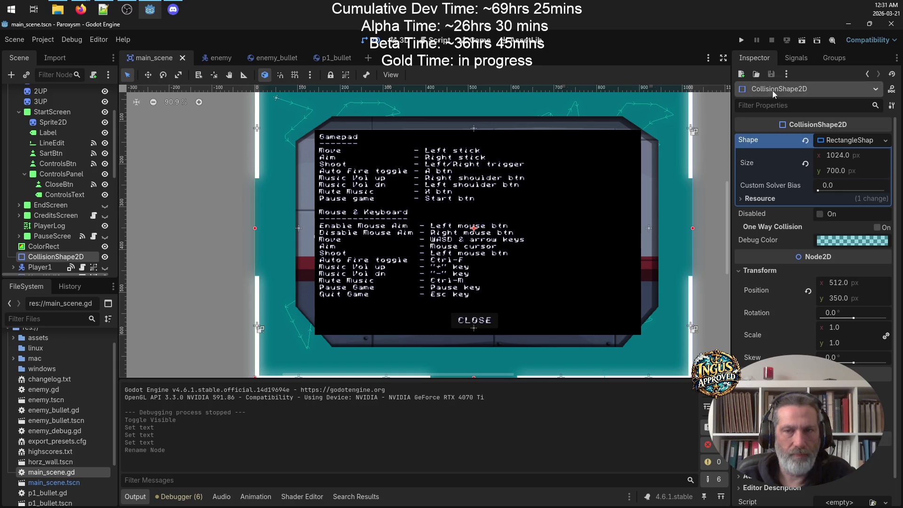
pyautogui.hotkey('ctrl', 's')
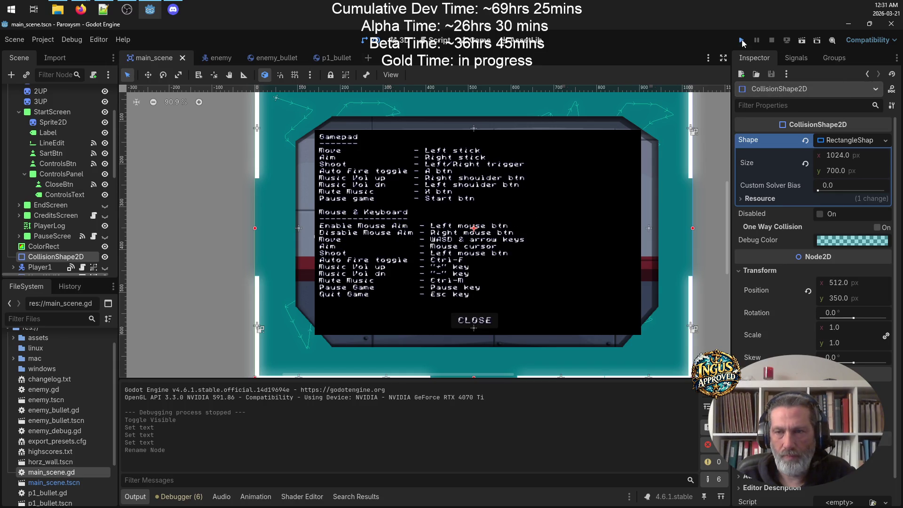
# Step: Test-run the game, close the updated controls screen, quit, and select ControlsPanel
pyautogui.click(741, 40)
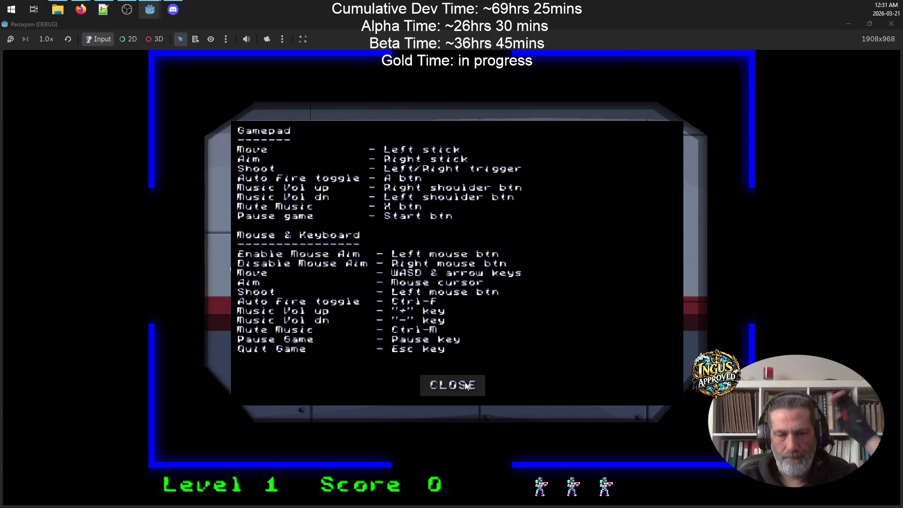
pyautogui.click(480, 382)
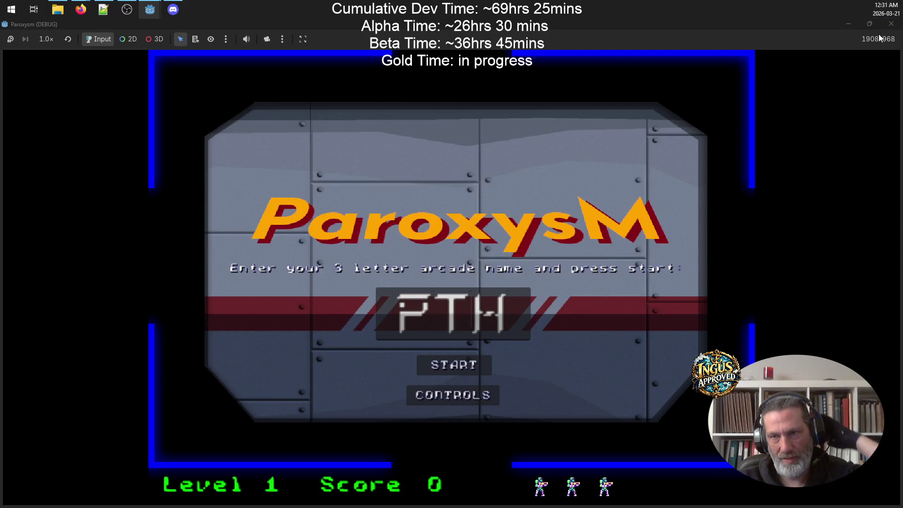
pyautogui.click(890, 23)
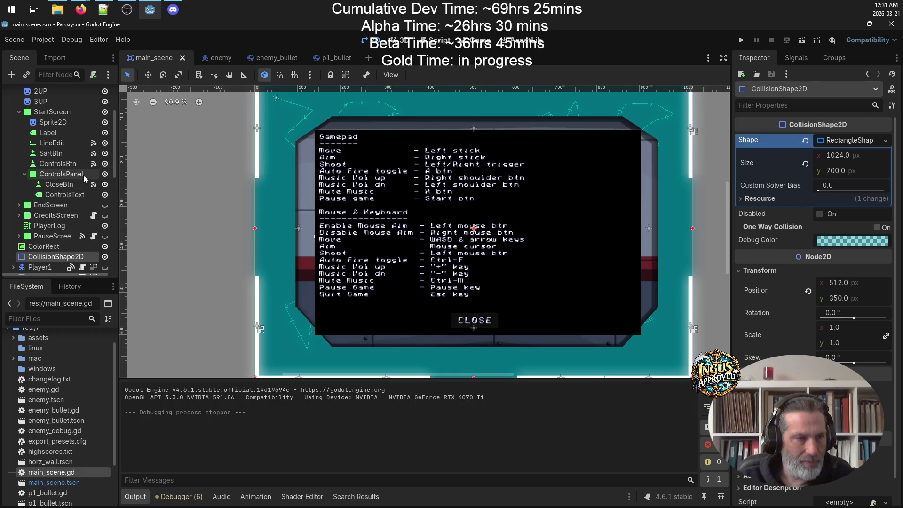
pyautogui.click(102, 174)
# Step: Hide ControlsPanel again, collapse its branch and save the scene
pyautogui.click(104, 175)
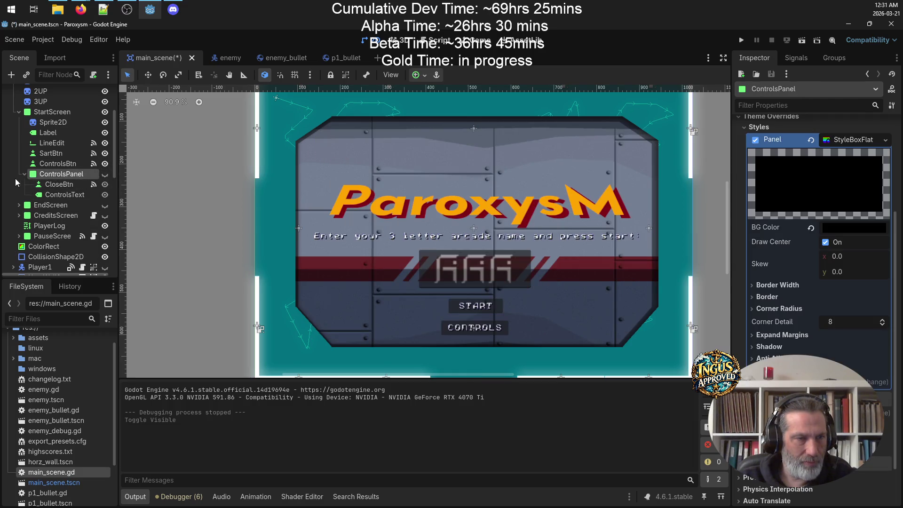
pyautogui.click(24, 174)
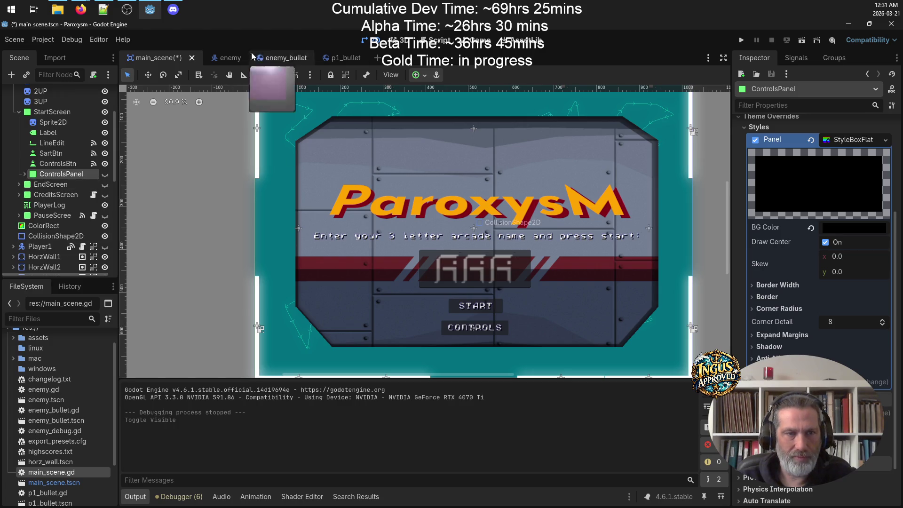
pyautogui.hotkey('ctrl', 's')
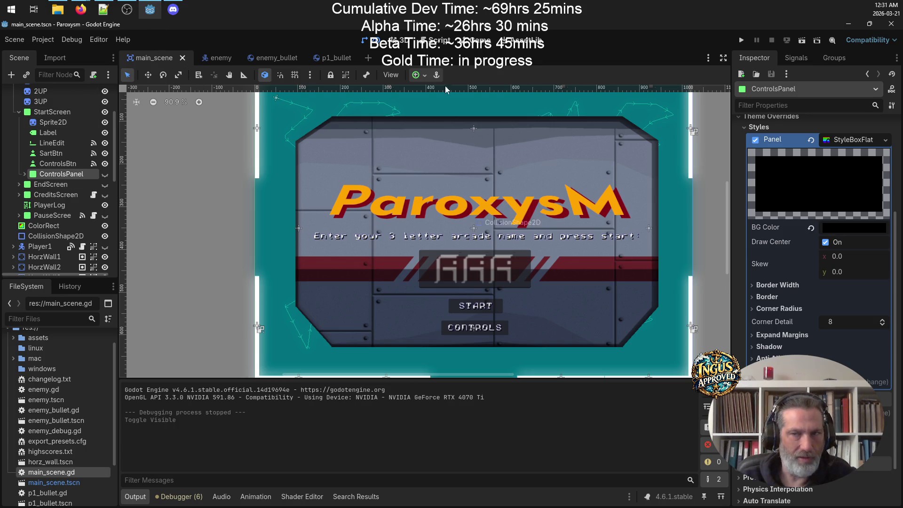
# Step: In main_scene.gd's _init_game, duplicate the $UI/StartScreen.show() line
pyautogui.doubleClick(63, 471)
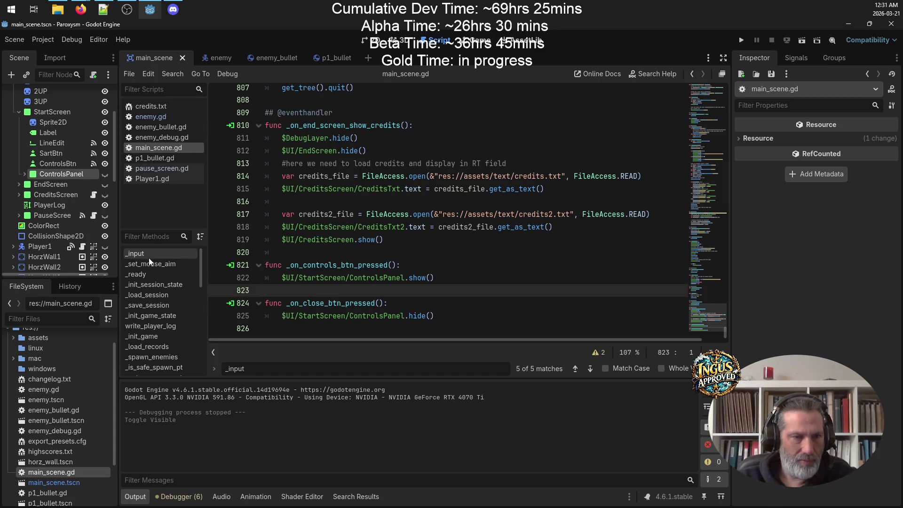
pyautogui.click(151, 275)
pyautogui.scroll(-3, 366, 244)
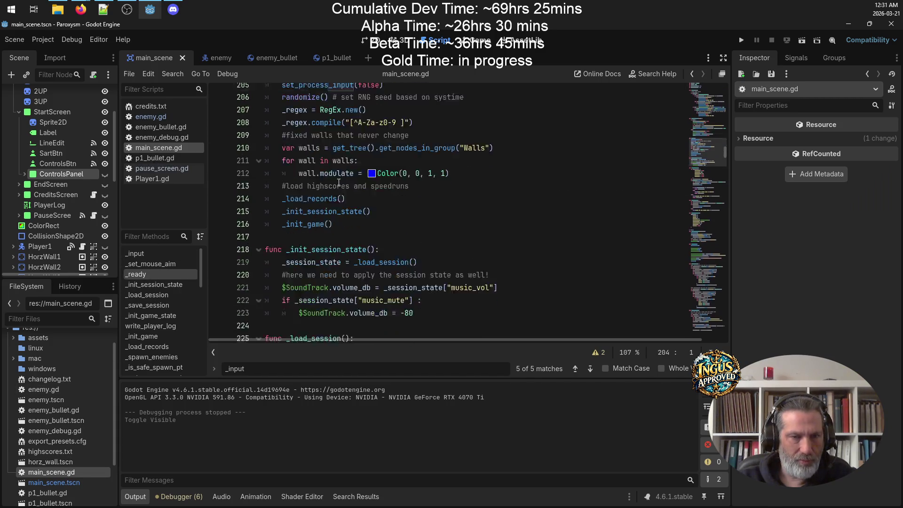
pyautogui.click(341, 243)
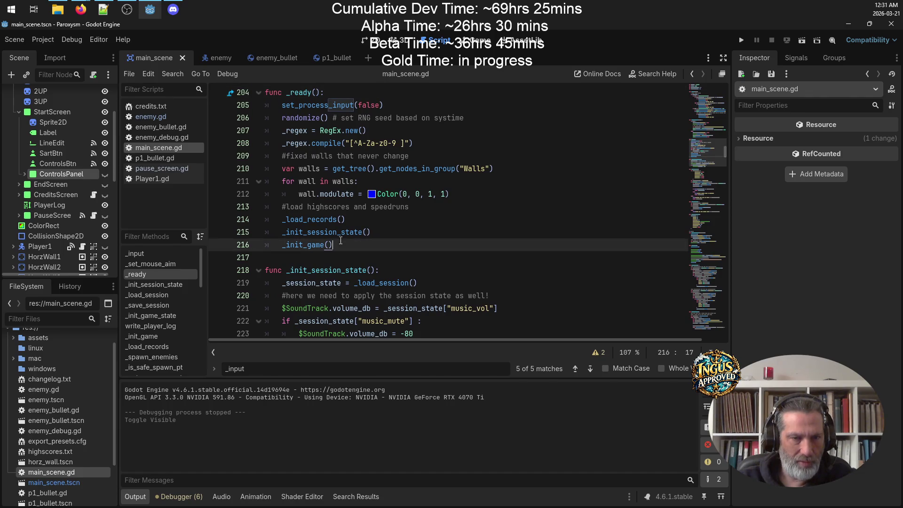
pyautogui.scroll(-15, 435, 238)
pyautogui.scroll(-1, 436, 238)
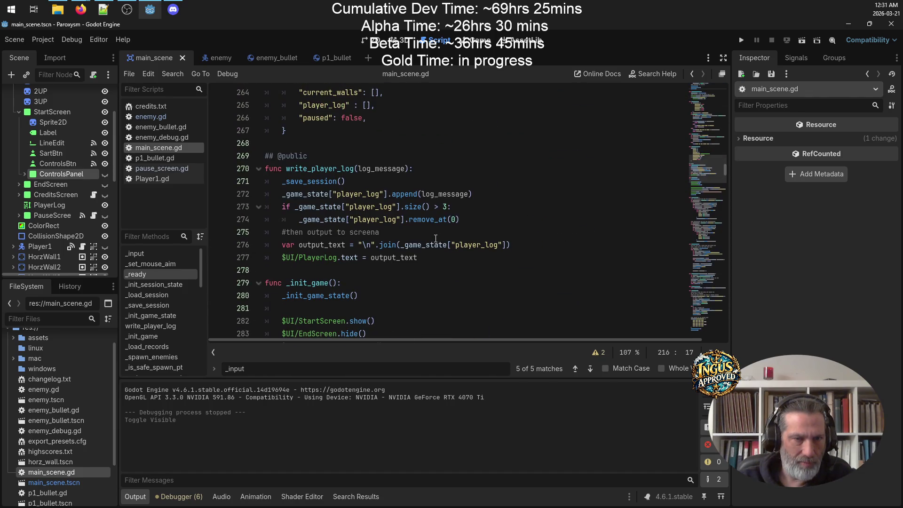
pyautogui.scroll(-3, 435, 239)
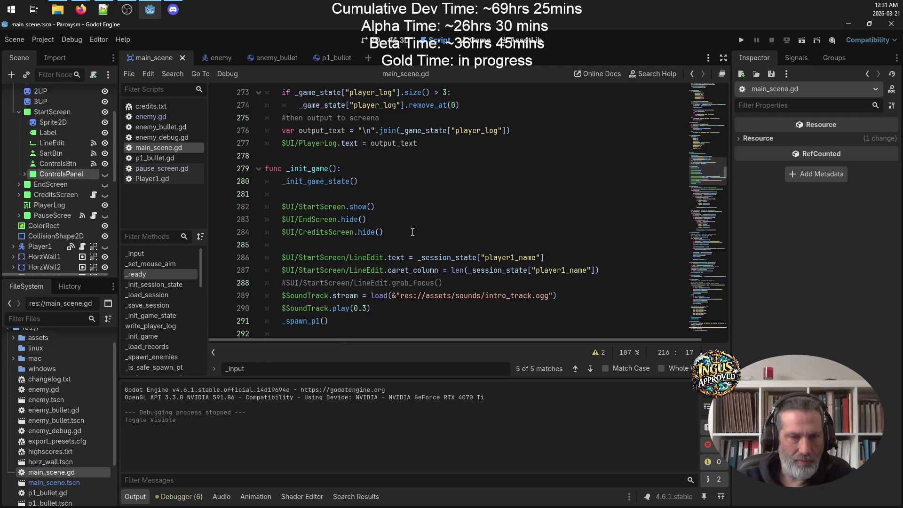
pyautogui.moveTo(387, 206); pyautogui.dragTo(276, 205)
pyautogui.hotkey('ctrl', 'c')
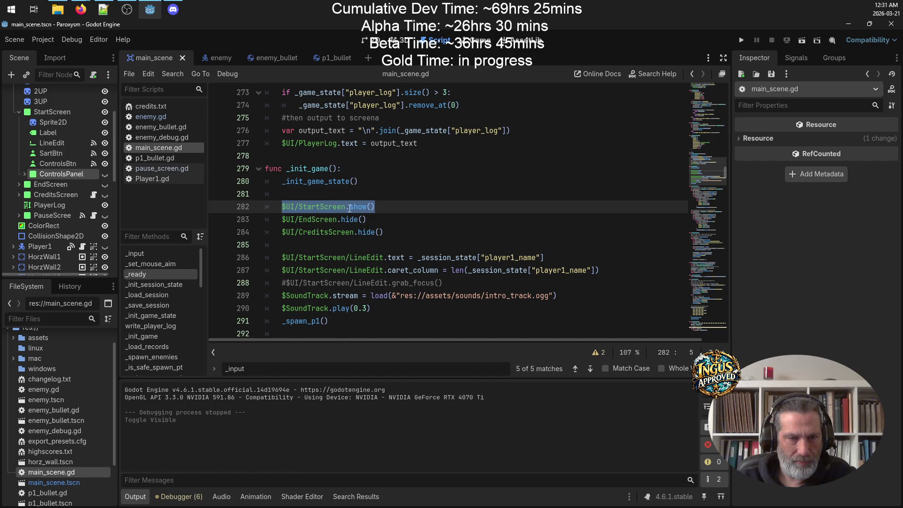
pyautogui.click(411, 207)
pyautogui.press('Return')
pyautogui.hotkey('ctrl', 'v')
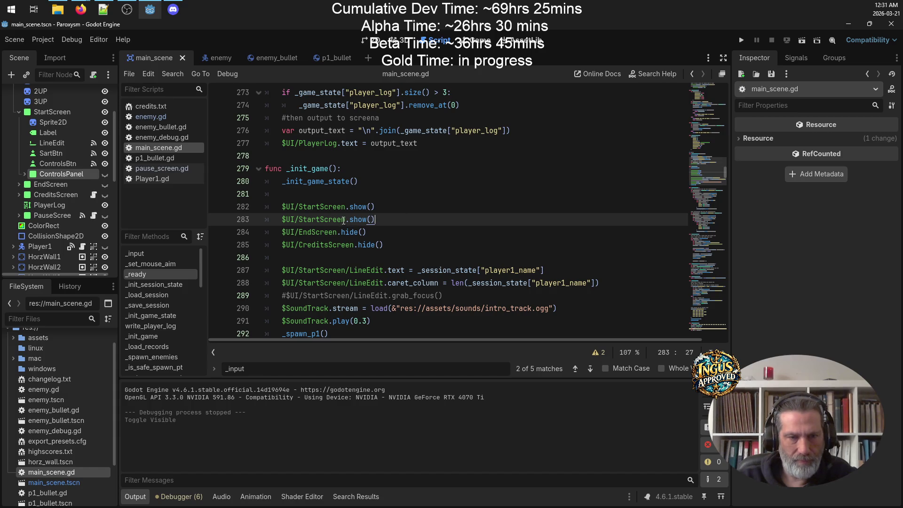
# Step: Change the duplicate to $UI/StartScreen/ControlsPanel.hide() and save the script
pyautogui.moveTo(374, 219); pyautogui.dragTo(346, 220)
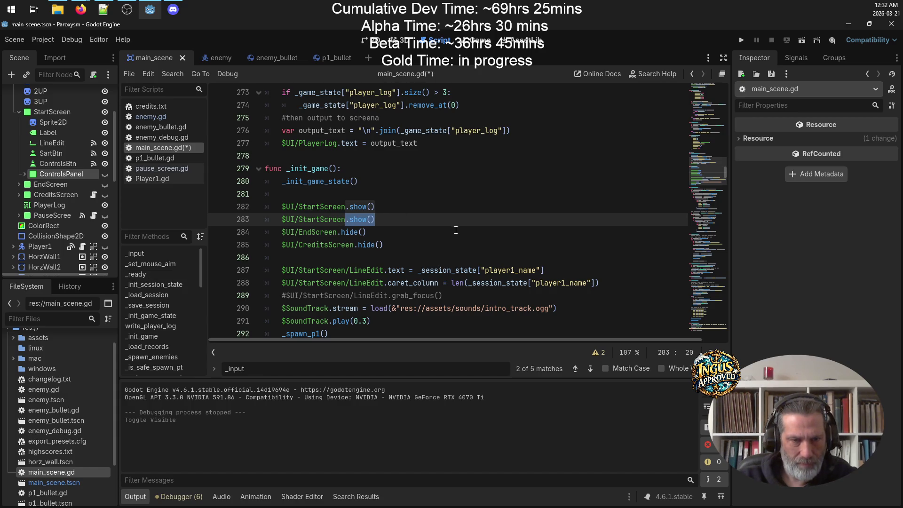
pyautogui.write('/Con')
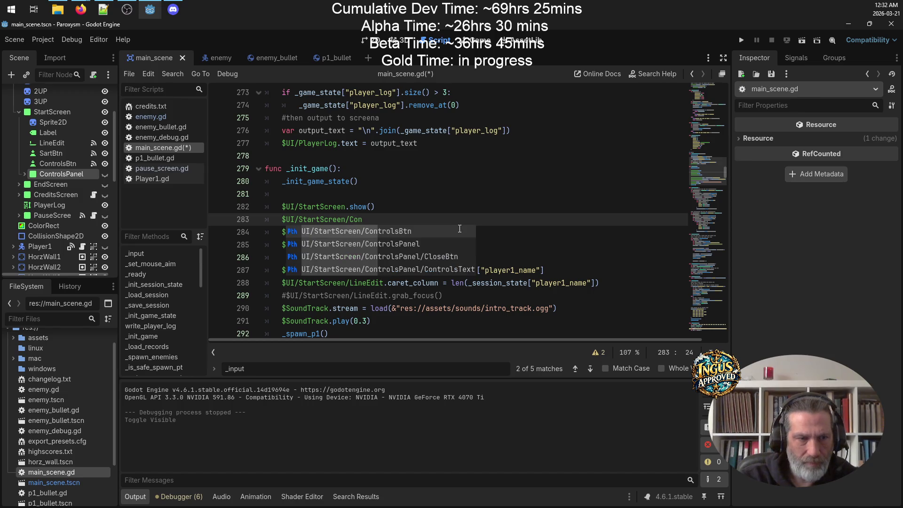
pyautogui.press('Down')
pyautogui.press('Down')
pyautogui.press('Up')
pyautogui.press('Return')
pyautogui.write('.hide')
pyautogui.press('BackSpace')
pyautogui.press('BackSpace')
pyautogui.press('BackSpace')
pyautogui.write('ide')
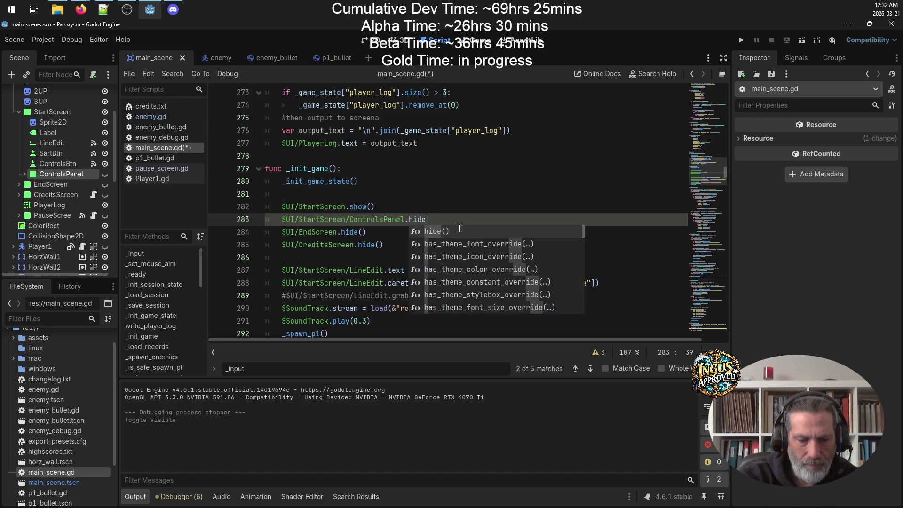
pyautogui.press('Return')
pyautogui.hotkey('ctrl', 's')
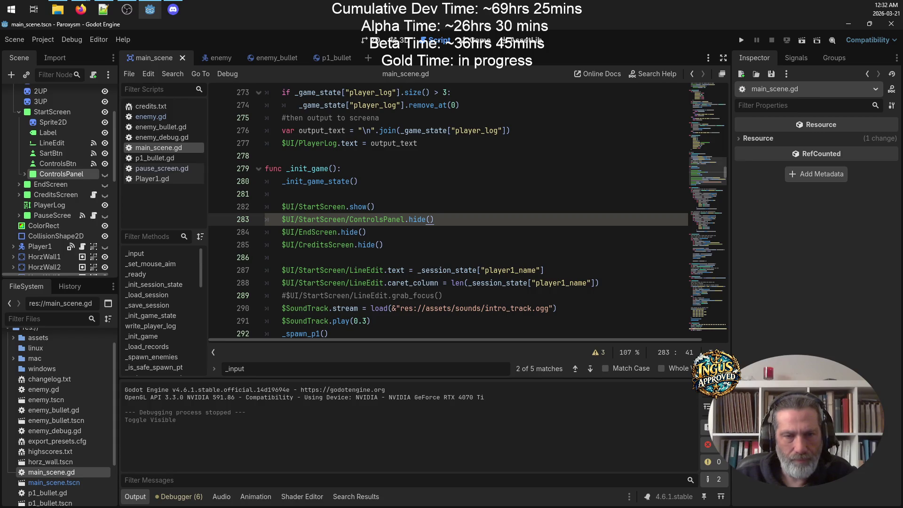
# Step: Move the ControlsPanel.hide() call above the show line with a blank line, save, and run
pyautogui.moveTo(435, 220); pyautogui.dragTo(282, 220)
pyautogui.hotkey('ctrl', 'x')
pyautogui.click(344, 197)
pyautogui.hotkey('ctrl', 'v')
pyautogui.press('Up')
pyautogui.press('End')
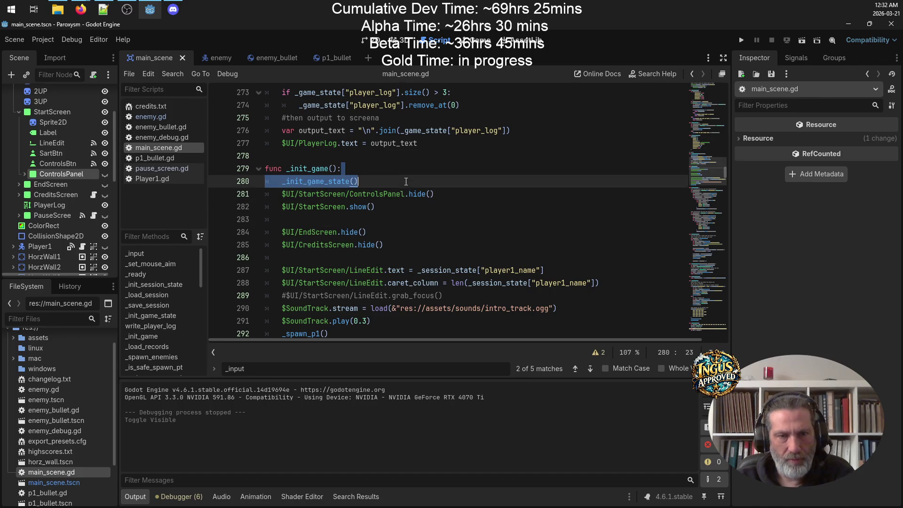
pyautogui.press('Return')
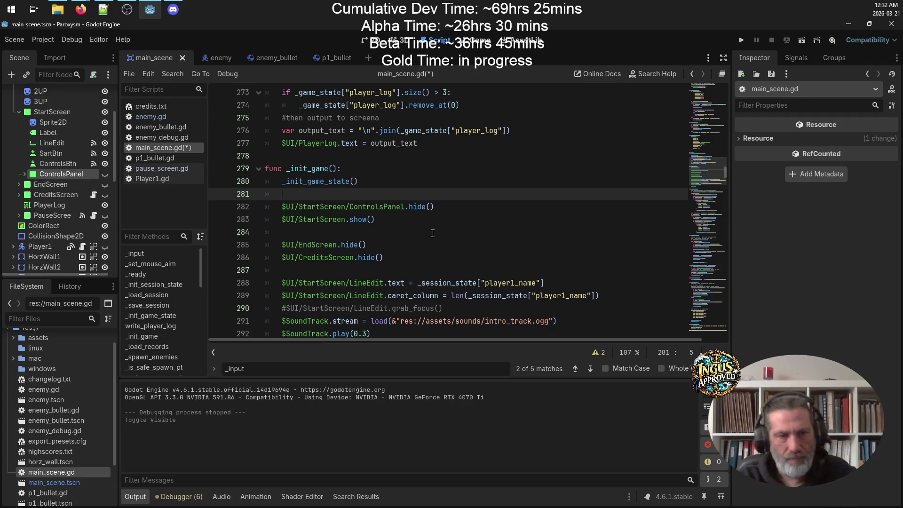
pyautogui.hotkey('ctrl', 's')
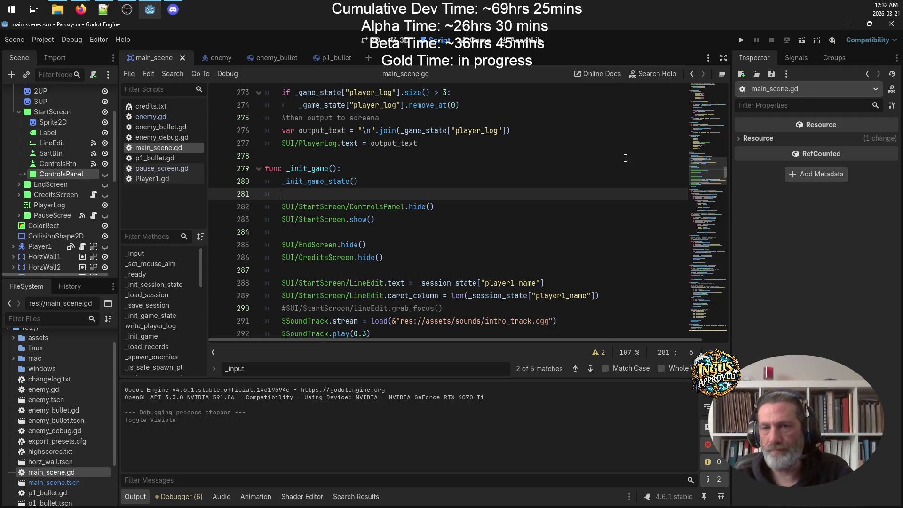
pyautogui.click(742, 40)
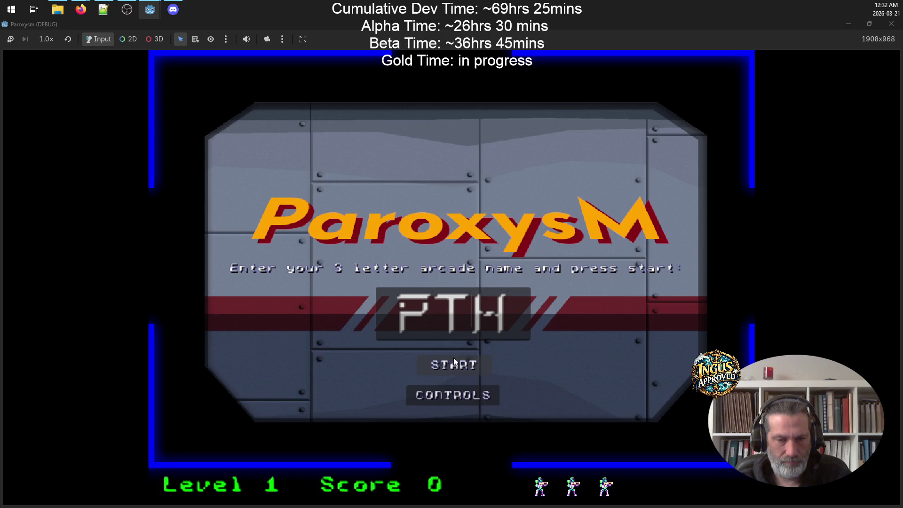
# Step: Open and close the controls panel from the title screen, then quit the debug run
pyautogui.click(456, 394)
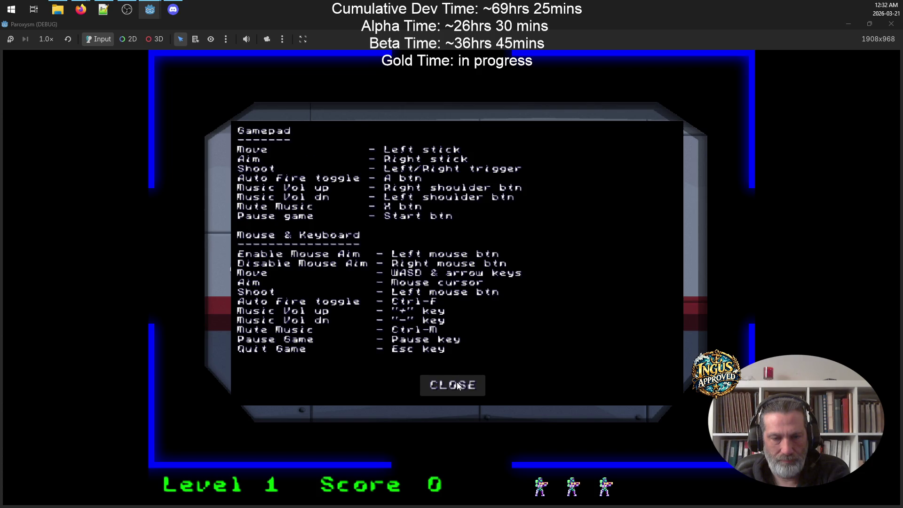
pyautogui.click(458, 387)
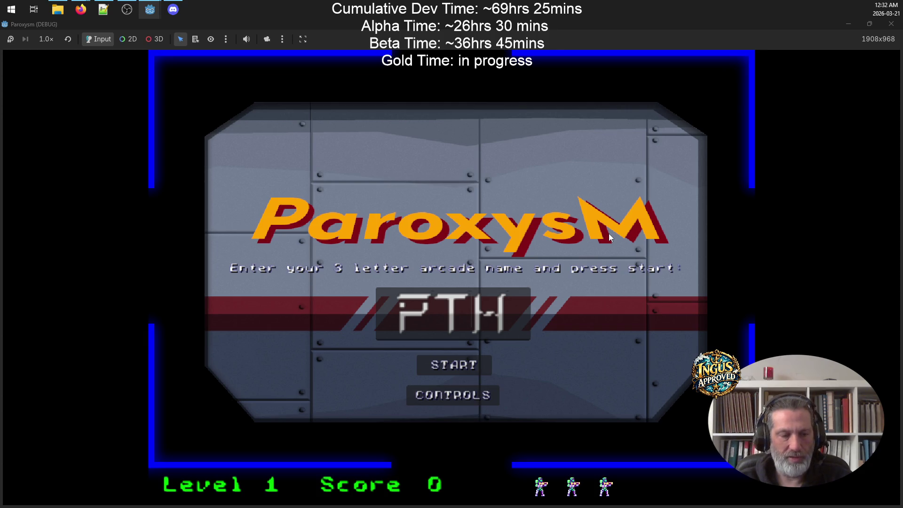
pyautogui.click(891, 25)
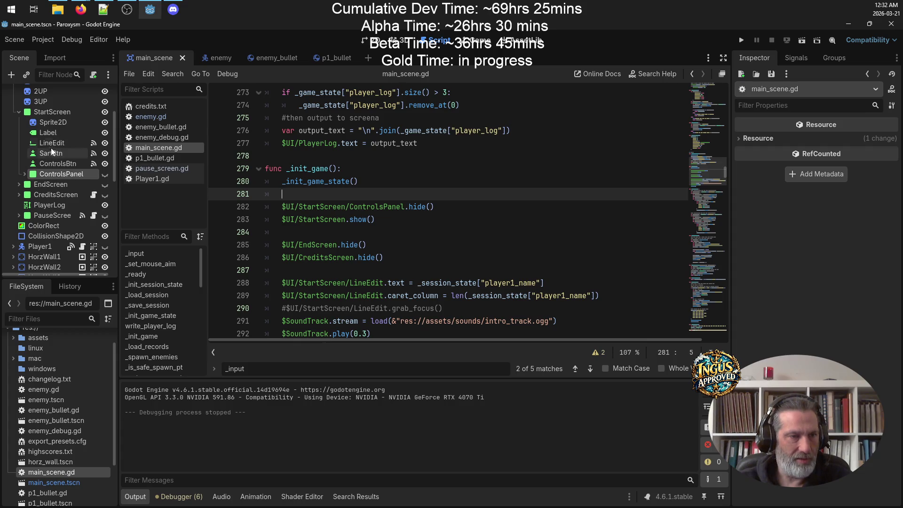
# Step: Add an InputEventKey for C to ControlsBtn's Shortcut, then test-run and close the game
pyautogui.click(45, 163)
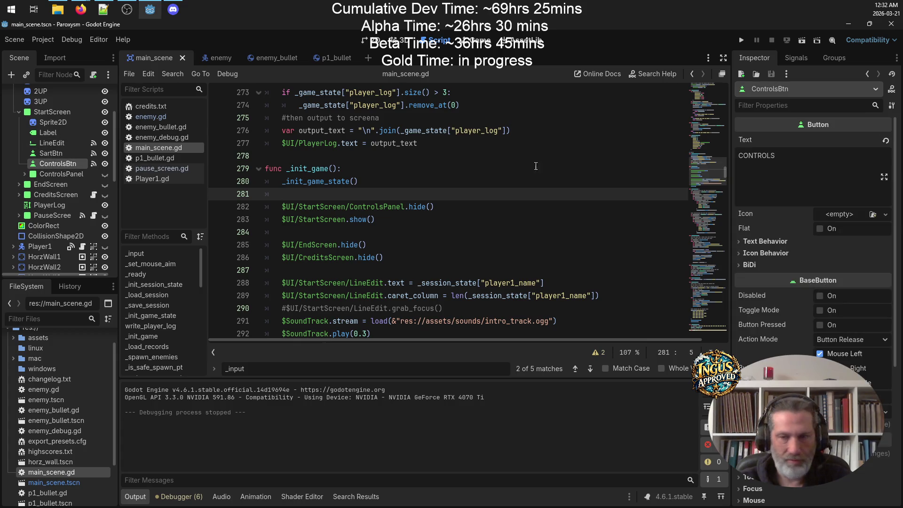
pyautogui.scroll(-5, 840, 361)
pyautogui.click(741, 329)
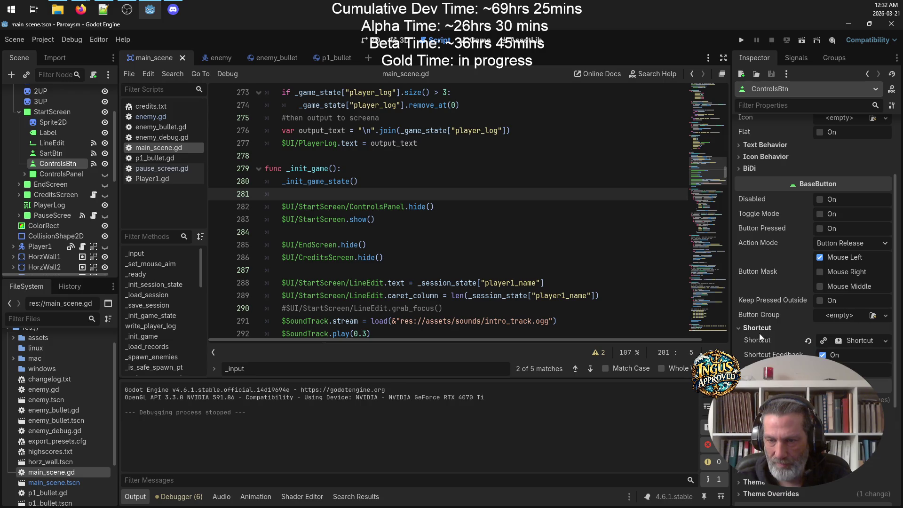
pyautogui.click(864, 340)
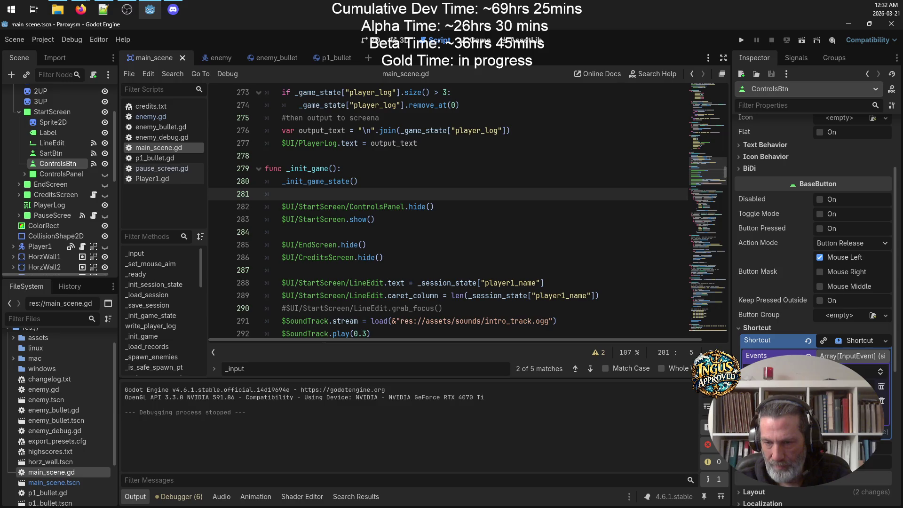
pyautogui.click(776, 399)
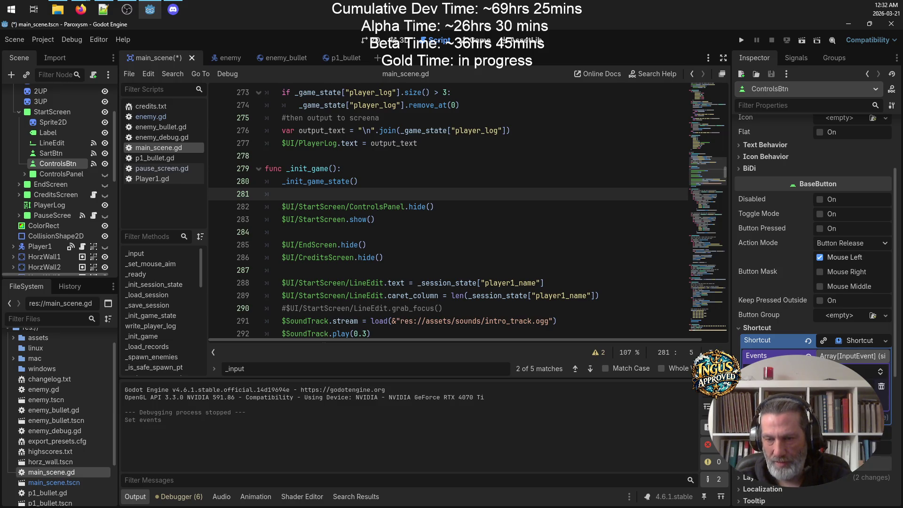
pyautogui.click(795, 371)
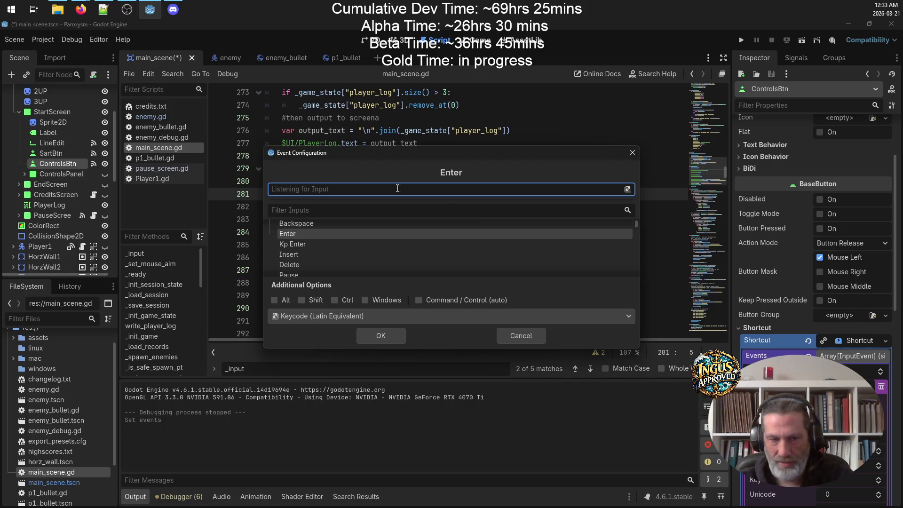
pyautogui.press('c')
pyautogui.click(387, 335)
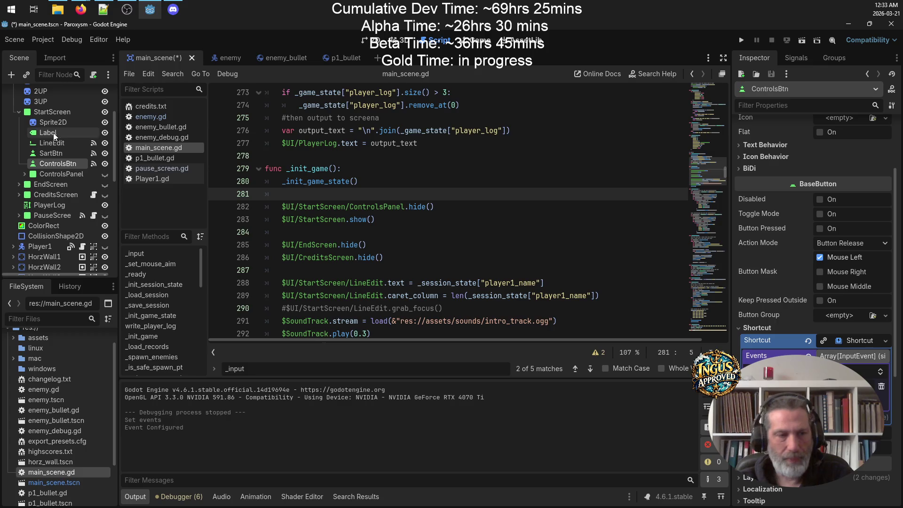
pyautogui.click(741, 39)
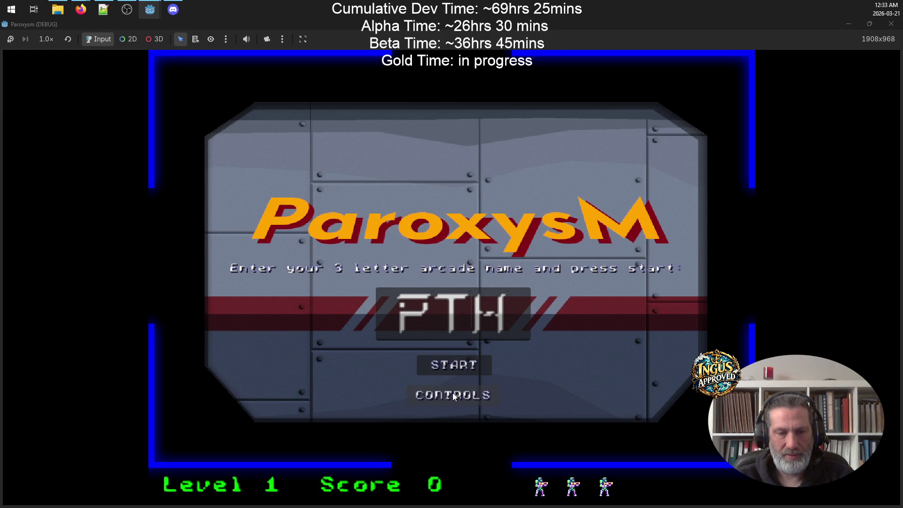
pyautogui.click(891, 23)
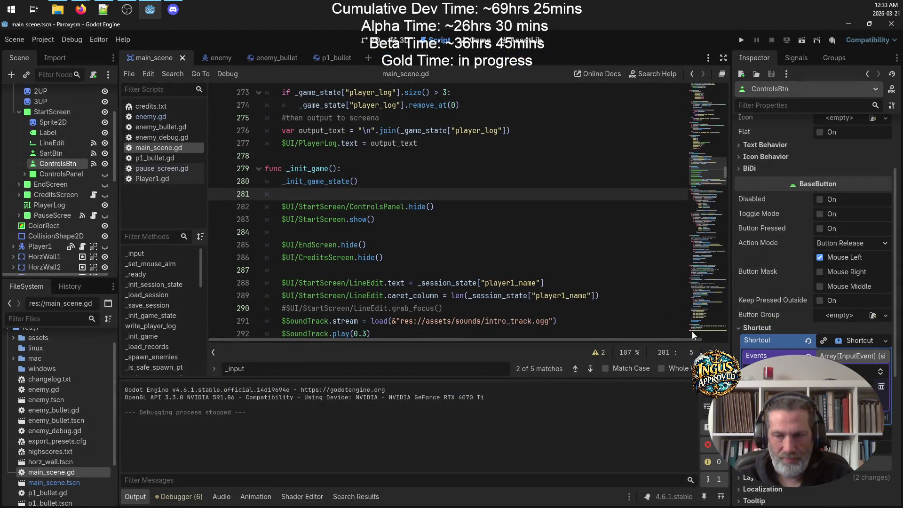
# Step: Remove ControlsBtn's shortcut event and add an empty shortcut event slot to SartBtn
pyautogui.click(882, 386)
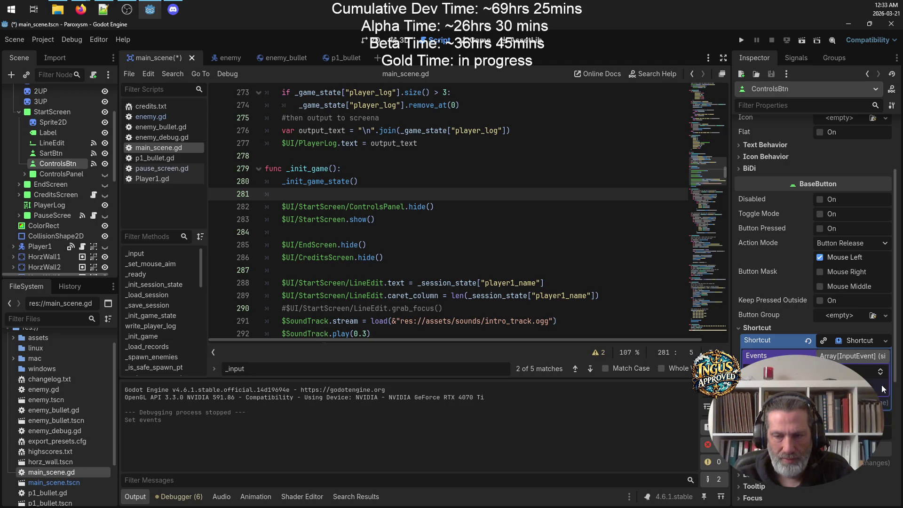
pyautogui.click(58, 154)
pyautogui.scroll(-3, 813, 235)
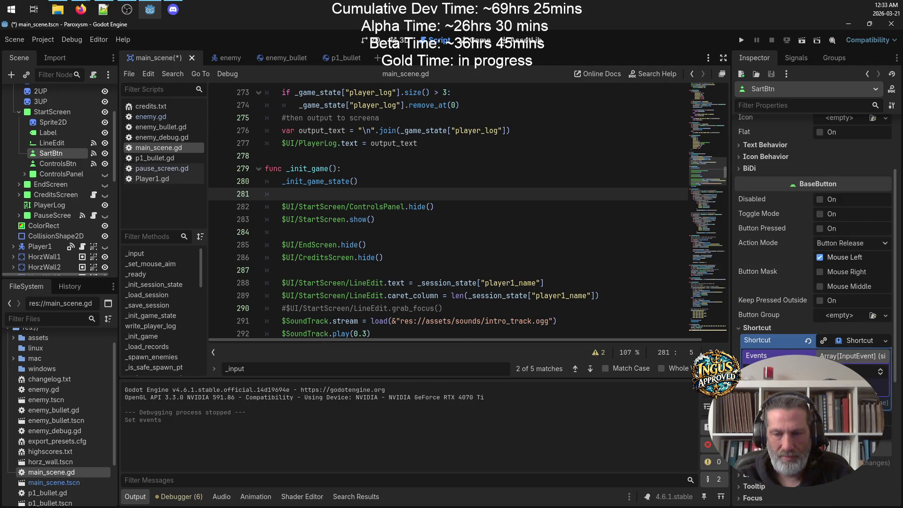
pyautogui.click(813, 386)
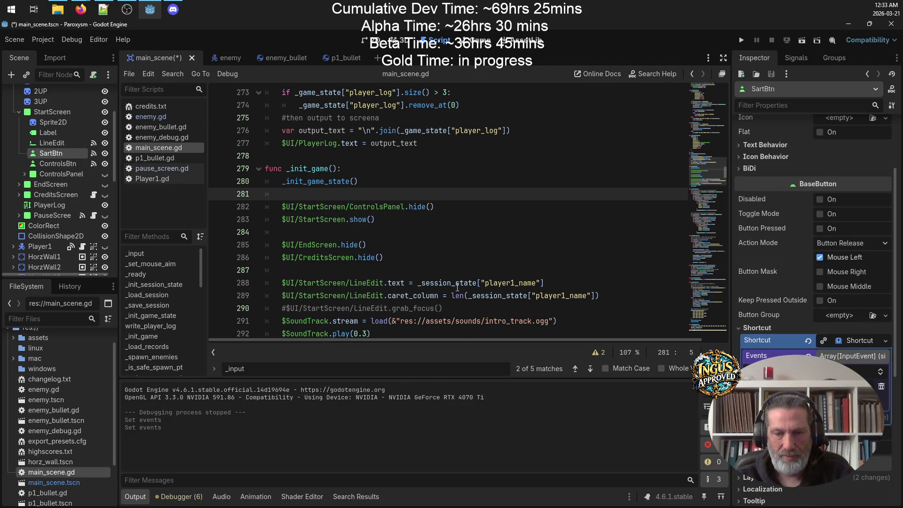
pyautogui.click(69, 162)
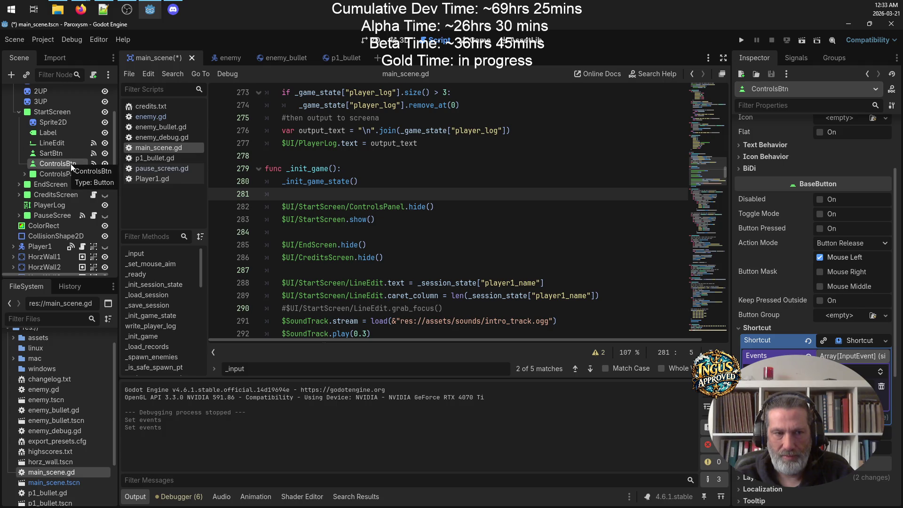
pyautogui.click(70, 154)
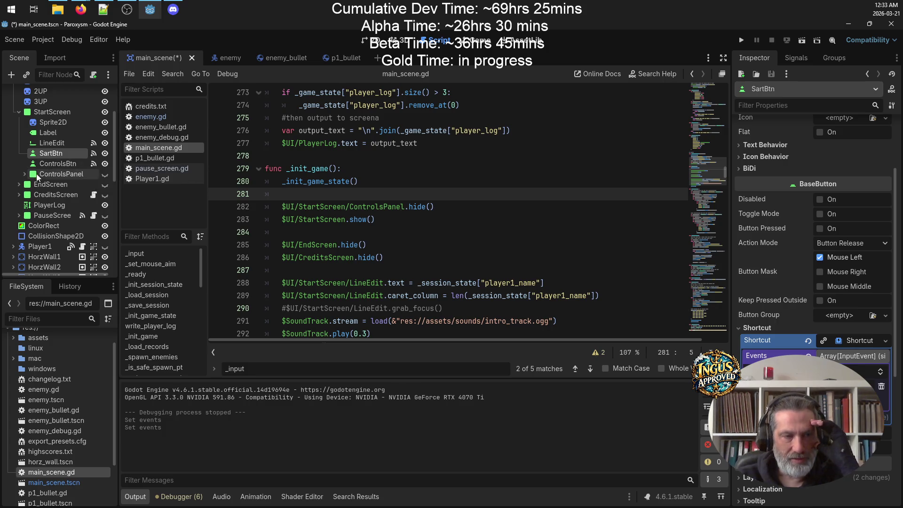
pyautogui.click(59, 163)
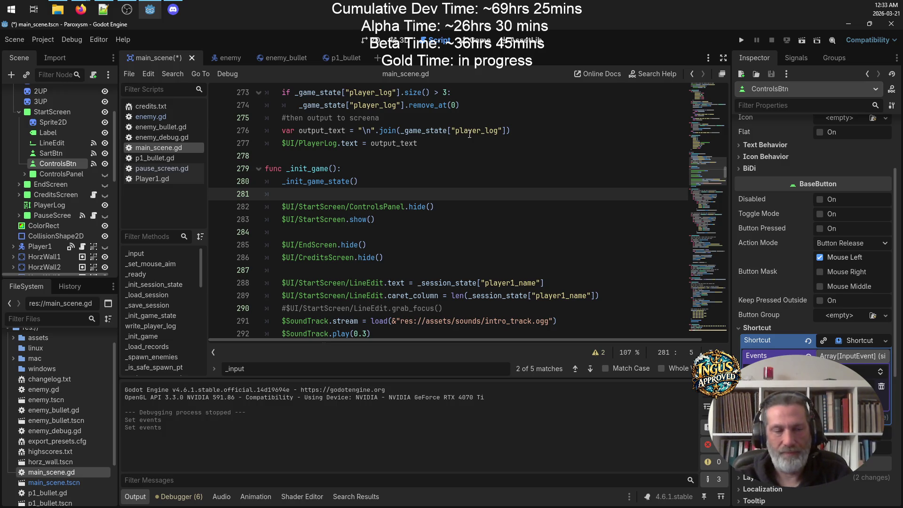
pyautogui.click(56, 154)
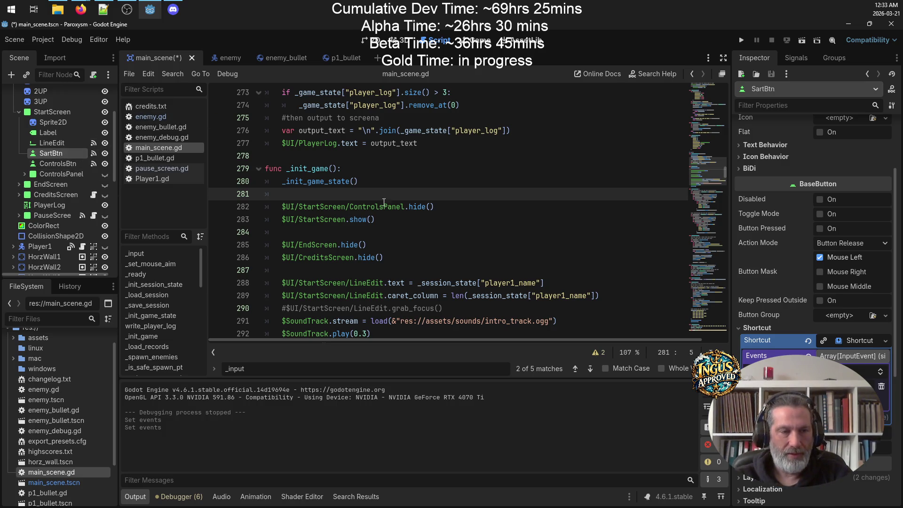
pyautogui.click(846, 372)
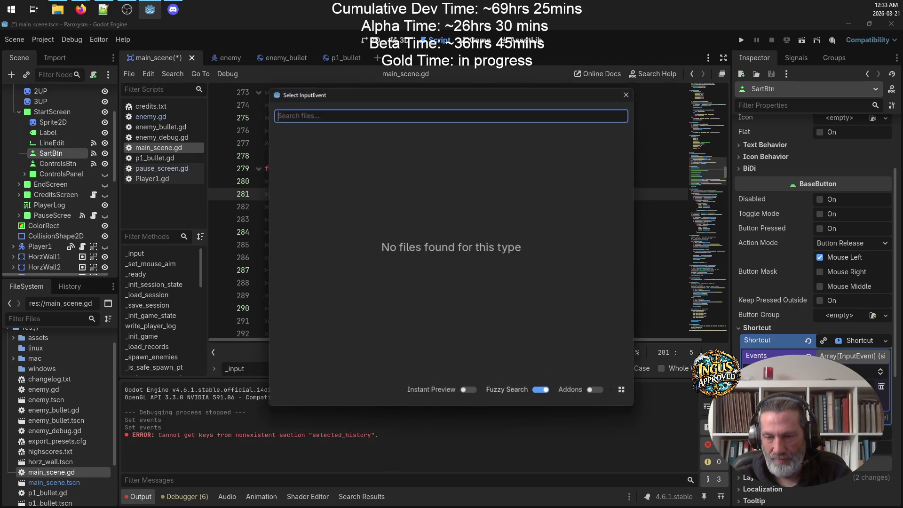
pyautogui.click(627, 94)
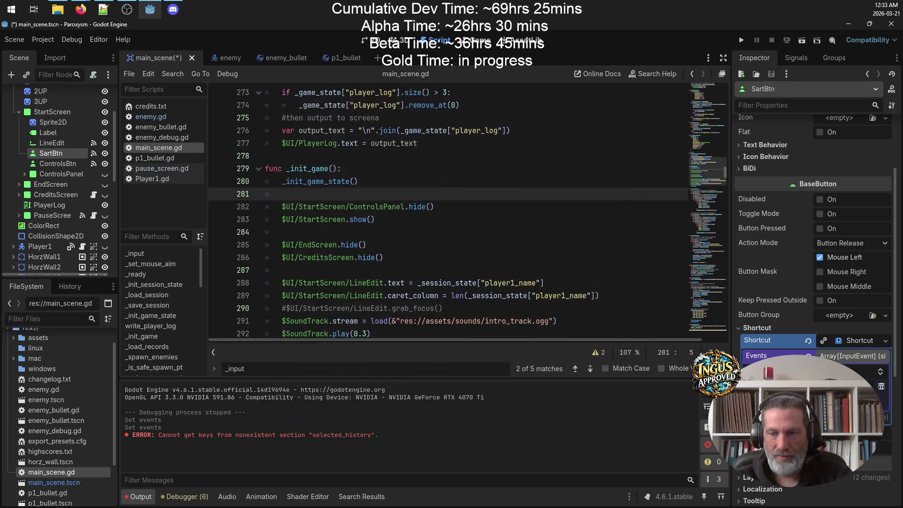
# Step: Set SartBtn's shortcut event to a new InputEventKey for Enter, then delete ControlsBtn
pyautogui.hotkey('alt', 'Tab')
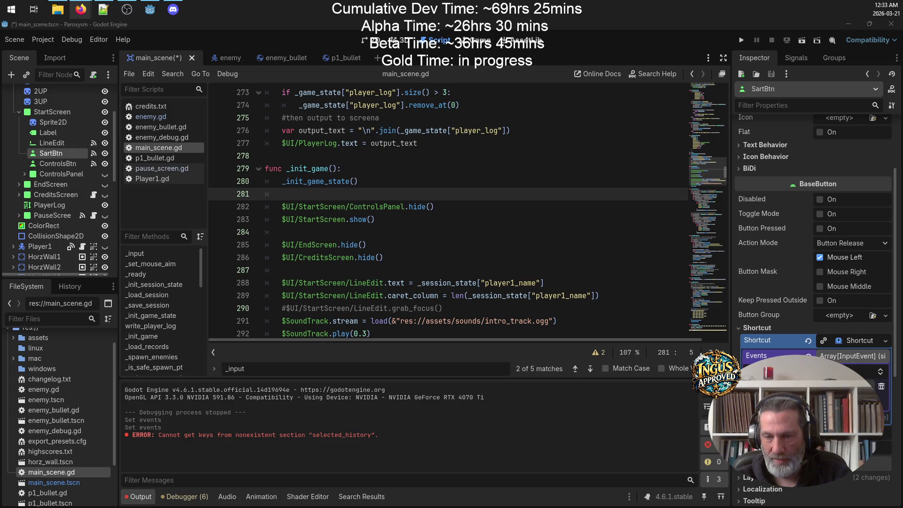
pyautogui.click(871, 386)
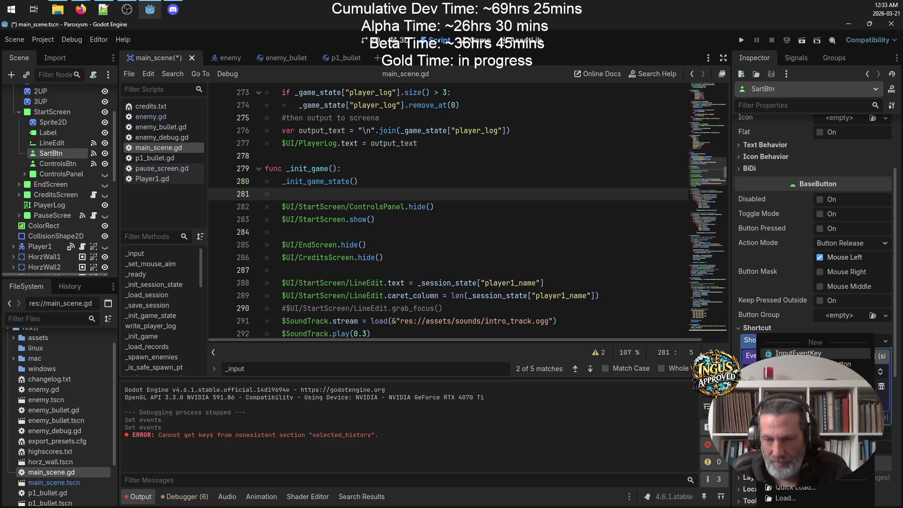
pyautogui.click(798, 353)
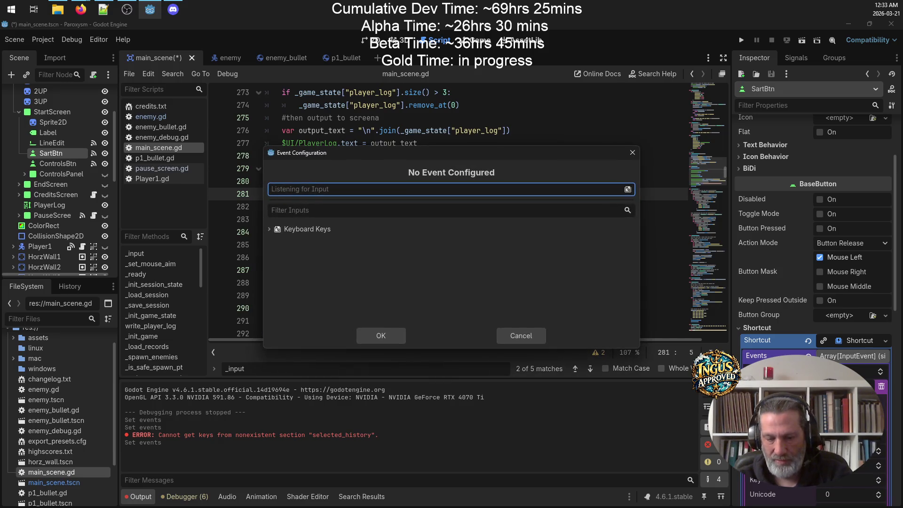
pyautogui.press('Return')
pyautogui.click(374, 337)
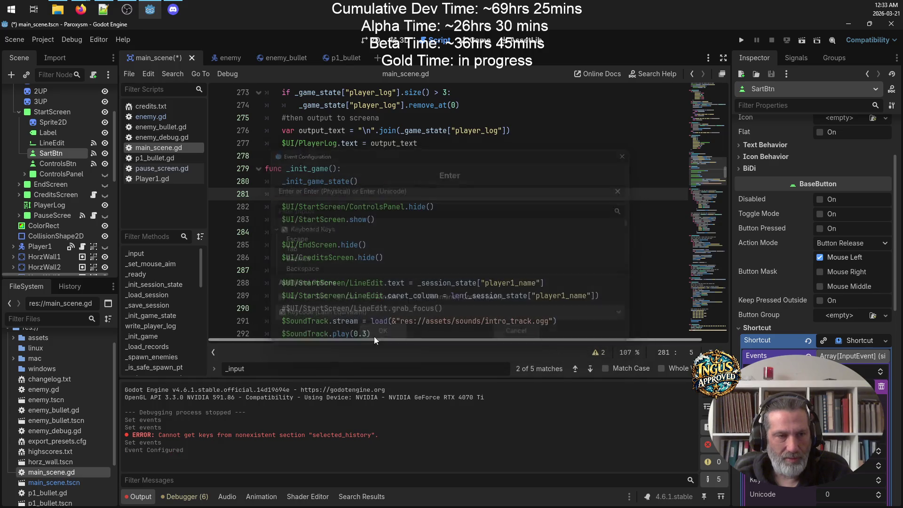
pyautogui.click(58, 163)
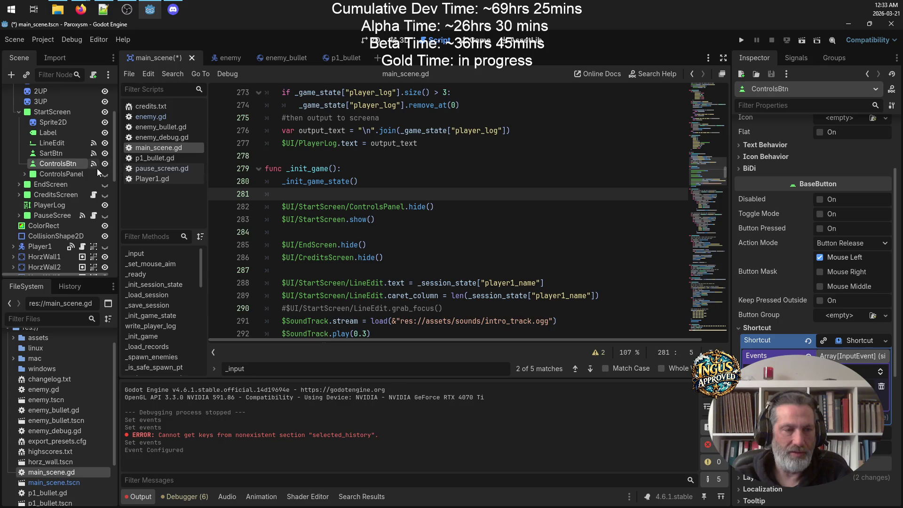
pyautogui.press('Delete')
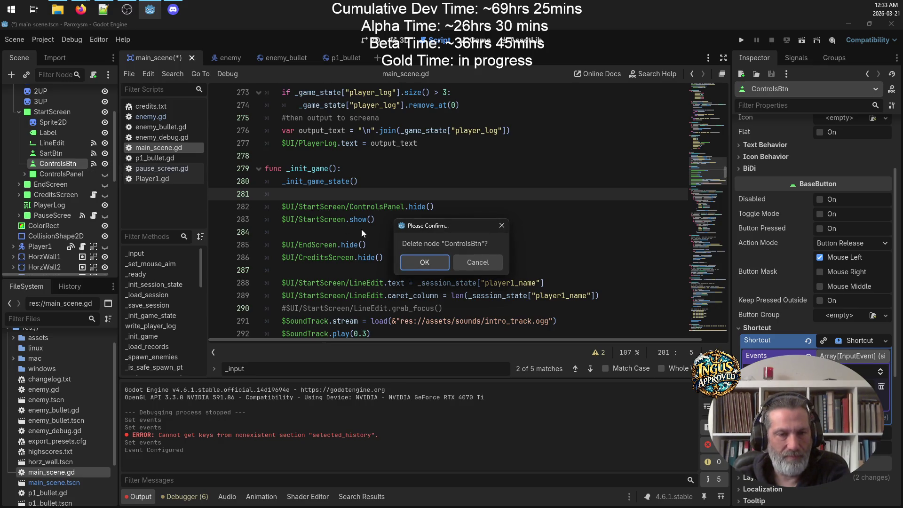
# Step: Confirm deleting ControlsBtn and add a new Button child under StartScreen
pyautogui.click(426, 262)
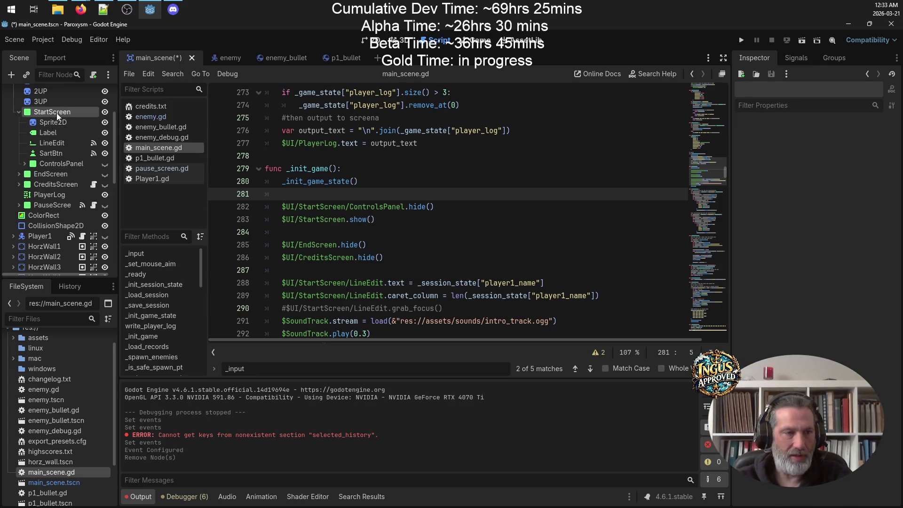
pyautogui.rightClick(58, 113)
pyautogui.click(108, 137)
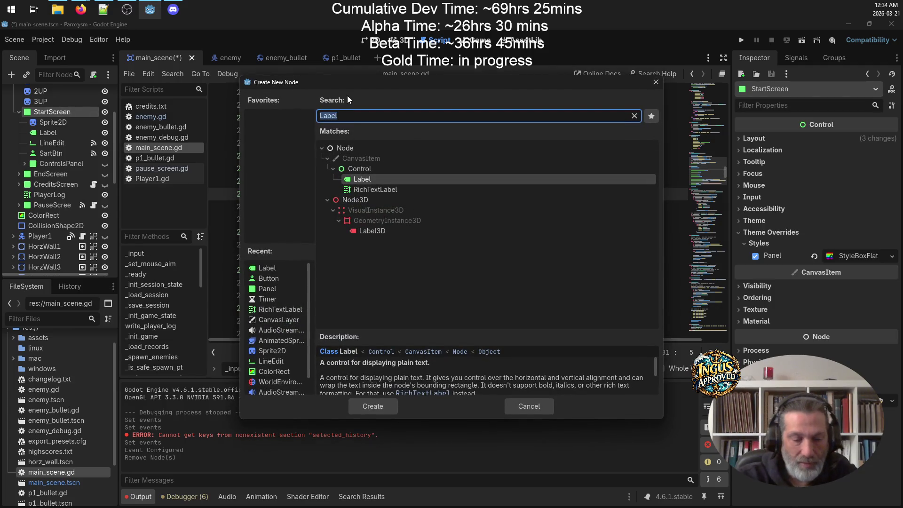
pyautogui.write('Button')
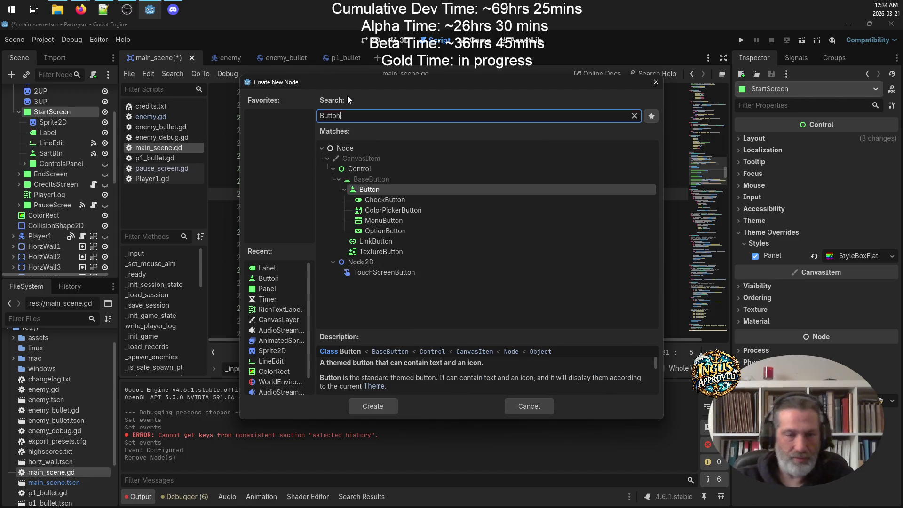
pyautogui.click(430, 326)
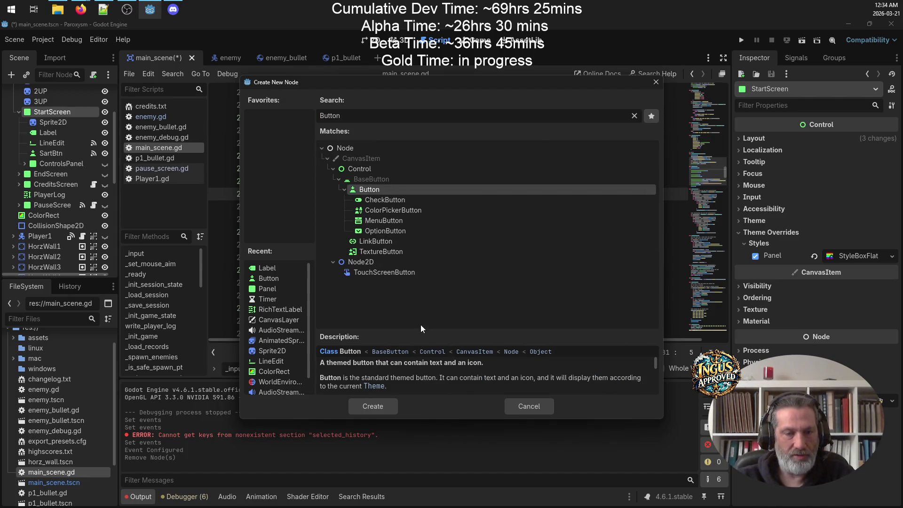
pyautogui.click(379, 408)
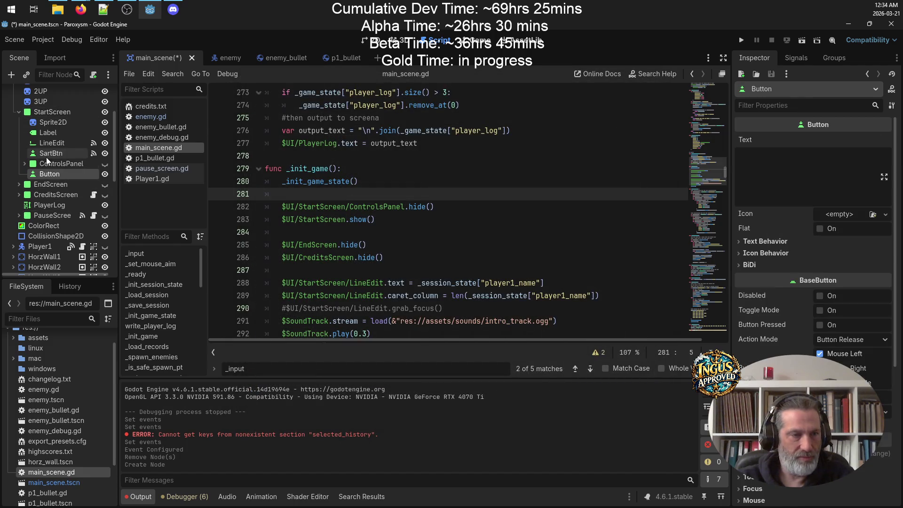
# Step: Rename the new Button to ControlsBtn and expand its Shortcut settings
pyautogui.doubleClick(80, 173)
pyautogui.press('BackSpace')
pyautogui.press('BackSpace')
pyautogui.press('BackSpace')
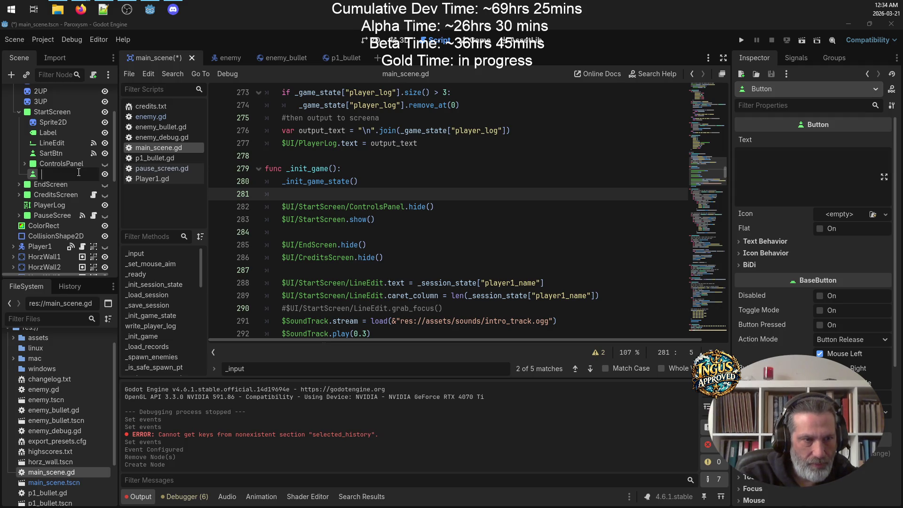
pyautogui.write('Controls')
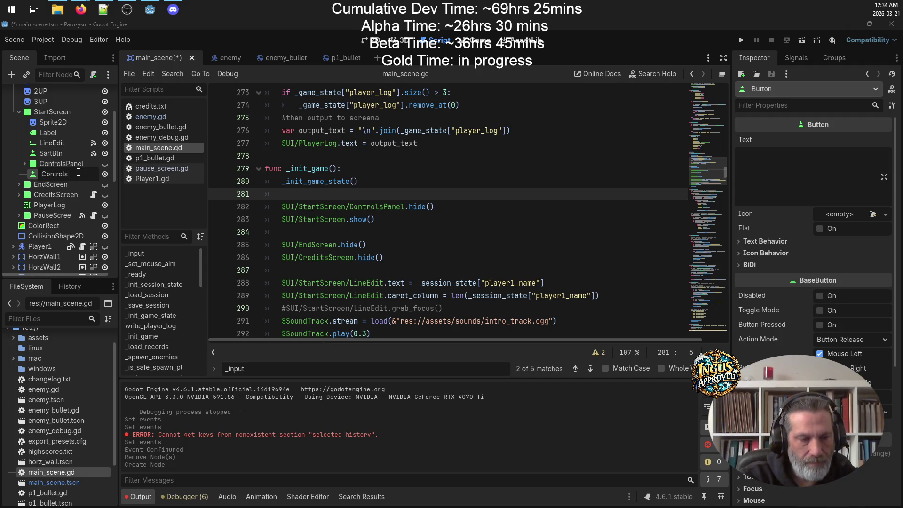
pyautogui.write('Btn')
pyautogui.press('Return')
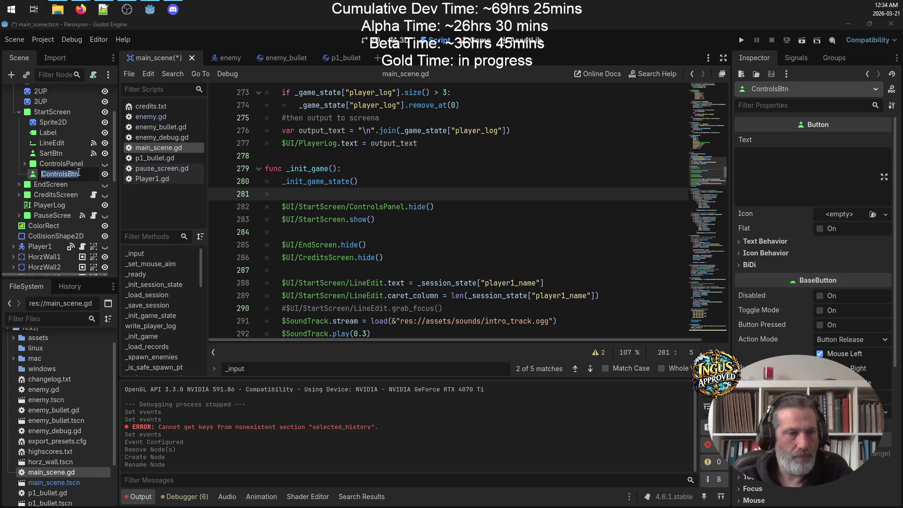
pyautogui.doubleClick(36, 174)
pyautogui.press('Escape')
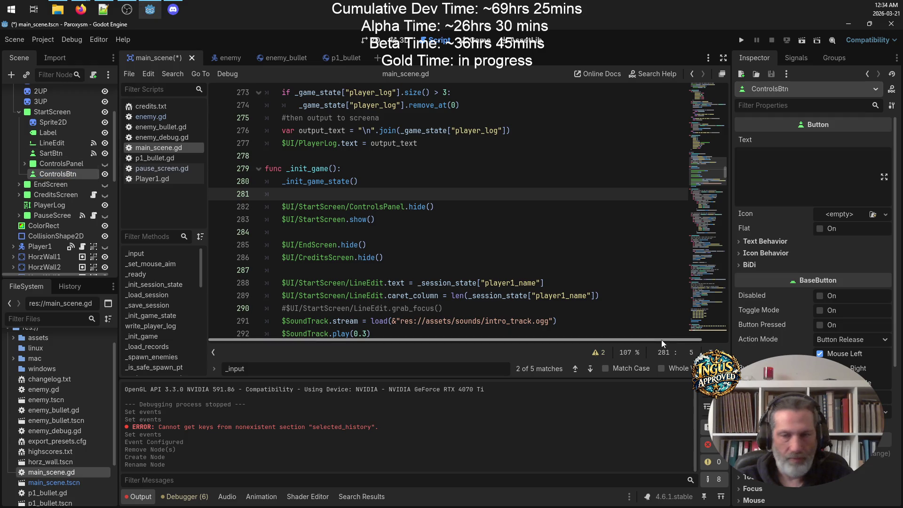
pyautogui.scroll(-5, 769, 324)
pyautogui.click(741, 230)
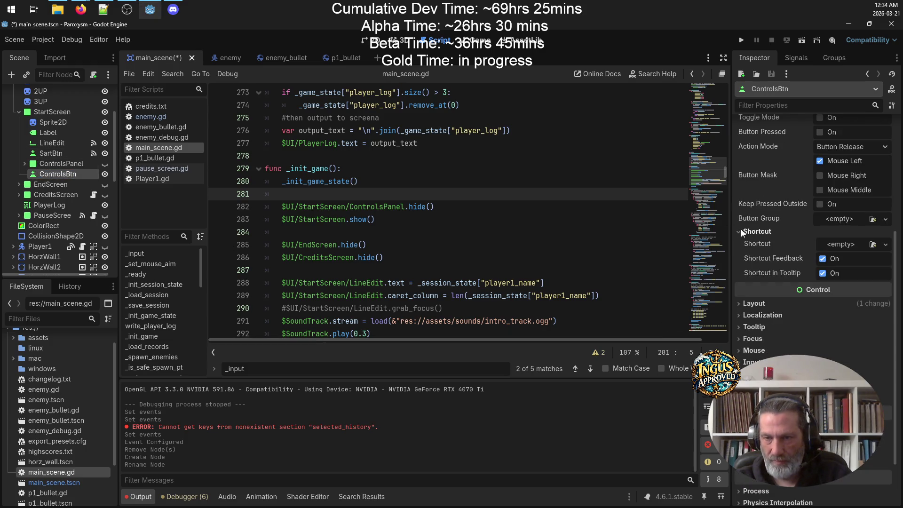
# Step: Add a second SartBtn shortcut event as a new InputEventKey set to Space
pyautogui.click(740, 231)
pyautogui.click(51, 154)
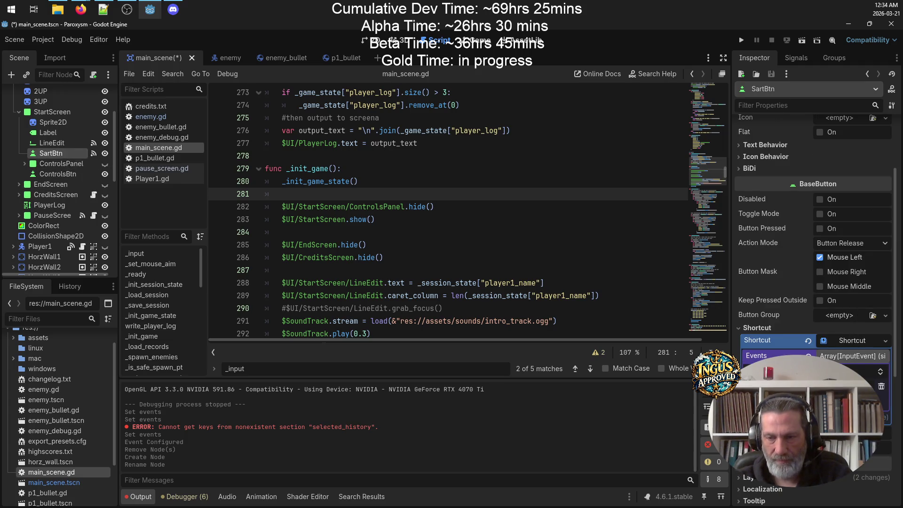
pyautogui.click(799, 402)
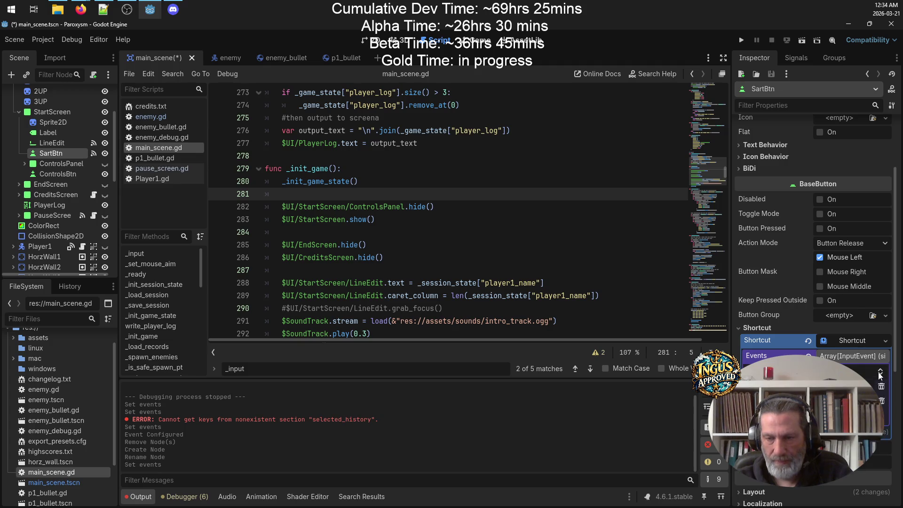
pyautogui.click(867, 400)
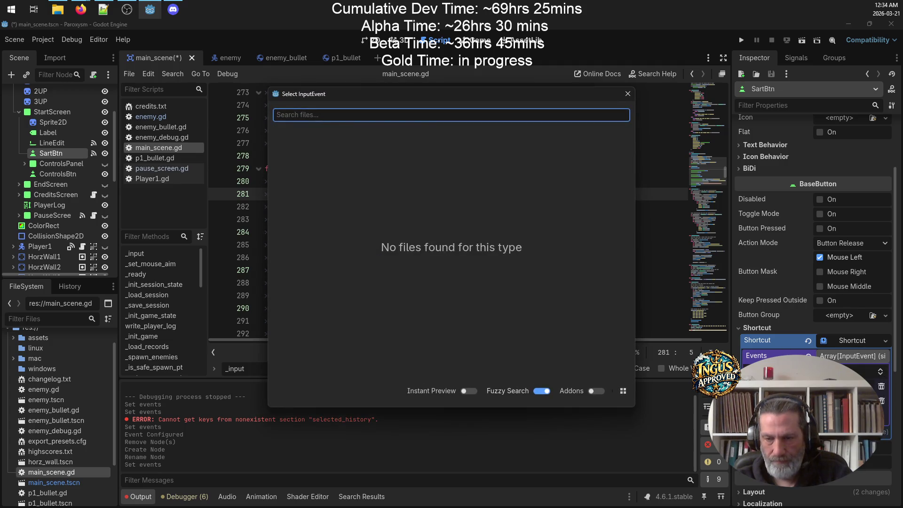
pyautogui.click(627, 94)
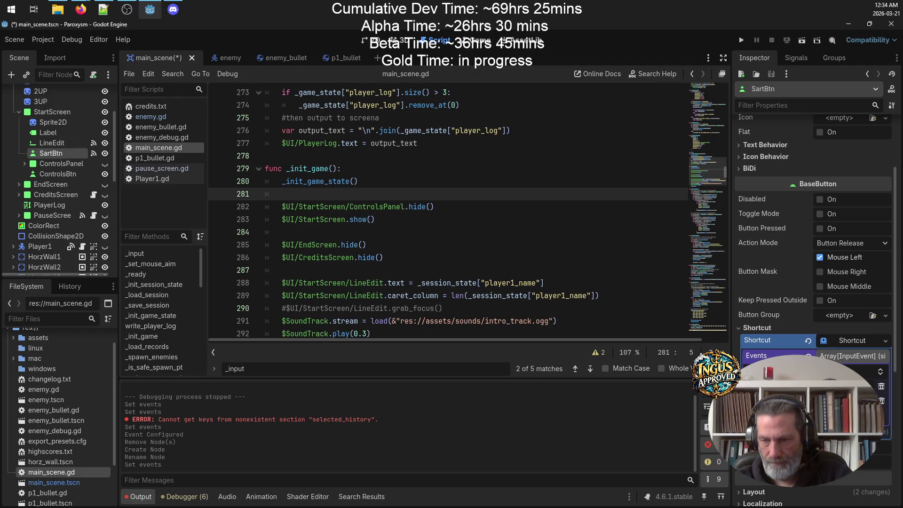
pyautogui.click(868, 401)
pyautogui.click(798, 353)
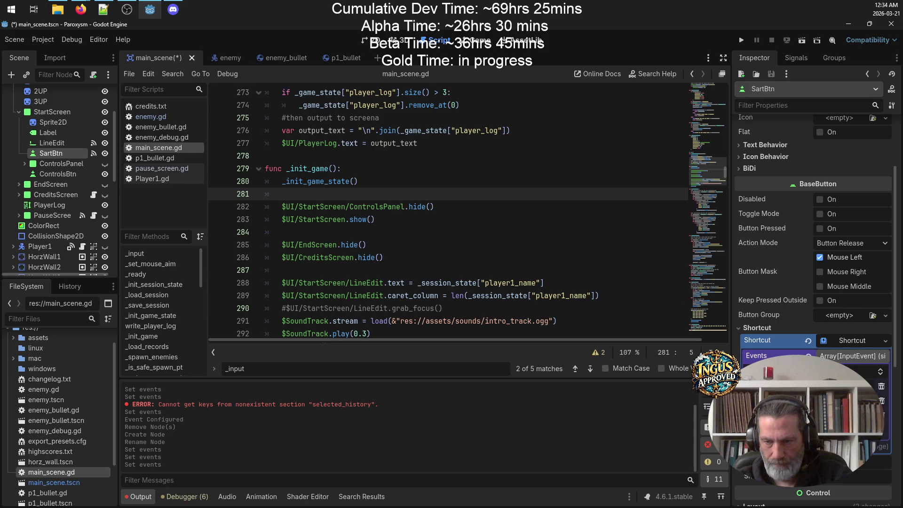
pyautogui.click(882, 401)
pyautogui.click(847, 400)
pyautogui.click(813, 414)
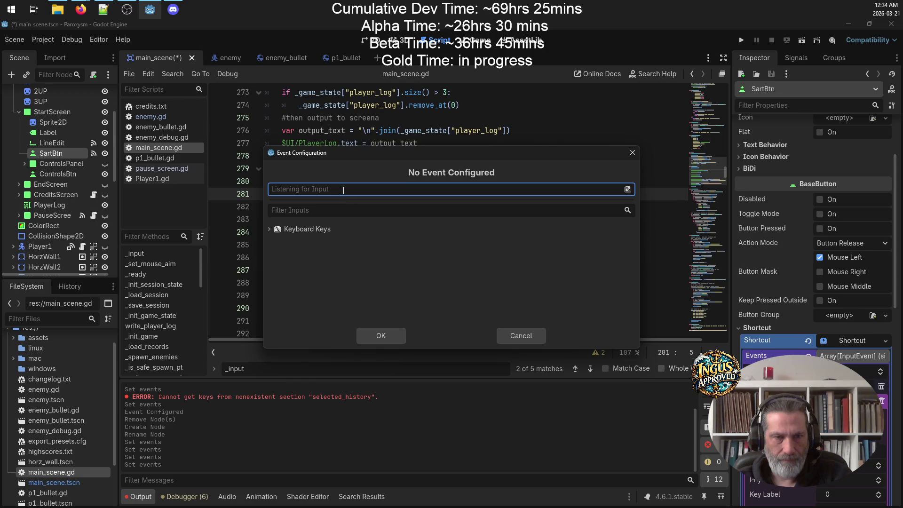
pyautogui.press('space')
pyautogui.click(399, 337)
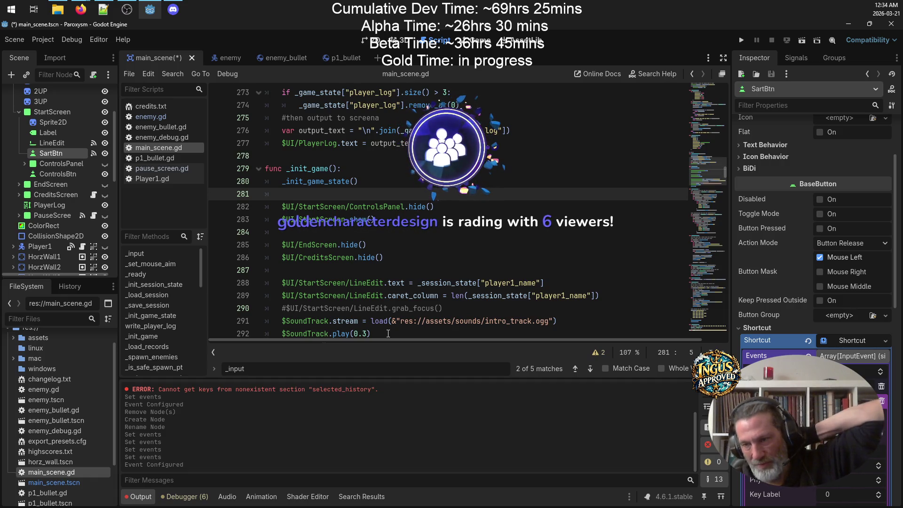
# Step: Save the main scene with ControlsBtn selected, then switch to the notes in Notepad++
pyautogui.hotkey('alt', 'Tab')
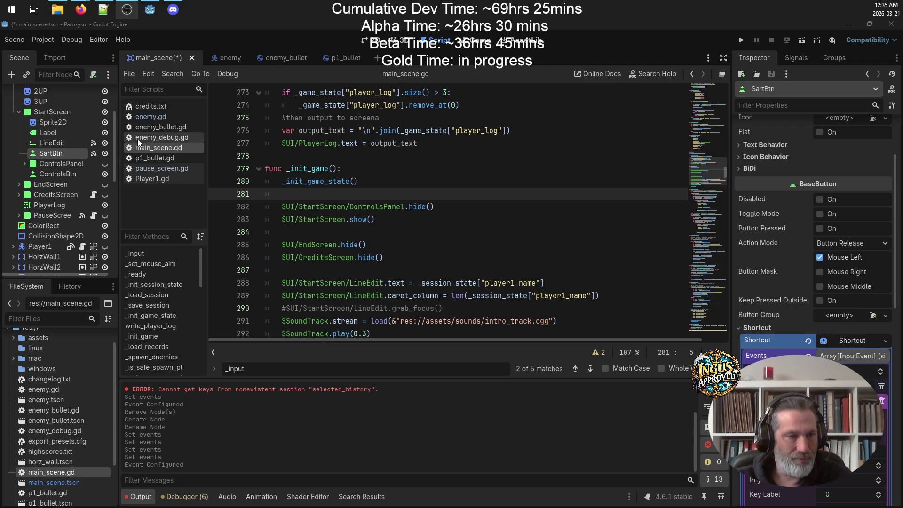
pyautogui.click(54, 165)
pyautogui.click(72, 175)
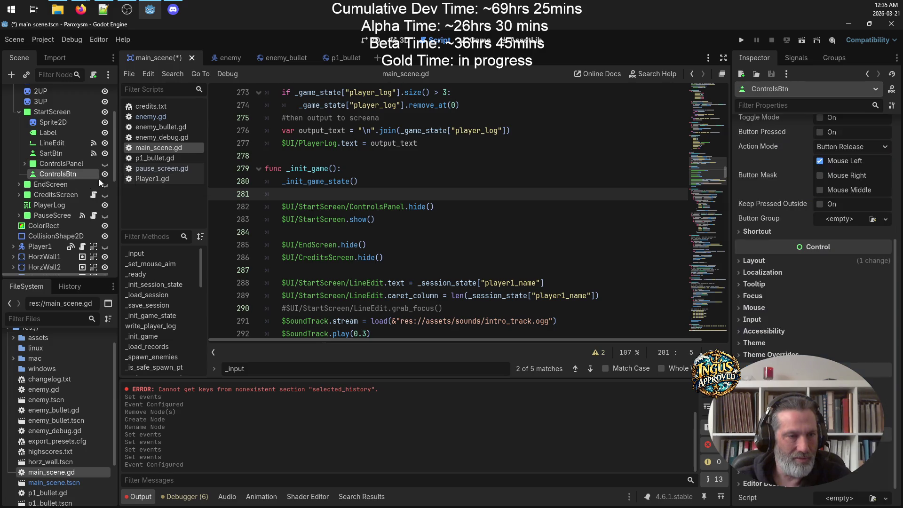
pyautogui.hotkey('ctrl', 's')
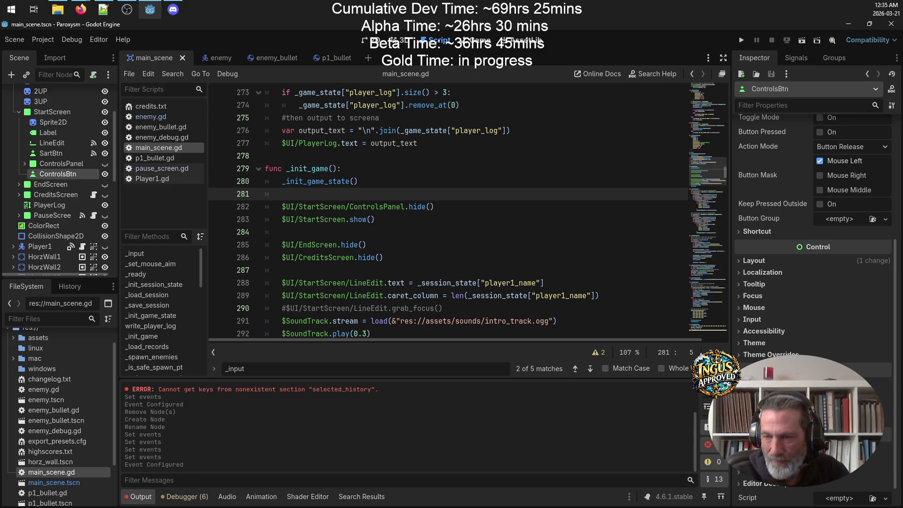
pyautogui.hotkey('alt', 'Tab')
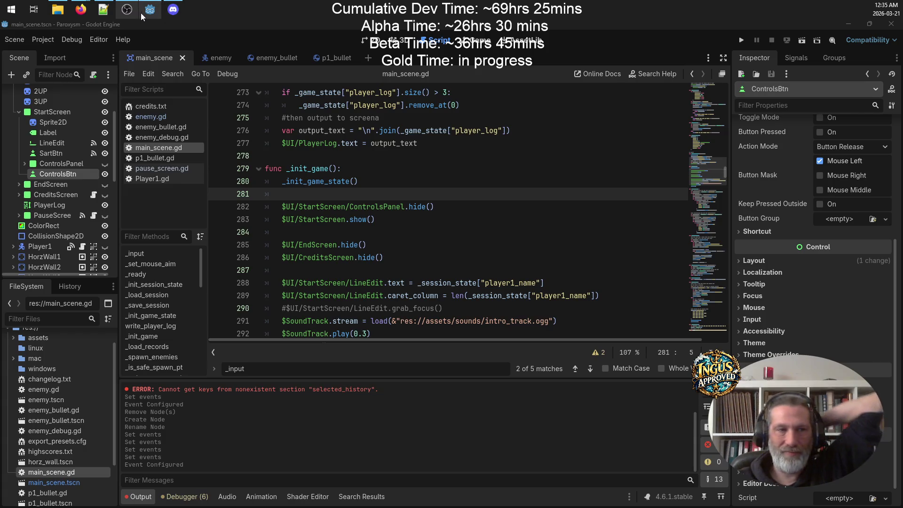
pyautogui.click(104, 10)
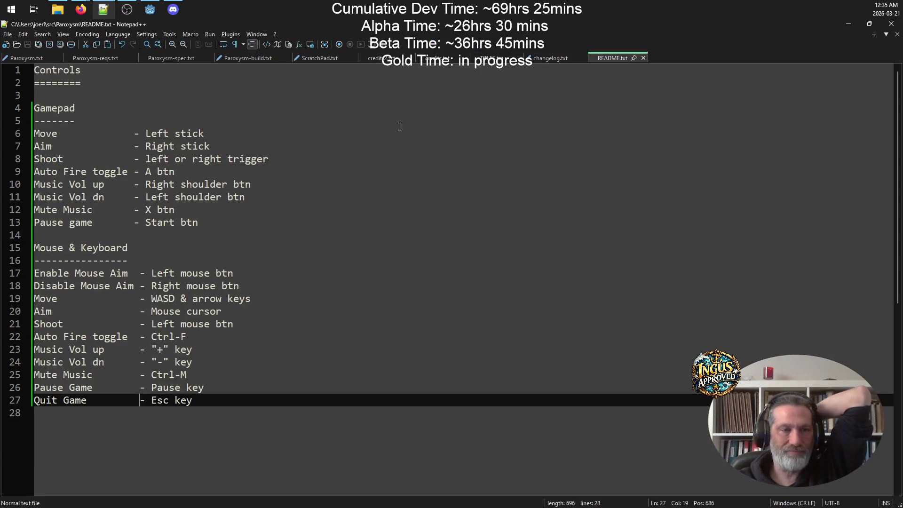
# Step: Open Paroxysm.txt, briefly select part of the Goal line, then minimize Notepad++
pyautogui.click(24, 59)
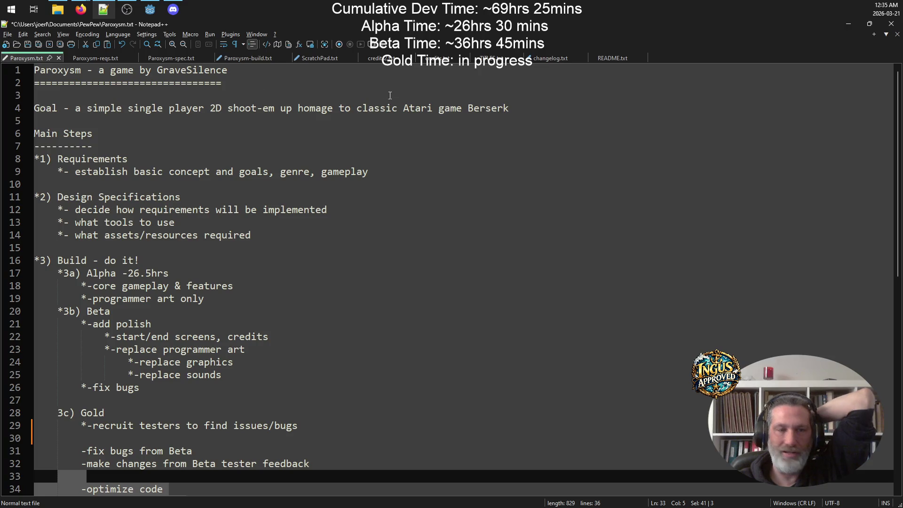
pyautogui.moveTo(508, 111); pyautogui.dragTo(87, 104)
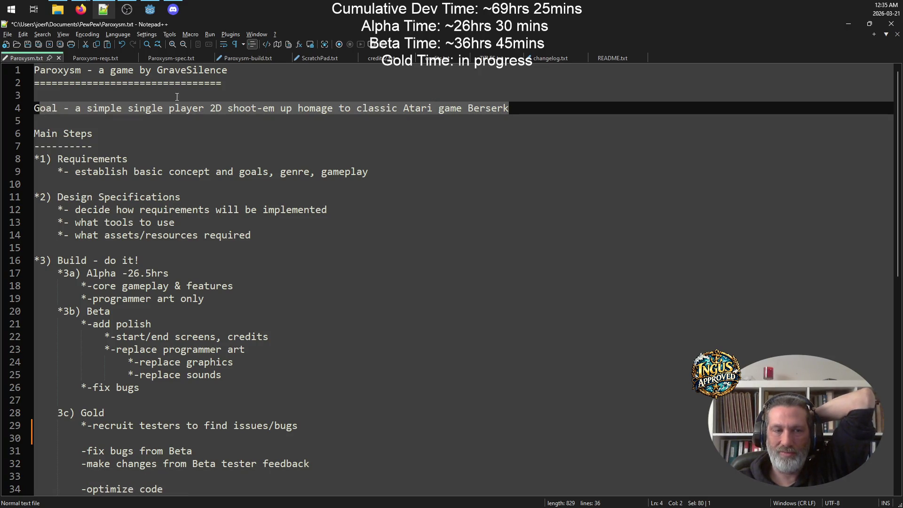
pyautogui.click(198, 108)
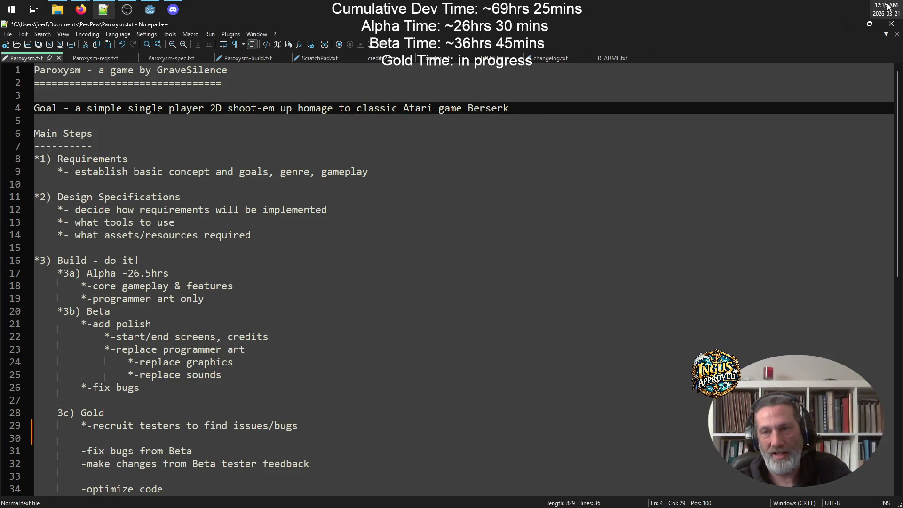
pyautogui.click(848, 25)
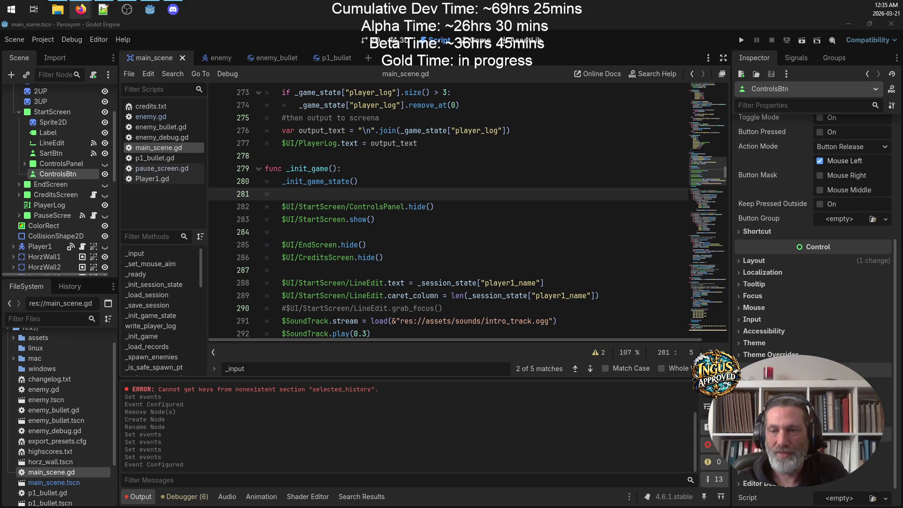
# Step: Run the project, replace the arcade name with GRV, and start Level 1
pyautogui.click(742, 40)
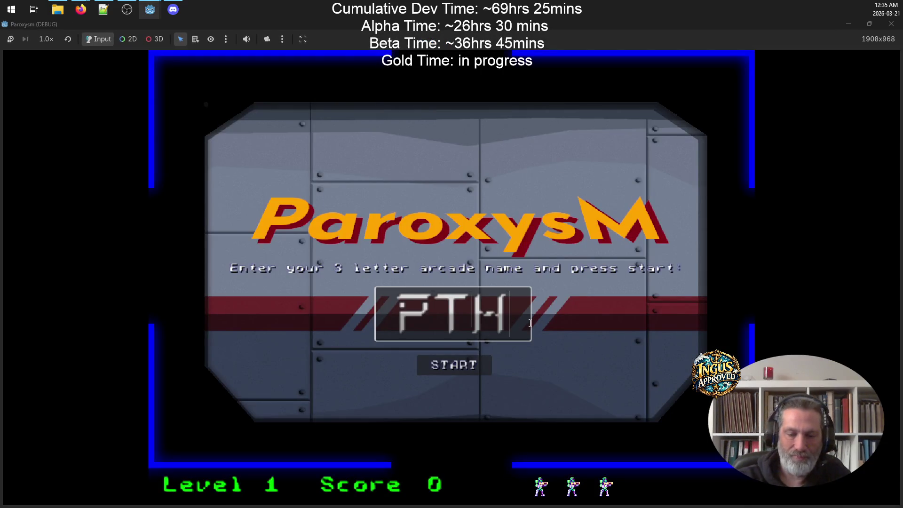
pyautogui.press('BackSpace')
pyautogui.press('BackSpace')
pyautogui.press('BackSpace')
pyautogui.write('GRV')
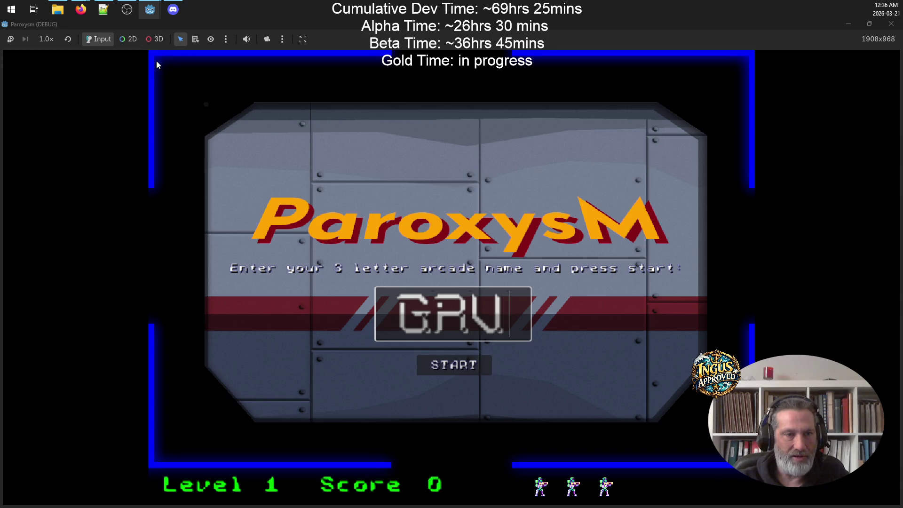
pyautogui.click(467, 366)
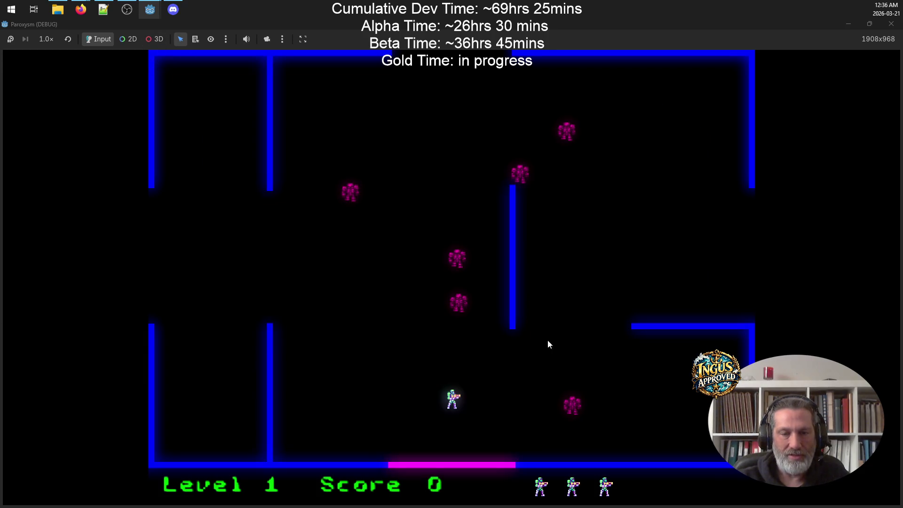
# Step: Move and fire with the arrow keys to destroy all Level 1 enemies
pyautogui.press('Left')
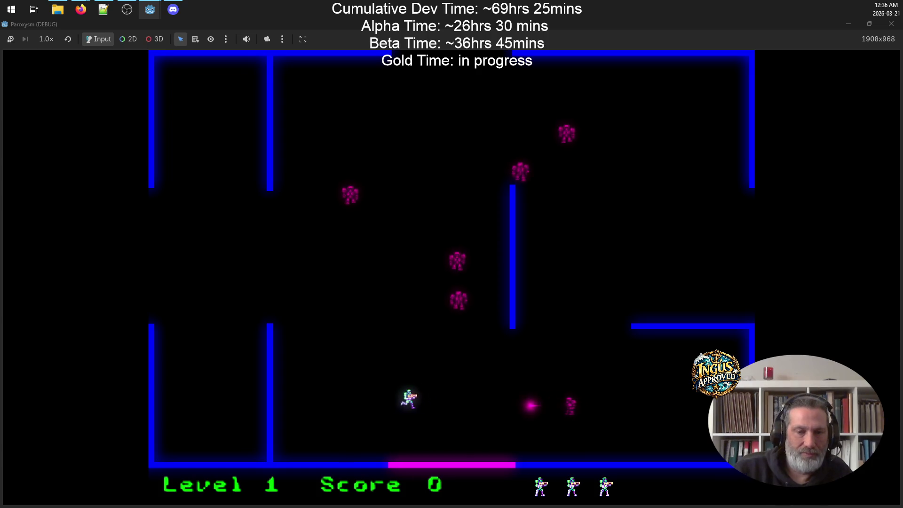
pyautogui.press('Up')
pyautogui.press('Left')
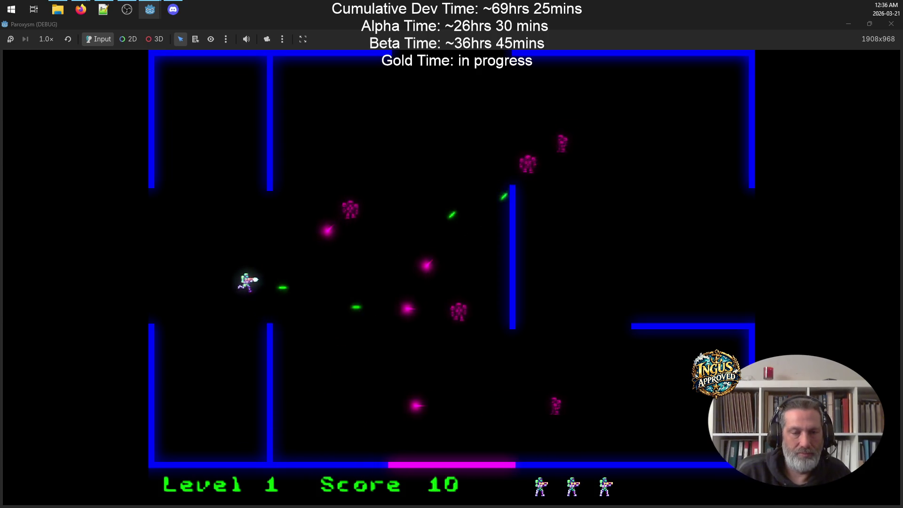
pyautogui.press('Up')
pyautogui.press('Down')
pyautogui.press('Right')
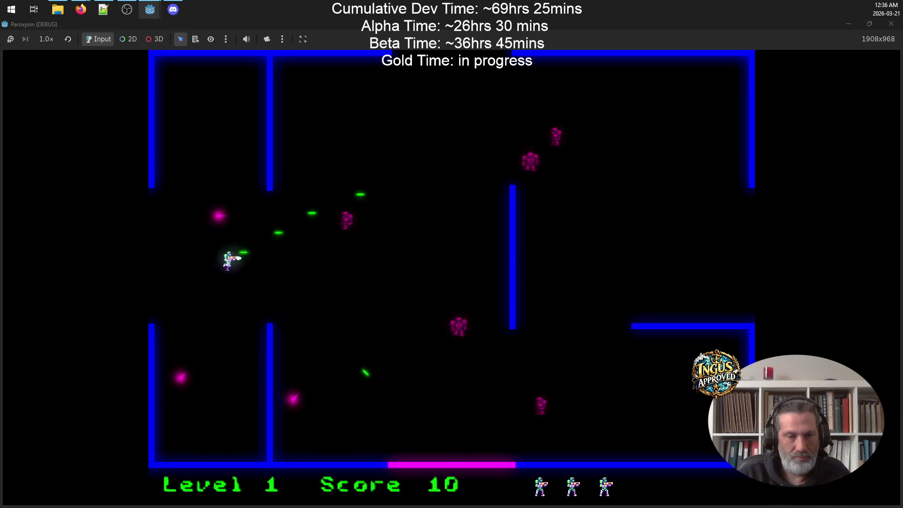
pyautogui.press('Up')
pyautogui.press('Right')
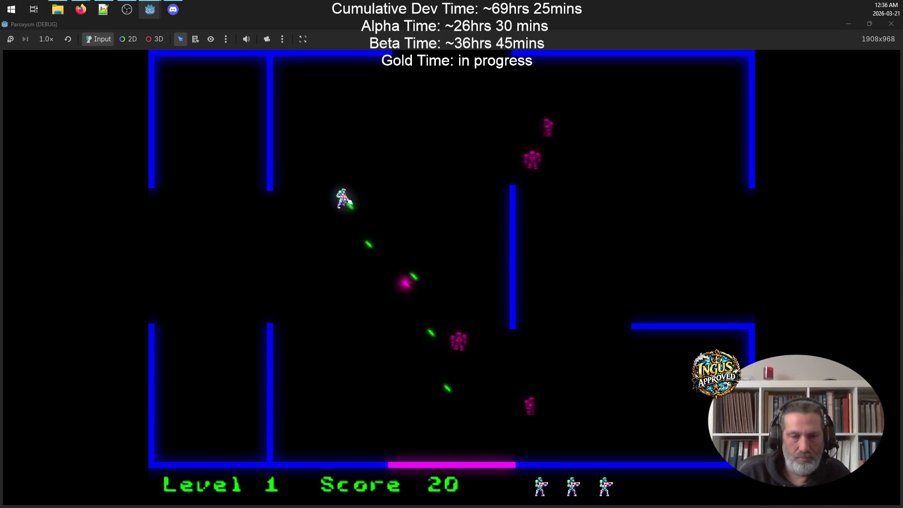
pyautogui.press('Down')
pyautogui.press('Left')
pyautogui.press('Down')
pyautogui.press('Right')
pyautogui.press('Down')
pyautogui.press('Right')
pyautogui.press('Right')
pyautogui.press('Up')
pyautogui.press('Left')
pyautogui.press('Up')
pyautogui.press('Right')
pyautogui.press('Up')
pyautogui.press('Left')
pyautogui.press('Right')
pyautogui.press('Down')
pyautogui.press('Right')
pyautogui.press('Up')
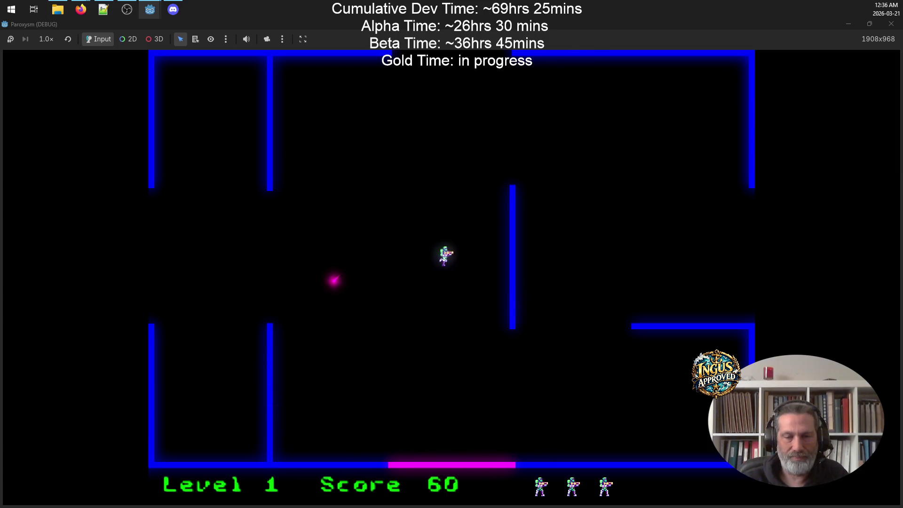
pyautogui.press('Up')
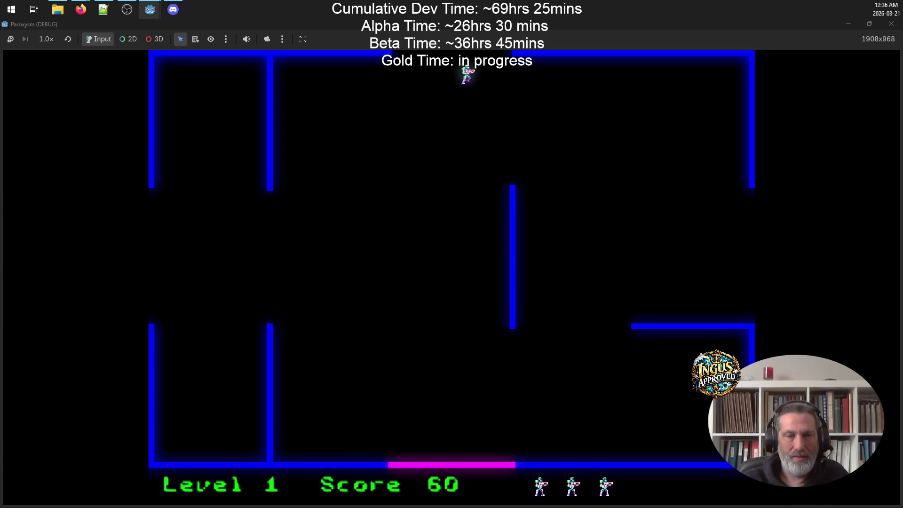
pyautogui.press('Up')
pyautogui.press('Right')
pyautogui.press('Down')
pyautogui.press('Left')
pyautogui.press('Up')
pyautogui.press('Right')
pyautogui.press('Left')
pyautogui.press('Down')
pyautogui.press('Down')
pyautogui.press('Right')
pyautogui.press('Down')
pyautogui.press('Left')
pyautogui.press('Up')
pyautogui.press('Right')
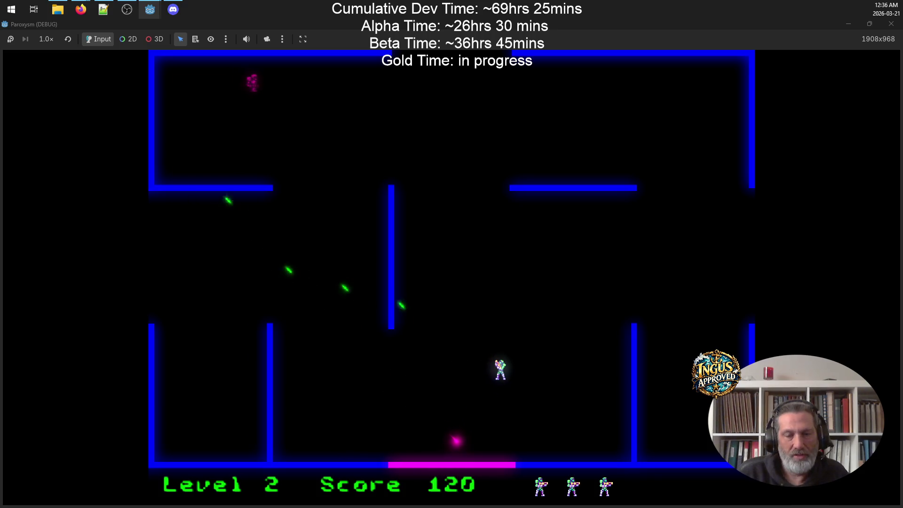
# Step: Turn on mouse aim with M, shoot the magenta enemy, and exit right to Level 3
pyautogui.press('m')
pyautogui.click(622, 197)
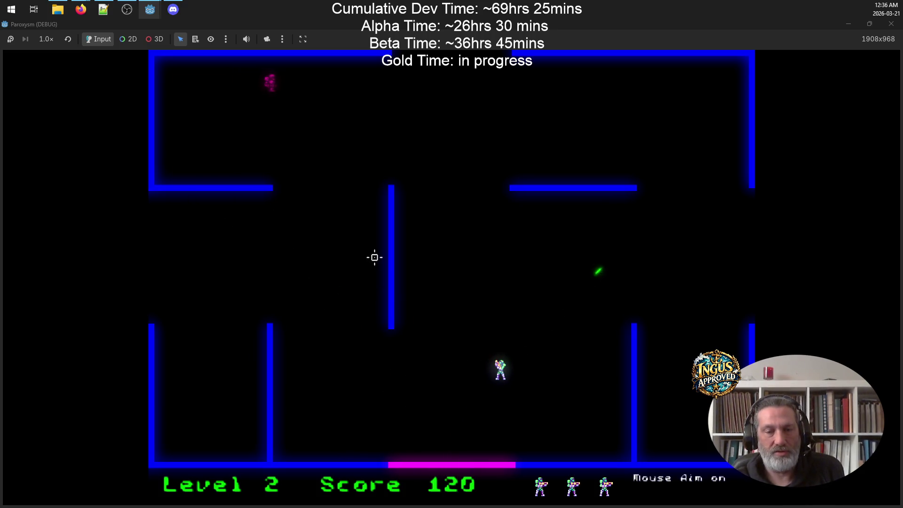
pyautogui.press('Up')
pyautogui.press('Left')
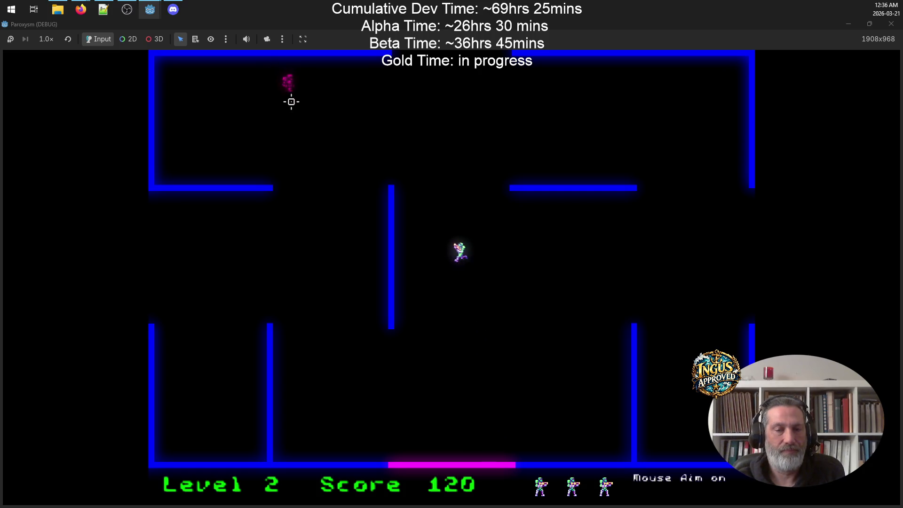
pyautogui.click(308, 93)
pyautogui.press('Down')
pyautogui.press('Right')
pyautogui.press('Up')
pyautogui.press('Up')
pyautogui.click(324, 91)
pyautogui.press('Down')
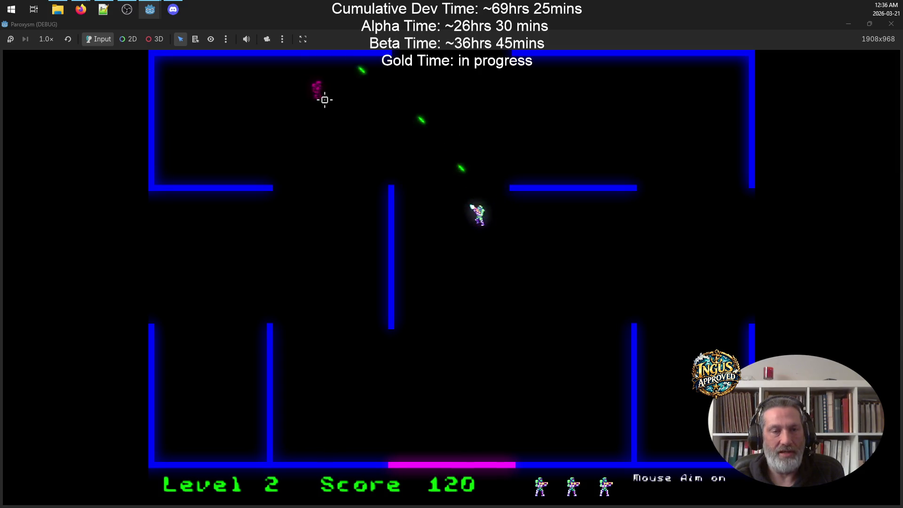
pyautogui.press('Left')
pyautogui.click(325, 89)
pyautogui.press('Right')
pyautogui.press('Up')
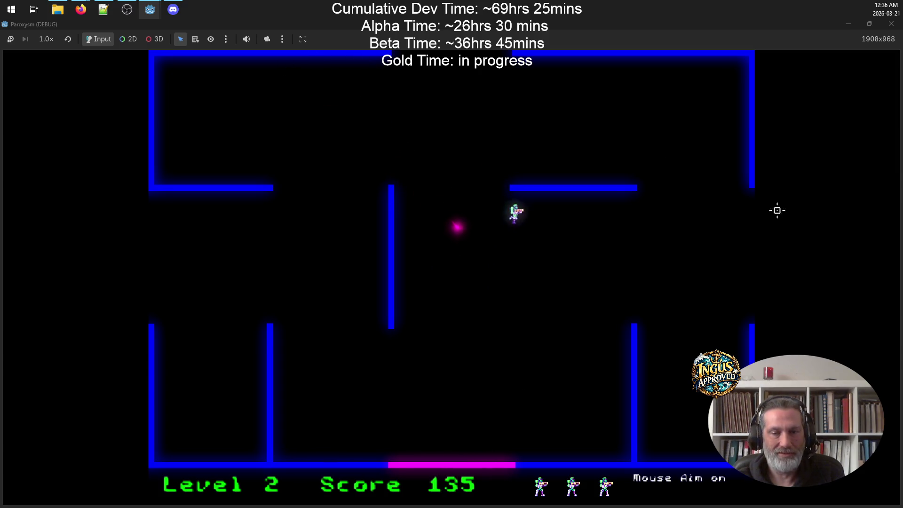
pyautogui.press('Right')
pyautogui.press('Left')
pyautogui.press('Down')
pyautogui.press('Right')
pyautogui.press('Up')
pyautogui.press('Right')
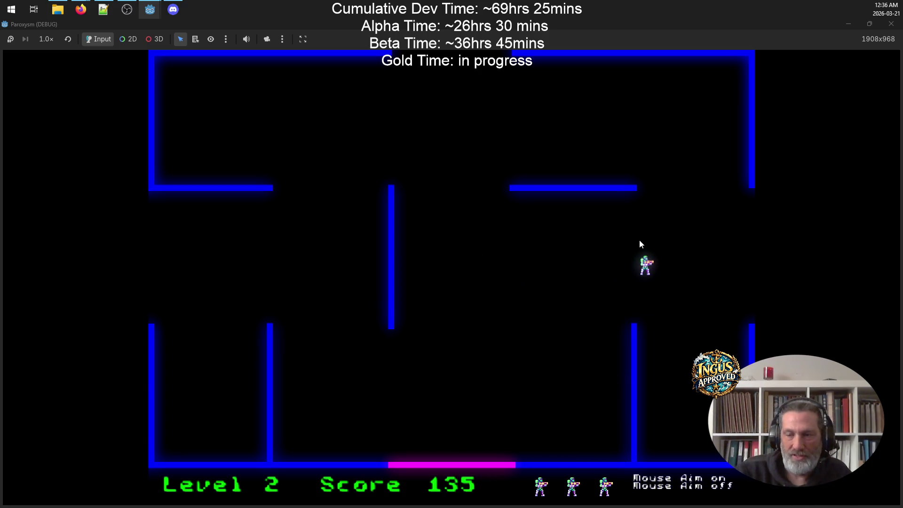
pyautogui.press('Right')
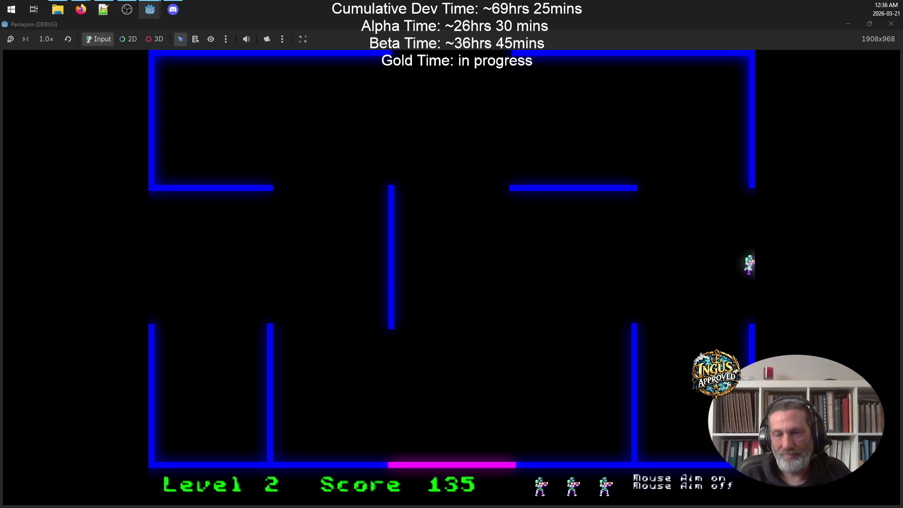
# Step: Fight the first Level 3 enemies using arrow-key fire
pyautogui.press('Down')
pyautogui.press('Up')
pyautogui.press('Down')
pyautogui.press('Right')
pyautogui.press('Left')
pyautogui.press('Down')
pyautogui.press('Right')
pyautogui.press('Up')
pyautogui.press('Left')
pyautogui.press('Up')
pyautogui.press('Right')
pyautogui.press('Right')
# Step: Destroy the purple enemies and exit right to Level 4
pyautogui.press('Up')
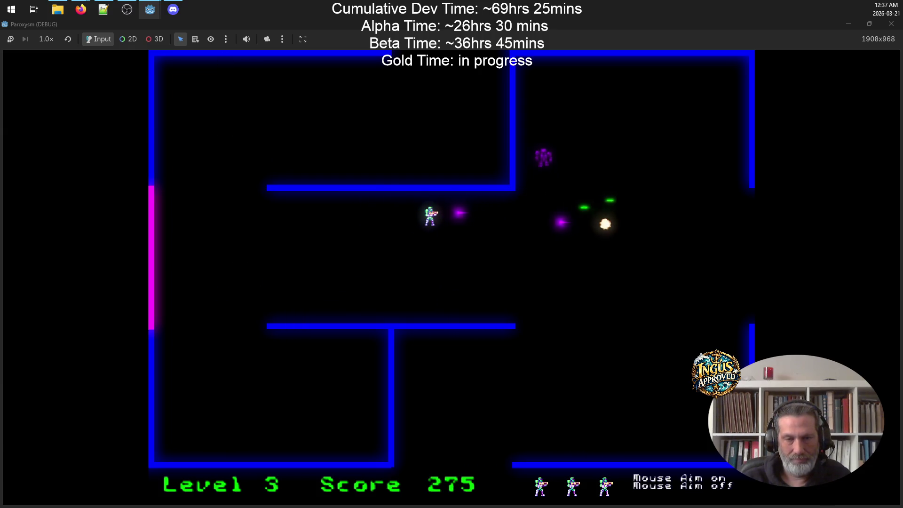
pyautogui.press('Right')
pyautogui.press('Right')
pyautogui.press('Up')
pyautogui.press('Right')
pyautogui.press('Up')
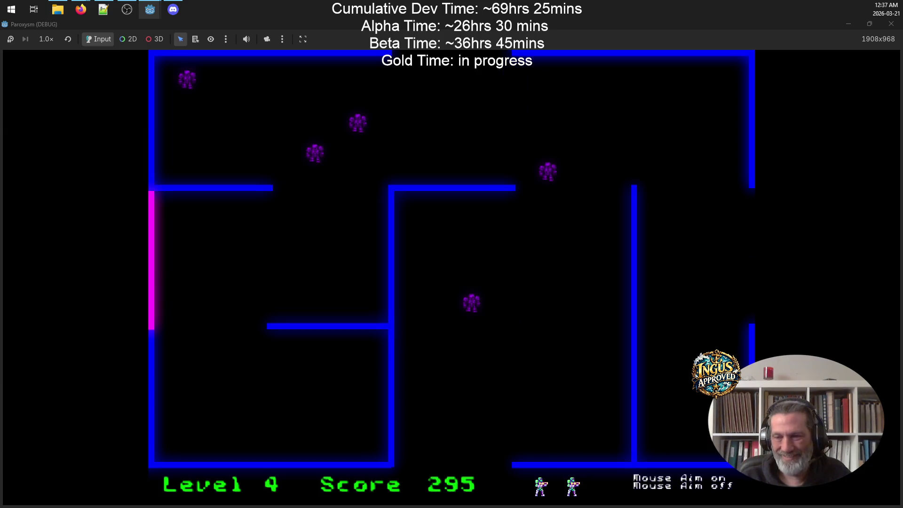
# Step: Clear Level 4's enemies and exit right to Level 5
pyautogui.press('Right')
pyautogui.press('Up')
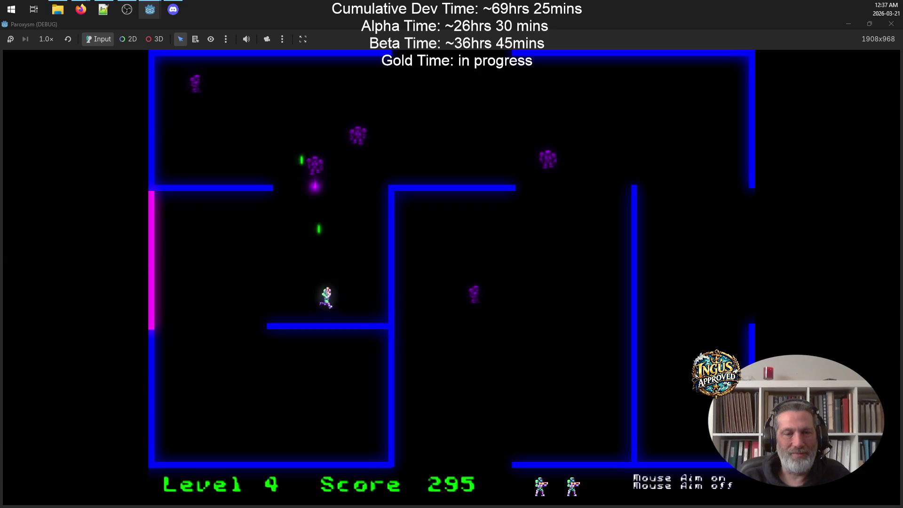
pyautogui.press('Left')
pyautogui.press('Up')
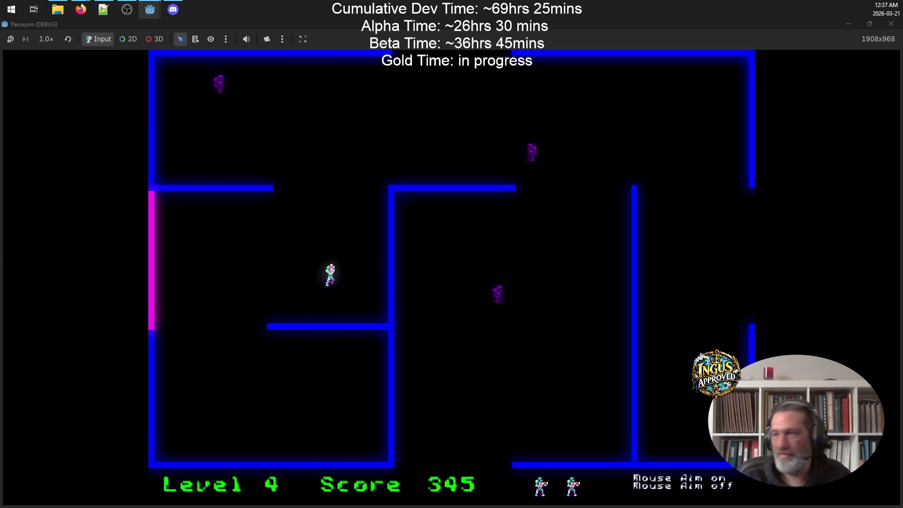
pyautogui.press('Right')
pyautogui.press('Up')
pyautogui.press('Left')
pyautogui.press('Down')
pyautogui.press('Up')
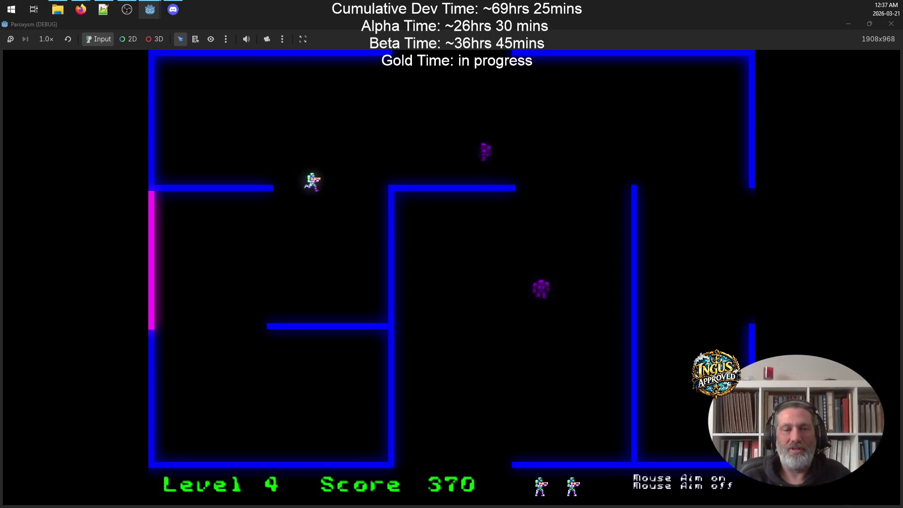
pyautogui.press('Down')
pyautogui.press('Up')
pyautogui.press('Right')
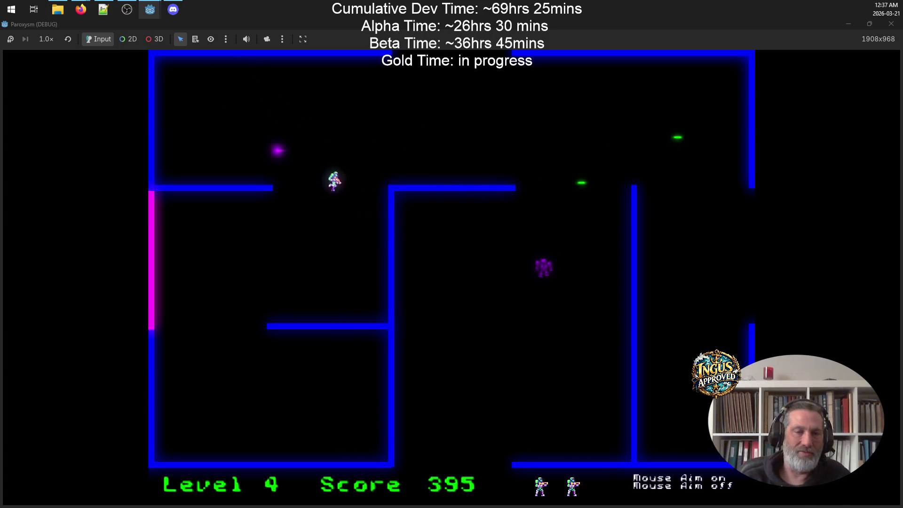
pyautogui.press('Right')
pyautogui.press('Up')
pyautogui.press('Right')
pyautogui.press('Down')
pyautogui.press('Down')
pyautogui.press('Right')
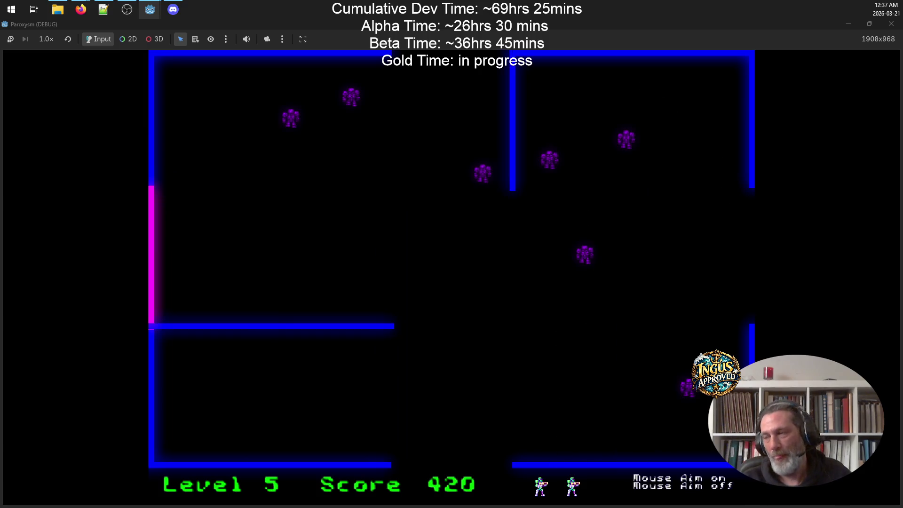
# Step: Dodge and shoot through Level 5, exiting right to Level 6
pyautogui.press('Right')
pyautogui.press('Up')
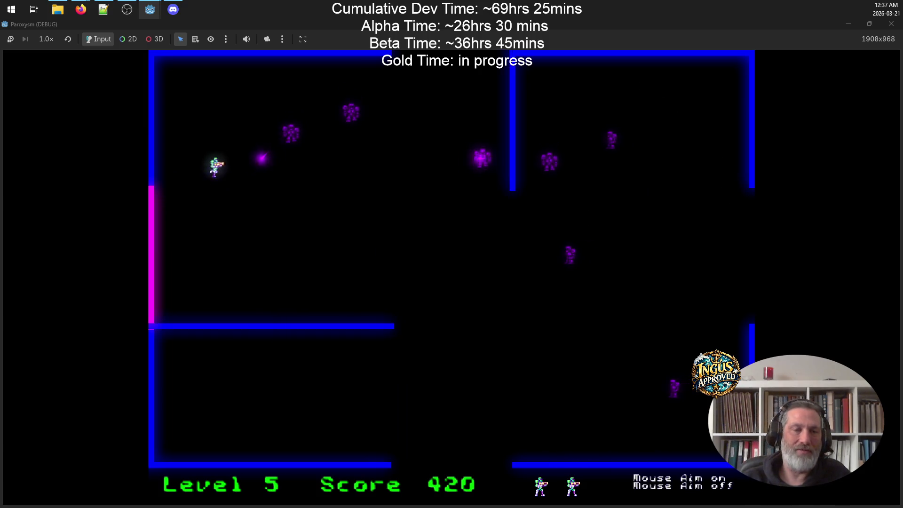
pyautogui.press('Up')
pyautogui.press('Left')
pyautogui.press('Down')
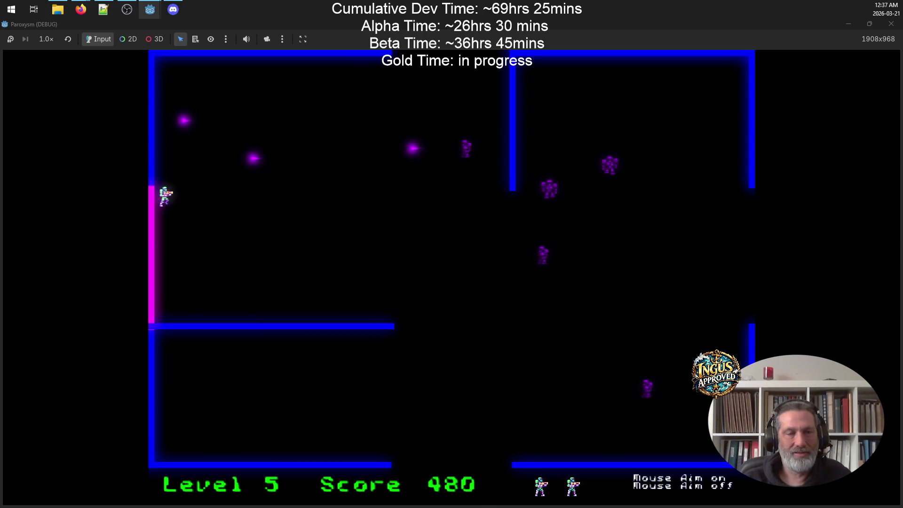
pyautogui.press('Right')
pyautogui.press('Down')
pyautogui.press('Up')
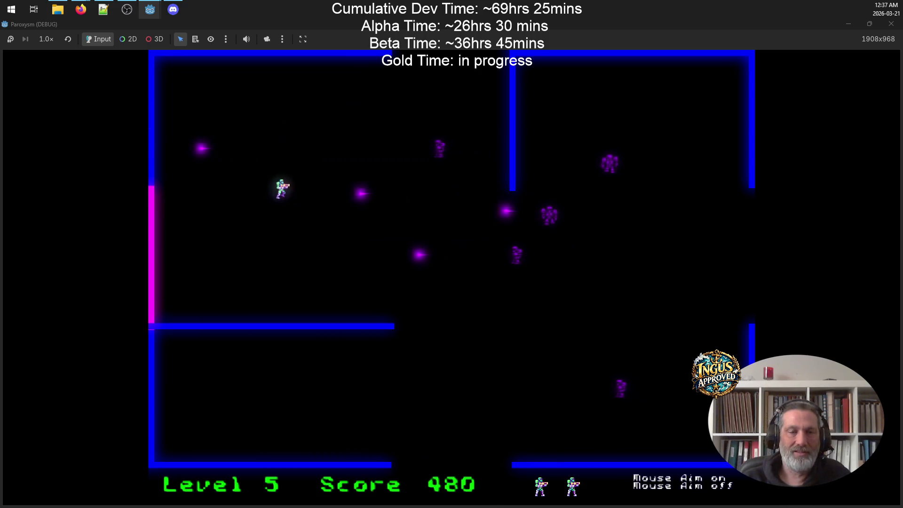
pyautogui.press('Down')
pyautogui.press('Up')
pyautogui.press('Right')
pyautogui.press('Left')
pyautogui.press('Down')
pyautogui.press('Up')
pyautogui.press('Left')
pyautogui.press('Down')
pyautogui.press('Right')
pyautogui.press('Down')
pyautogui.press('Right')
pyautogui.press('Left')
pyautogui.press('Down')
pyautogui.press('Up')
pyautogui.press('Right')
pyautogui.press('Left')
pyautogui.press('Down')
pyautogui.press('Right')
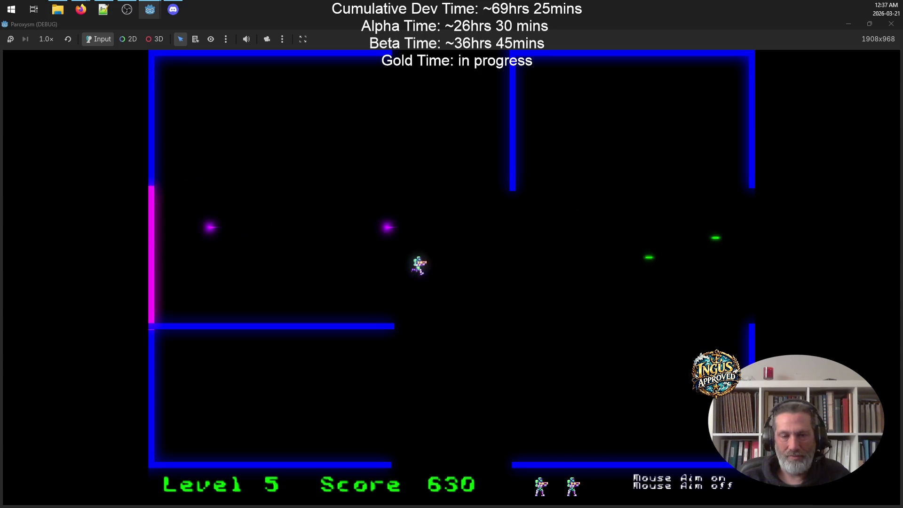
pyautogui.press('Up')
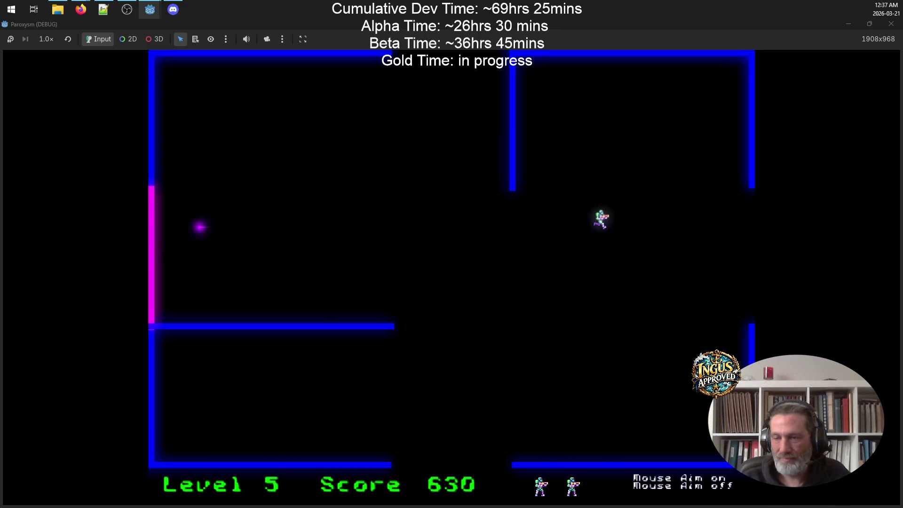
pyautogui.press('Down')
# Step: Pause the game on Level 6 with Escape and switch to the Notepad++ project notes
pyautogui.press('Up')
pyautogui.press('Down')
pyautogui.press('Up')
pyautogui.press('Escape')
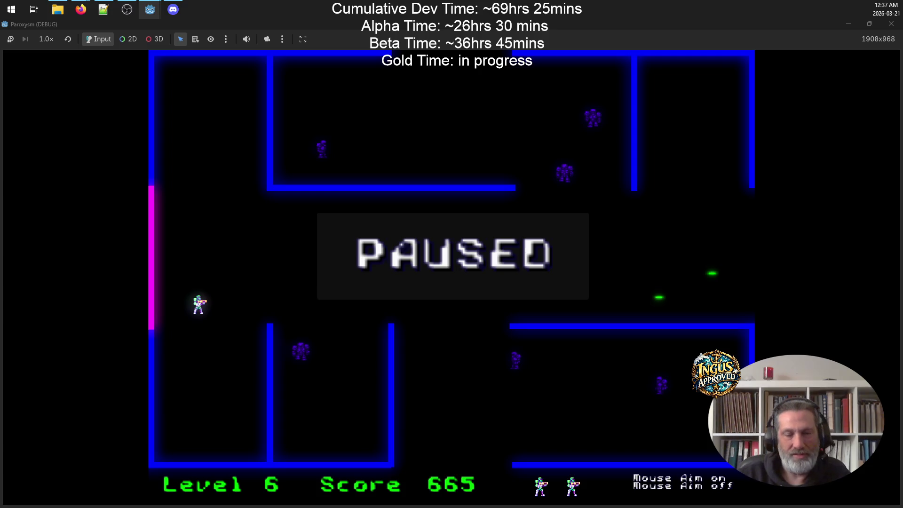
pyautogui.click(103, 9)
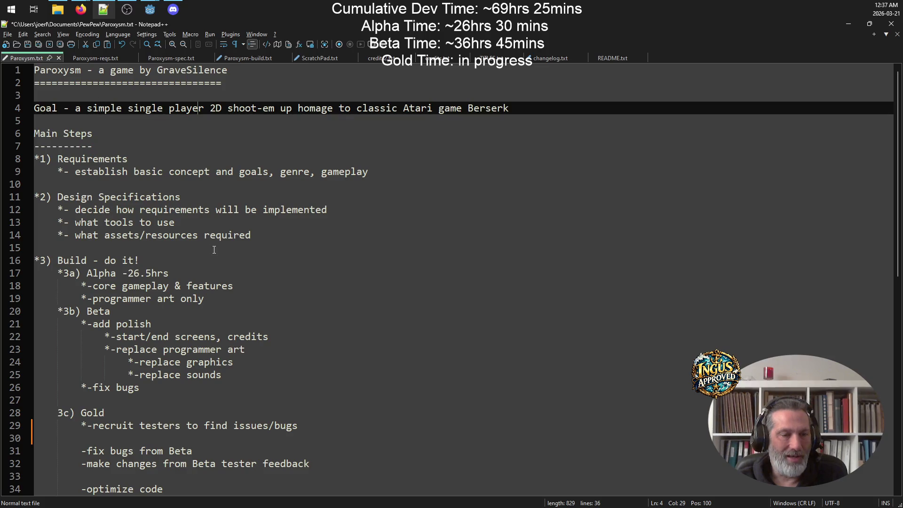
# Step: Open the Paroxysm-build.txt notes and highlight the Controls UI panel to-do lines
pyautogui.click(258, 61)
pyautogui.click(351, 332)
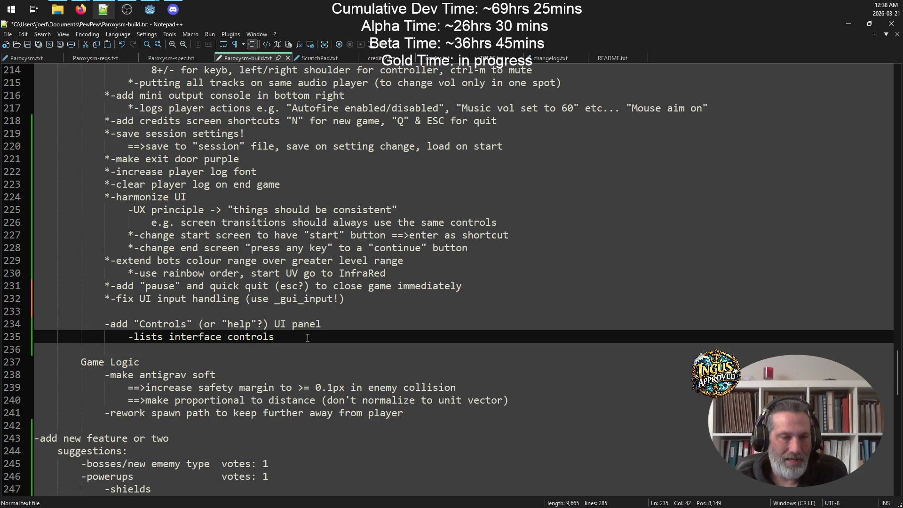
pyautogui.moveTo(307, 338); pyautogui.dragTo(74, 329)
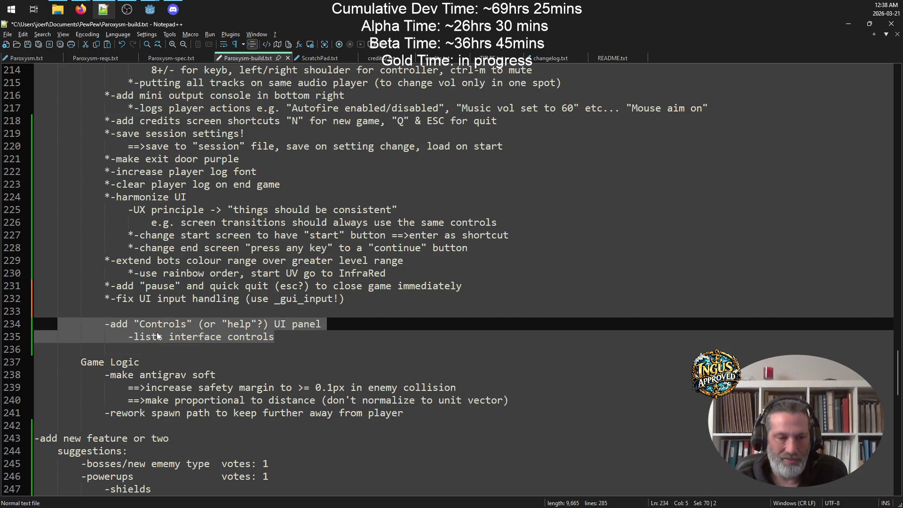
pyautogui.click(218, 352)
pyautogui.moveTo(440, 416)
pyautogui.mouseDown()
pyautogui.moveTo(57, 374)
pyautogui.moveTo(35, 362)
pyautogui.mouseUp()
pyautogui.scroll(-4, 153, 380)
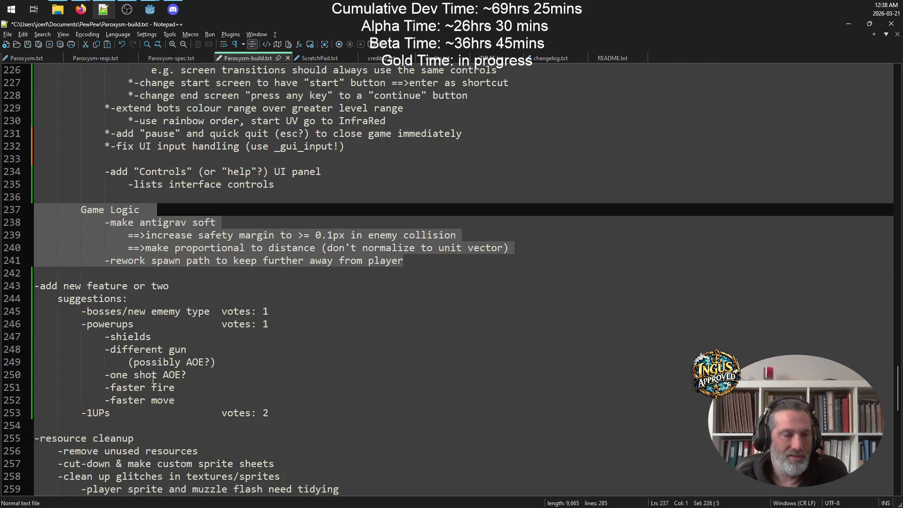
# Step: Review lines 241–253, the new feature suggestions and the code optimization list
pyautogui.moveTo(297, 413); pyautogui.dragTo(2, 260)
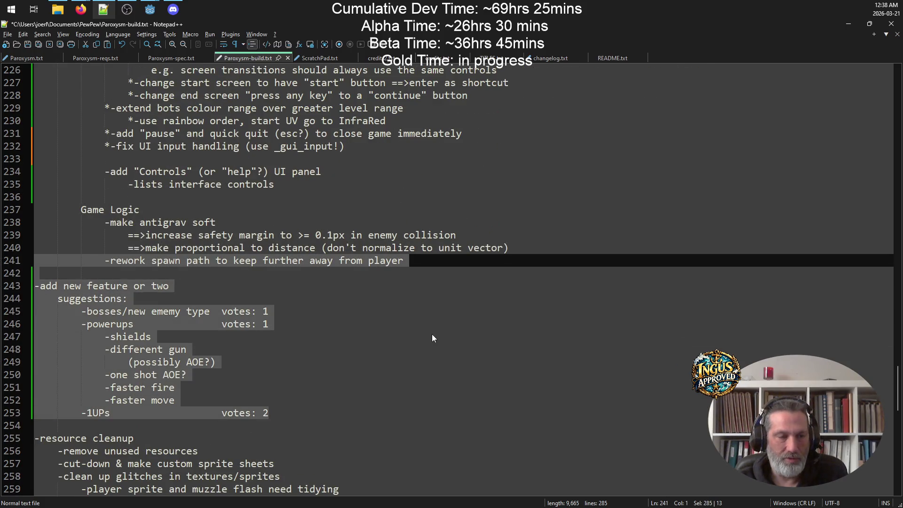
pyautogui.moveTo(269, 412)
pyautogui.mouseDown()
pyautogui.moveTo(56, 374)
pyautogui.moveTo(1, 285)
pyautogui.mouseUp()
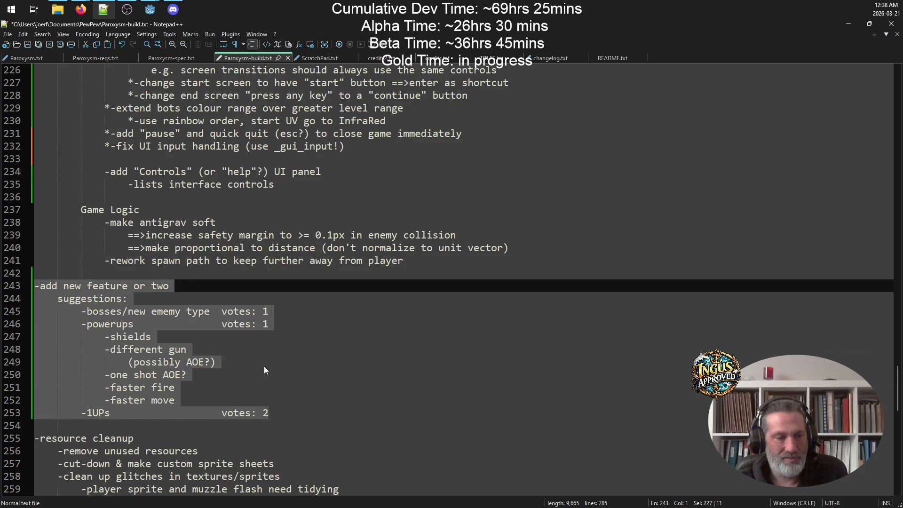
pyautogui.scroll(-3, 307, 303)
pyautogui.scroll(-4, 306, 275)
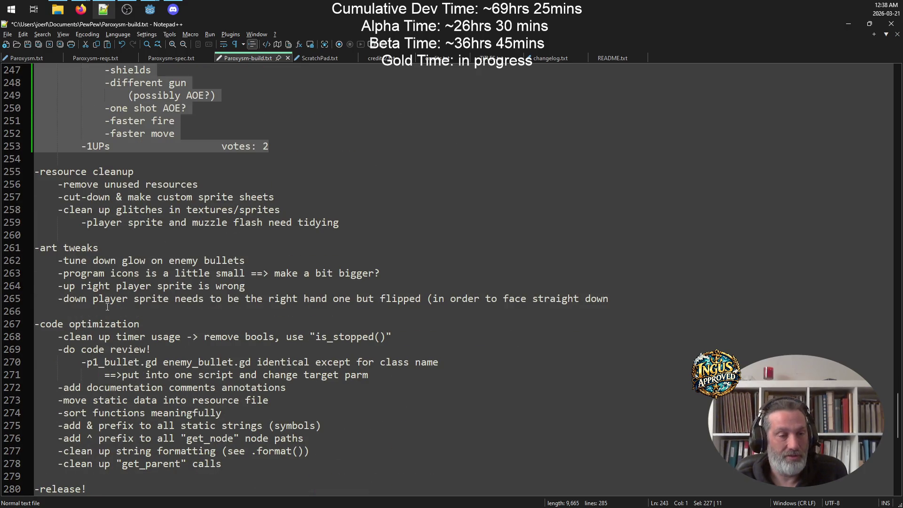
pyautogui.moveTo(286, 463); pyautogui.dragTo(35, 298)
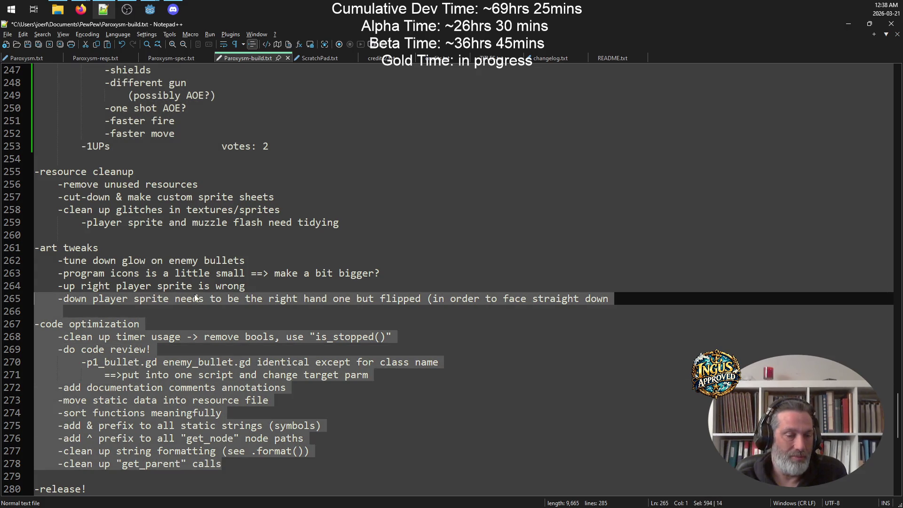
pyautogui.scroll(13, 342, 295)
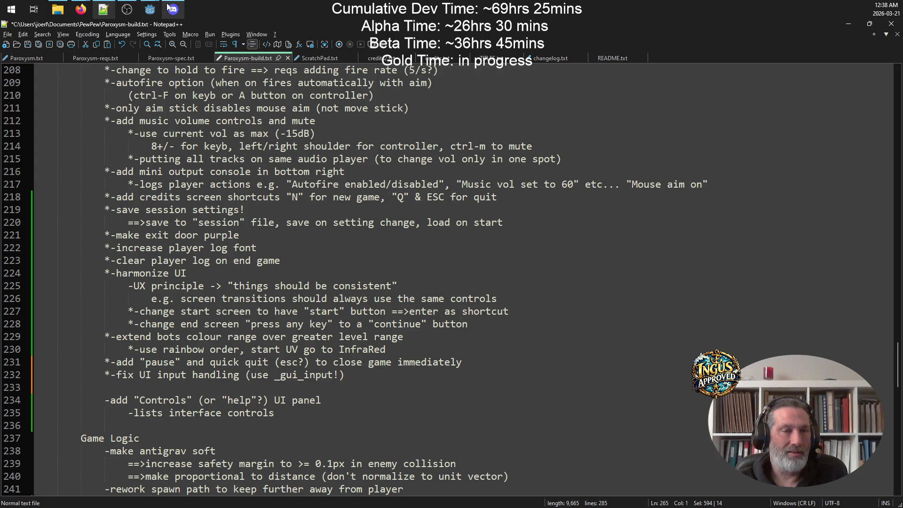
# Step: Bring back the paused Paroxysm (DEBUG) game window and resume play with Escape
pyautogui.moveTo(149, 9)
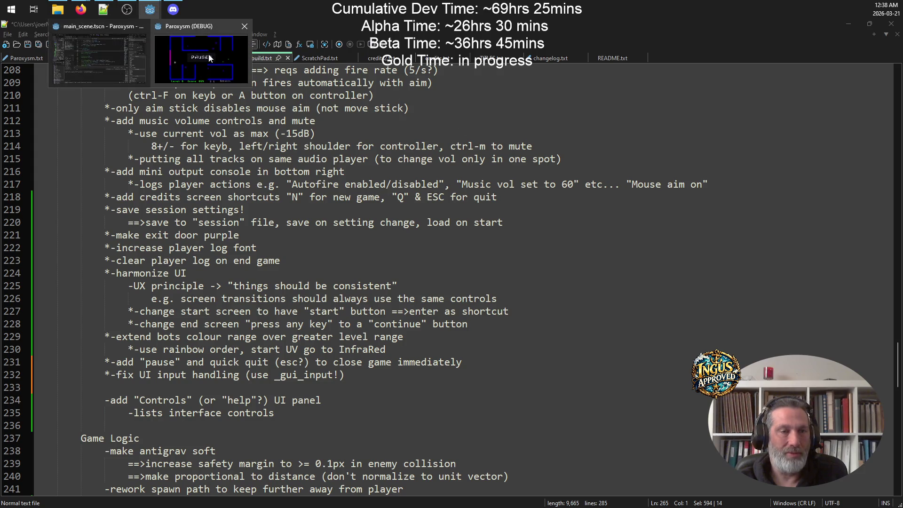
pyautogui.click(195, 47)
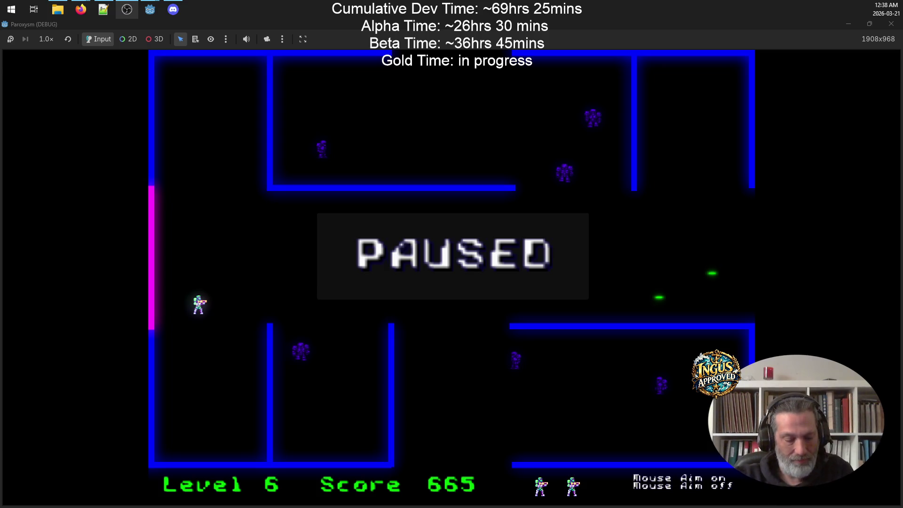
pyautogui.press('Escape')
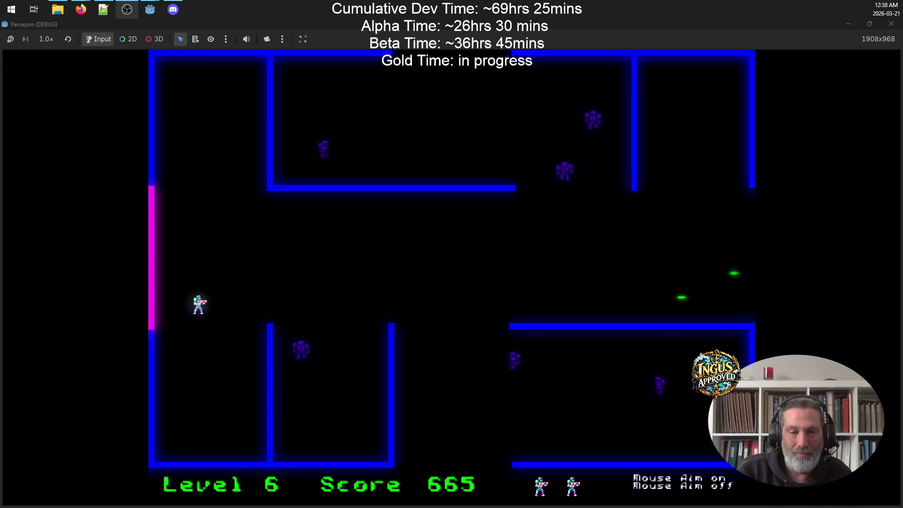
# Step: Shoot the Level 6 enemies and exit the maze to reach Level 7 at score 875
pyautogui.press('w')
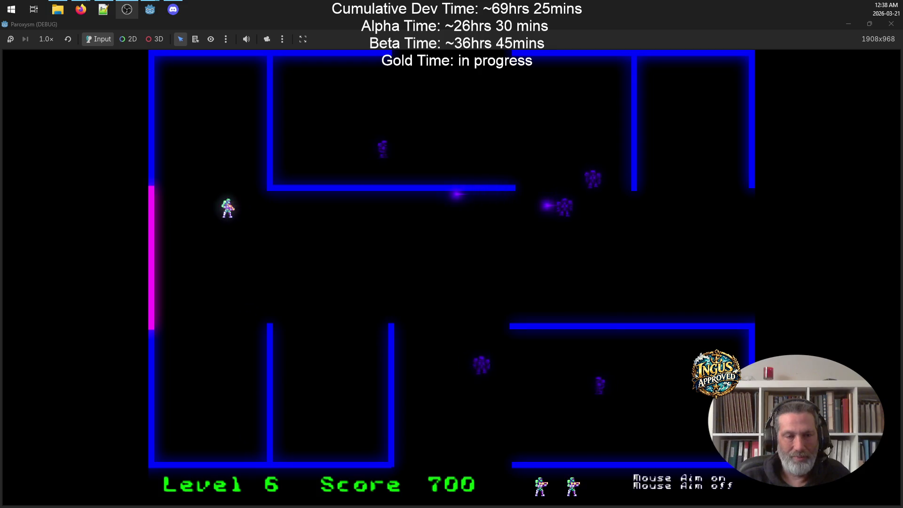
pyautogui.press('Right')
pyautogui.press('s')
pyautogui.press('d')
pyautogui.press('w')
pyautogui.press('Down')
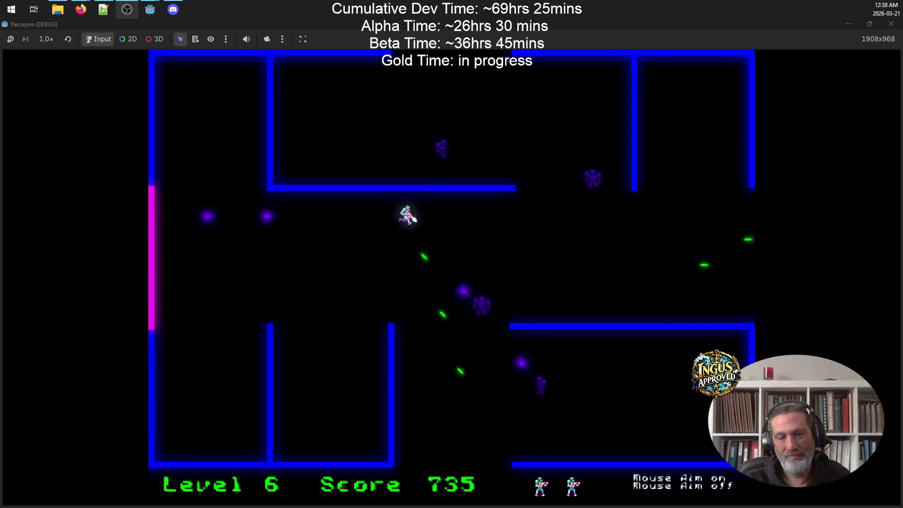
pyautogui.press('a')
pyautogui.press('Right')
pyautogui.press('s')
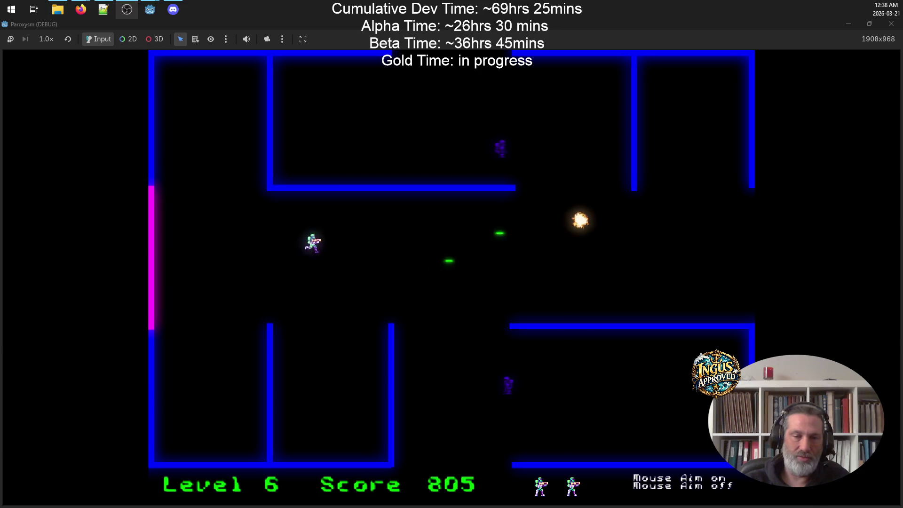
pyautogui.press('d')
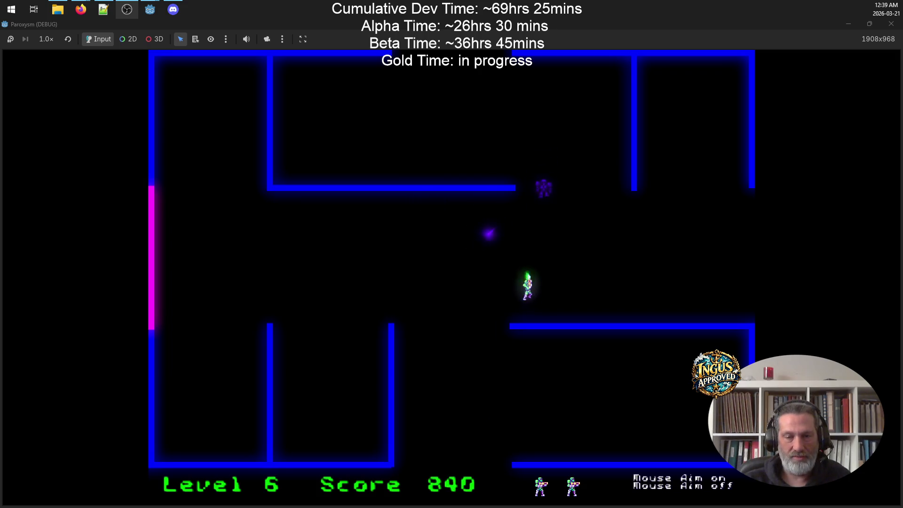
pyautogui.press('d')
pyautogui.press('w')
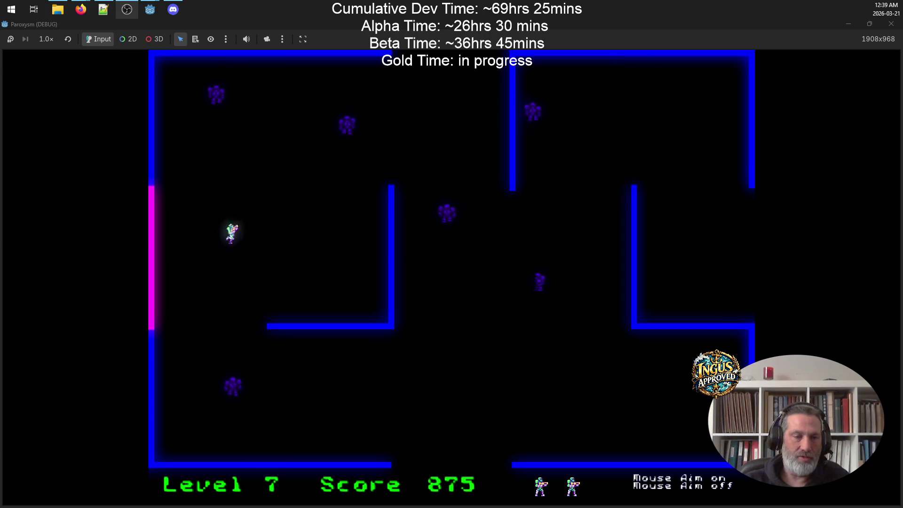
# Step: Destroy the Level 7 enemies and robot, then exit the maze to load Level 8
pyautogui.press('w')
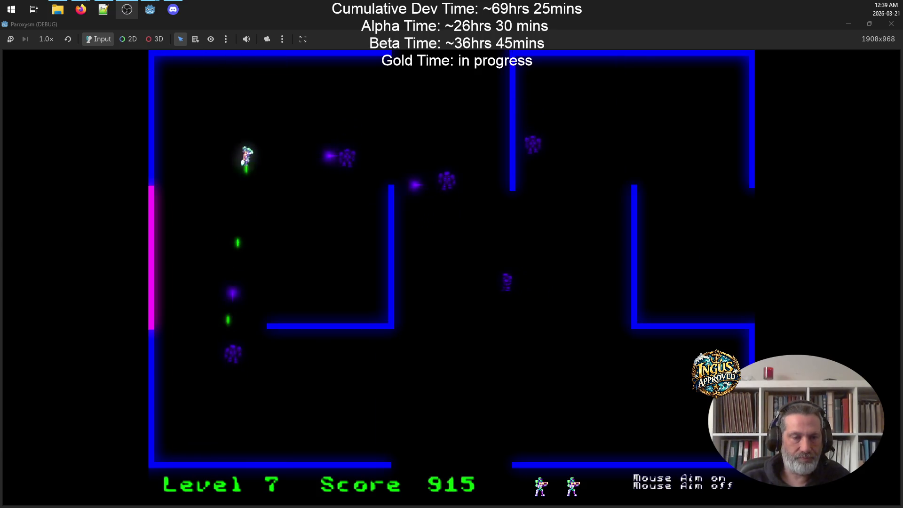
pyautogui.press('a')
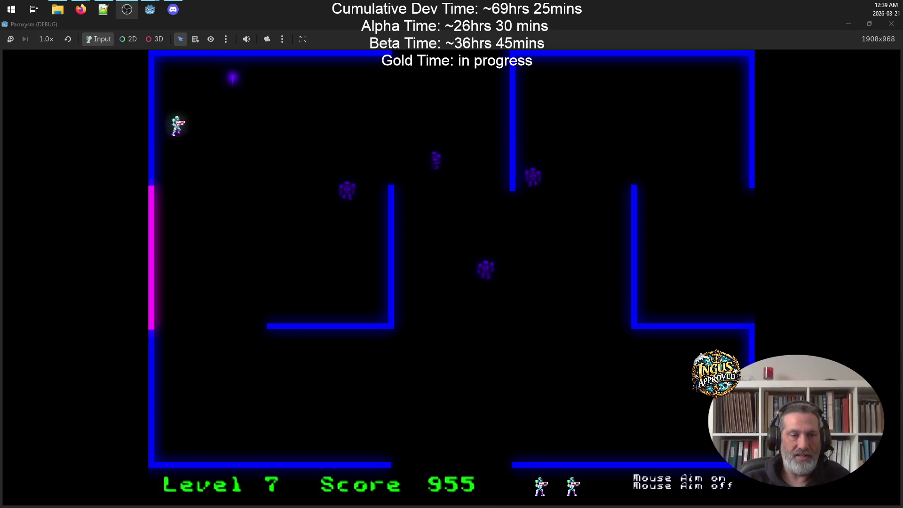
pyautogui.press('w')
pyautogui.press('d')
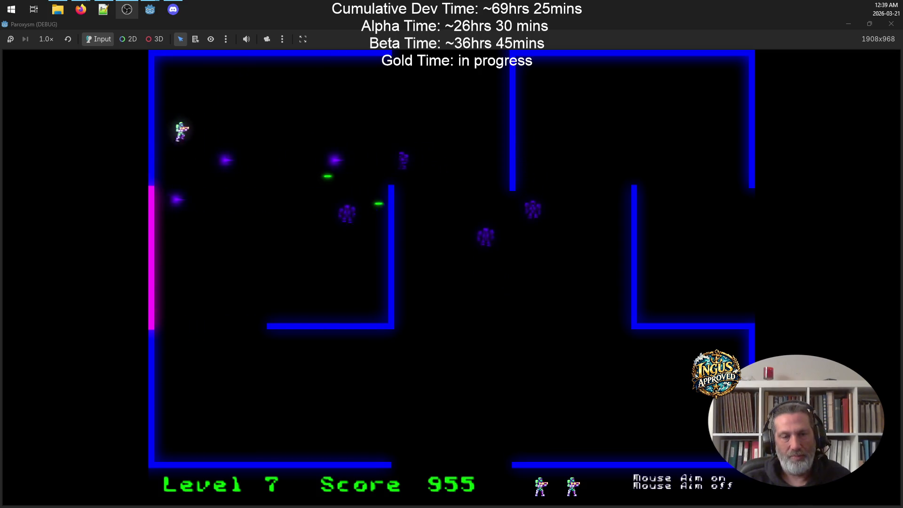
pyautogui.press('s')
pyautogui.press('a')
pyautogui.press('w')
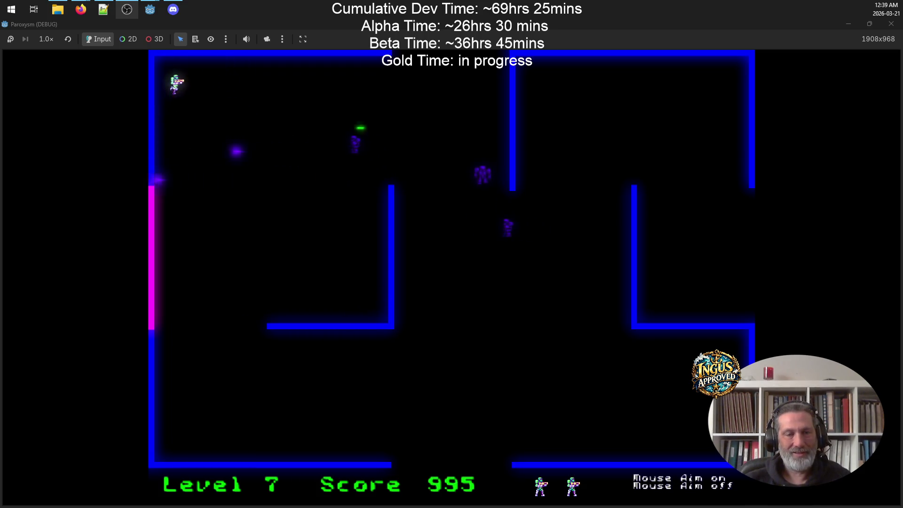
pyautogui.press('s')
pyautogui.press('d')
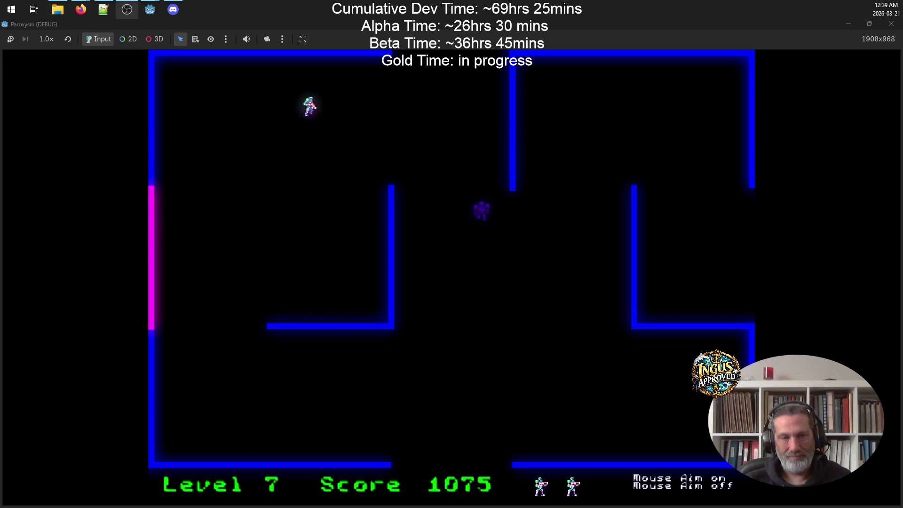
pyautogui.press('s')
pyautogui.press('a')
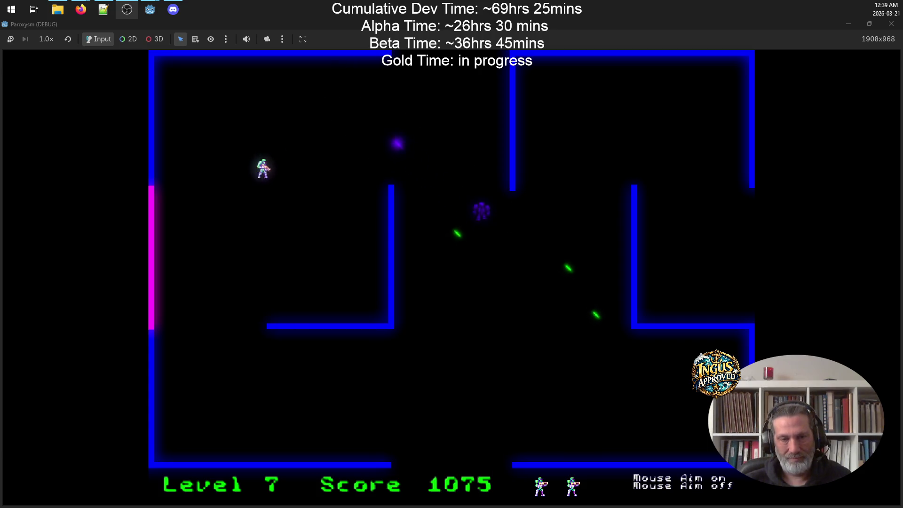
pyautogui.press('s')
pyautogui.press('a')
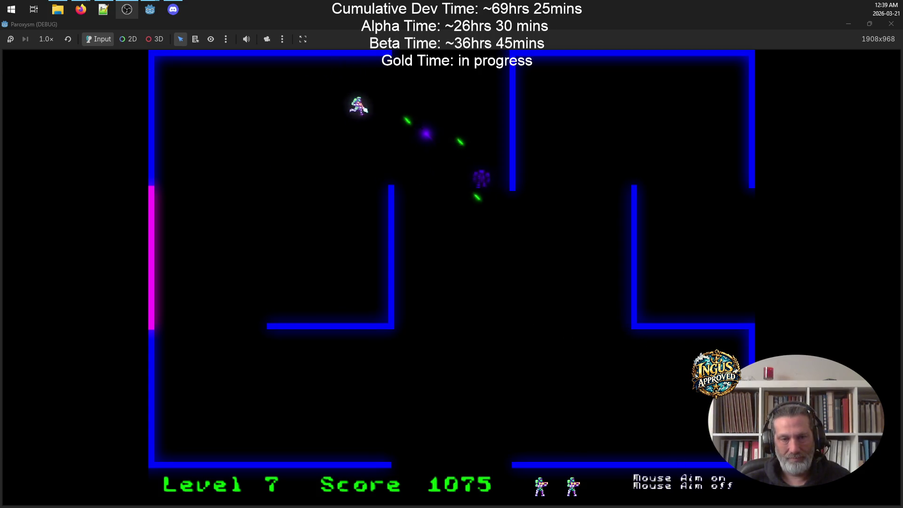
pyautogui.press('d')
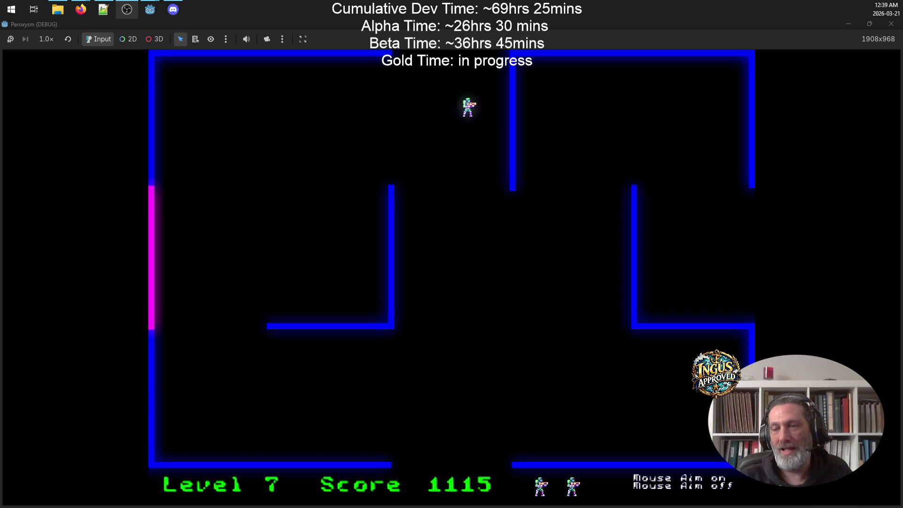
pyautogui.press('w')
# Step: Shoot the Level 8 robots and head for the exit to reach Level 9 at score 1580
pyautogui.press('d')
pyautogui.press('a')
pyautogui.press('s')
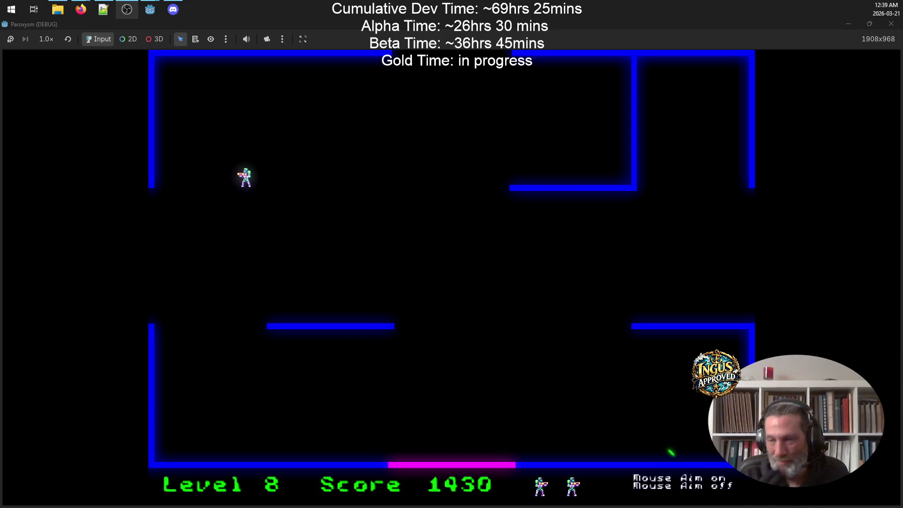
pyautogui.press('a')
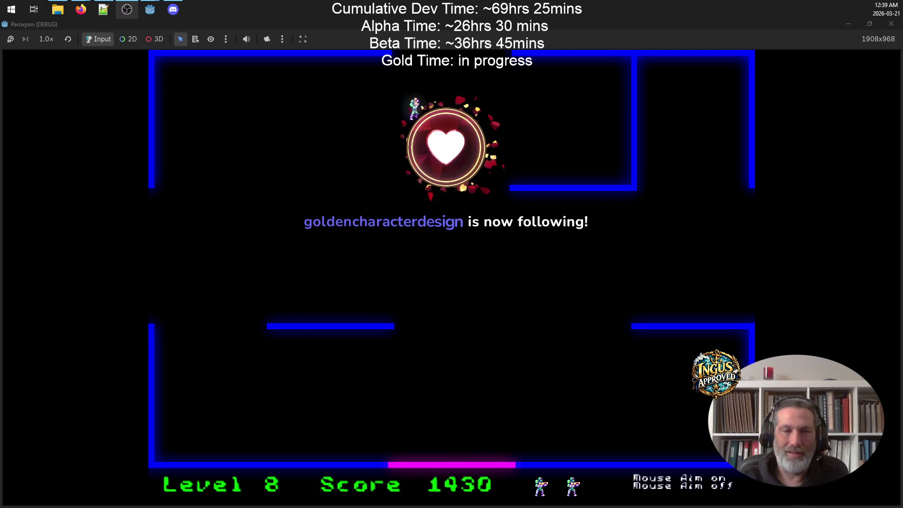
pyautogui.press('a')
pyautogui.press('Right')
pyautogui.press('s')
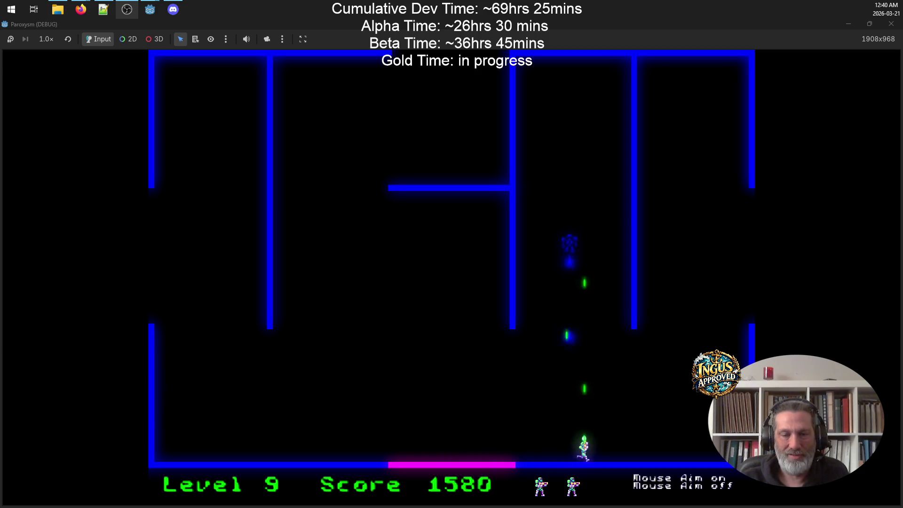
# Step: Start clearing Level 9, dodging and shooting robots while moving around the maze
pyautogui.press('d')
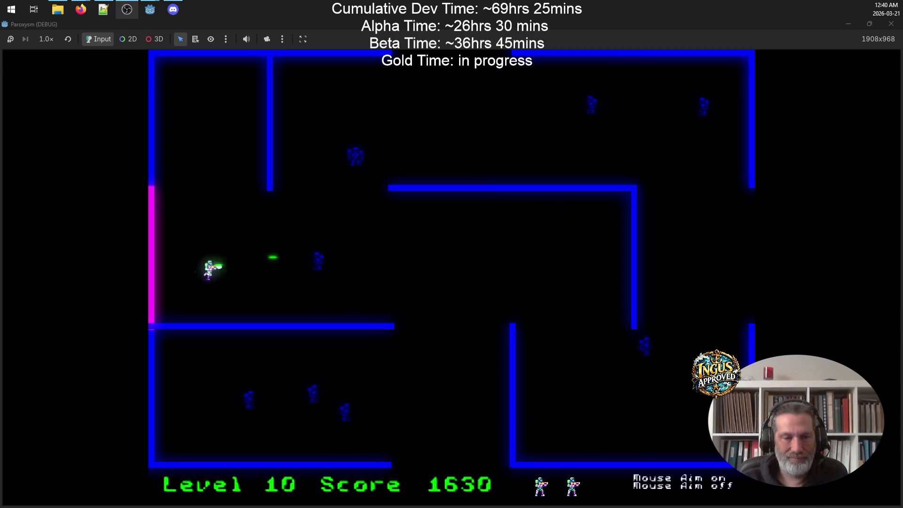
pyautogui.press('d')
pyautogui.press('s')
pyautogui.press('d')
pyautogui.press('s')
pyautogui.press('w')
pyautogui.press('a')
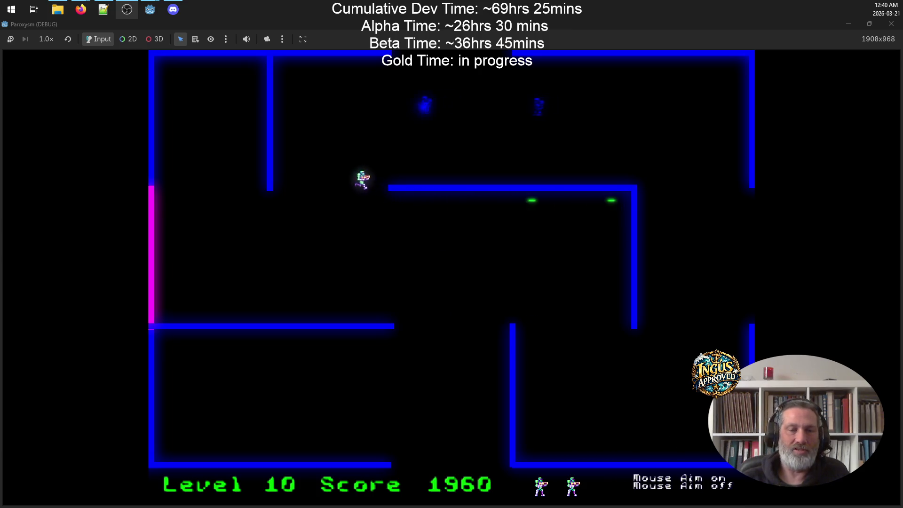
pyautogui.press('w')
pyautogui.press('a')
pyautogui.press('s')
pyautogui.press('d')
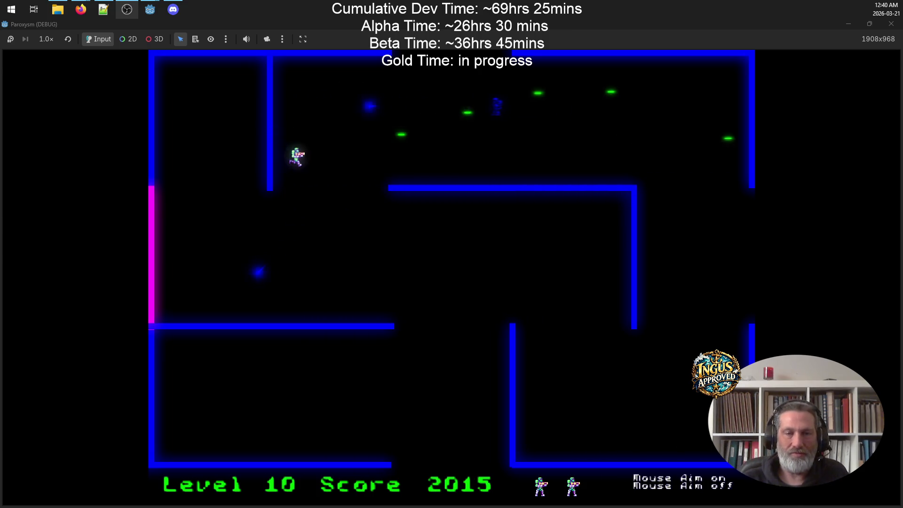
# Step: Keep destroying robots through the next mazes while moving up-right, down and up-left
pyautogui.press('w')
pyautogui.press('d')
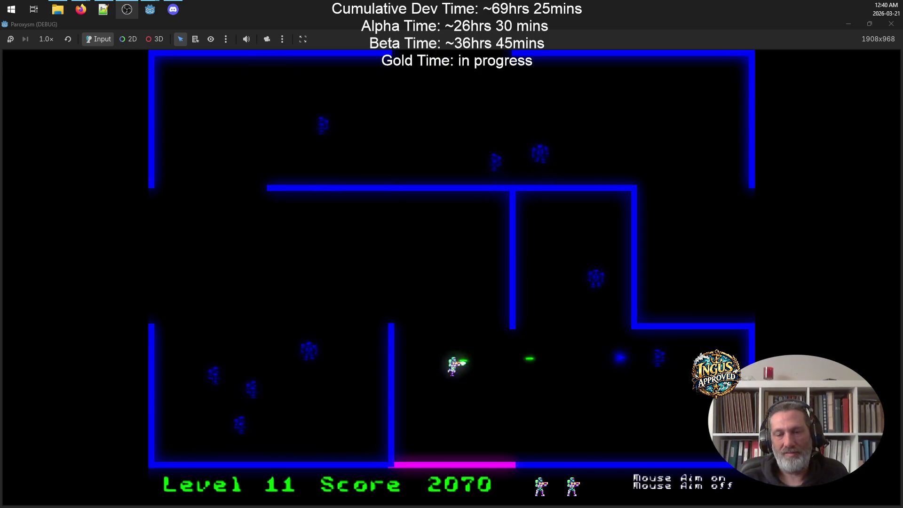
pyautogui.press('d')
pyautogui.press('s')
pyautogui.press('a')
pyautogui.press('a')
pyautogui.press('w')
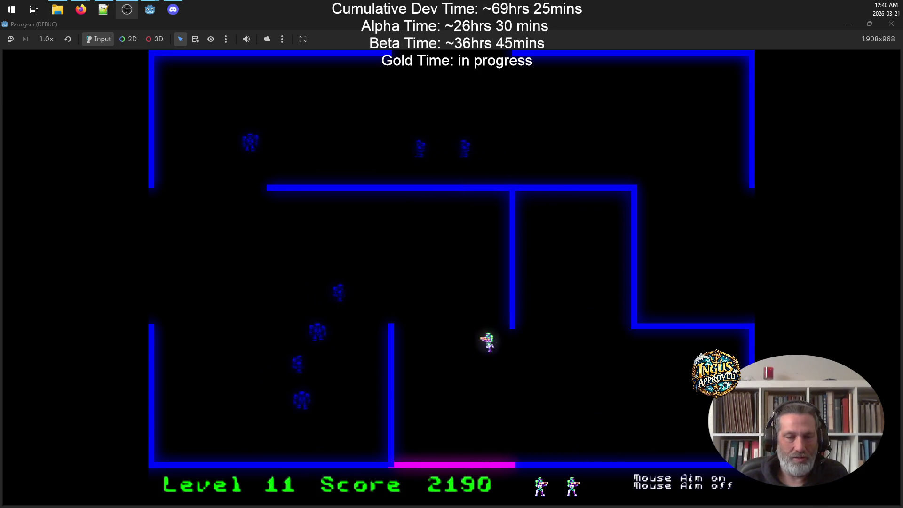
pyautogui.press('w')
pyautogui.press('a')
pyautogui.press('d')
pyautogui.press('s')
pyautogui.press('a')
pyautogui.press('w')
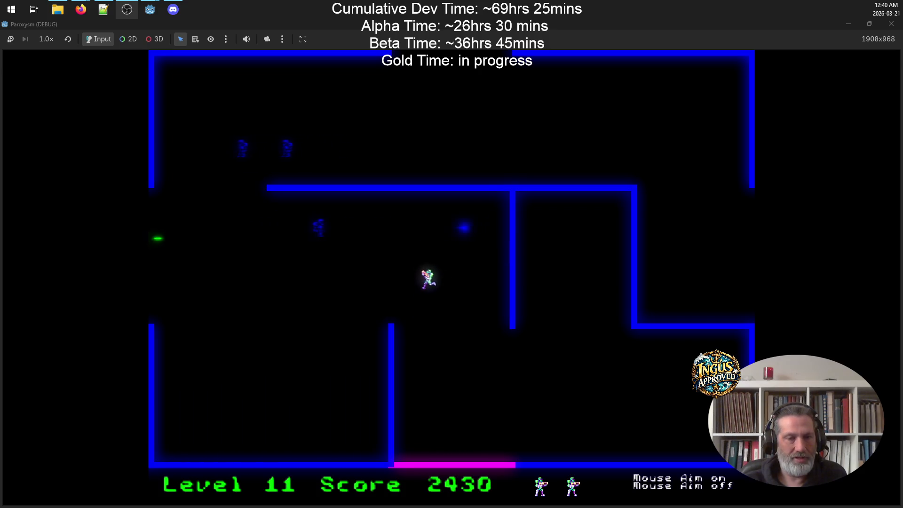
# Step: Destroy the last robots and leave the maze to reach Level 12 at score 2610
pyautogui.press('s')
pyautogui.press('a')
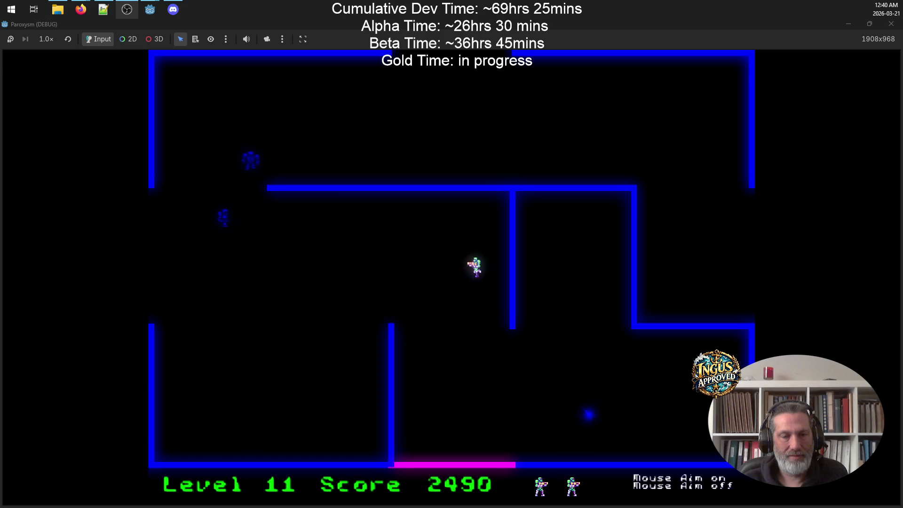
pyautogui.press('a')
pyautogui.press('s')
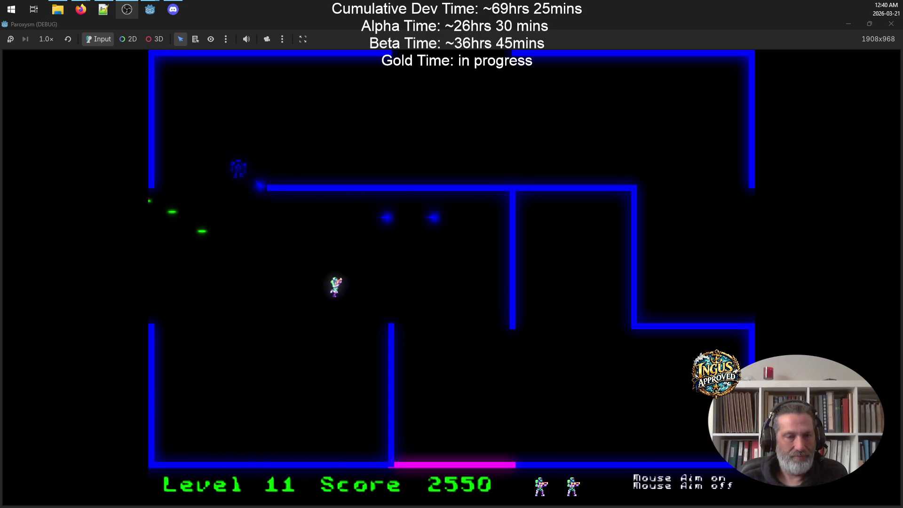
pyautogui.press('a')
pyautogui.press('a')
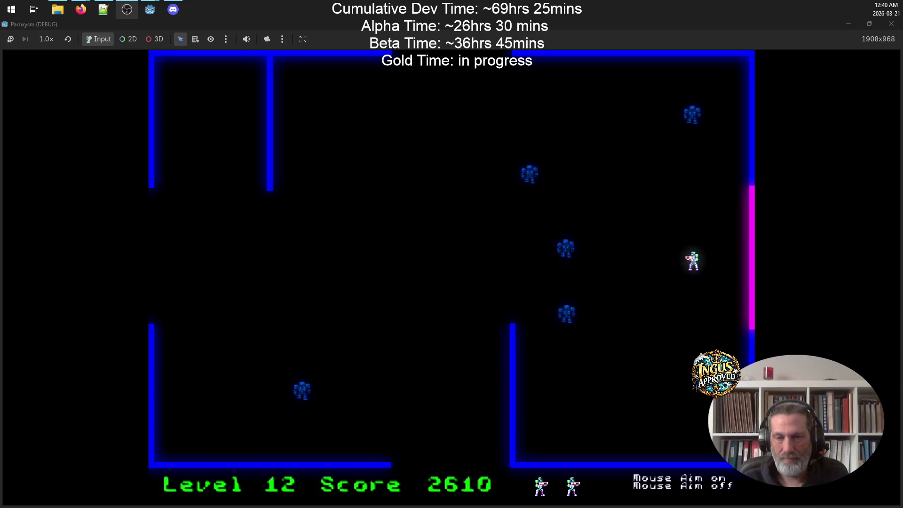
# Step: Shoot every robot in the current maze while dodging fire, then exit to Level 14
pyautogui.press('s')
pyautogui.press('a')
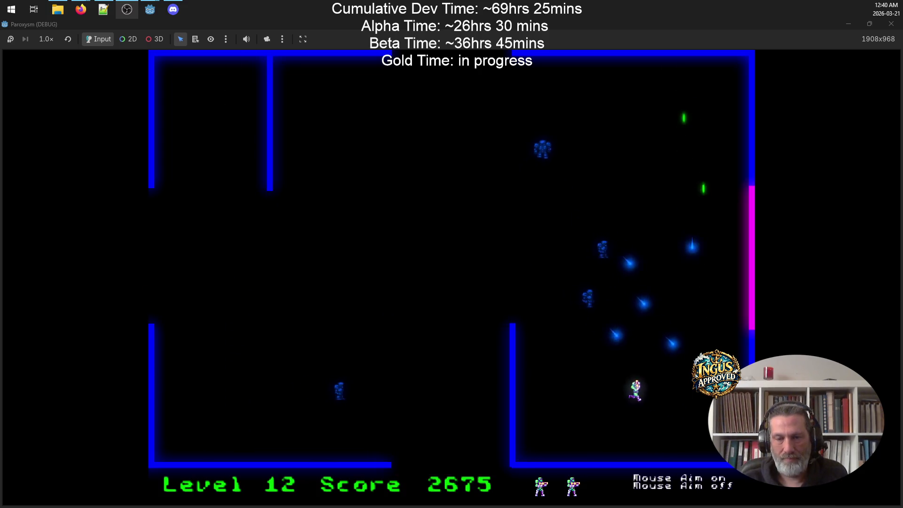
pyautogui.press('d')
pyautogui.press('w')
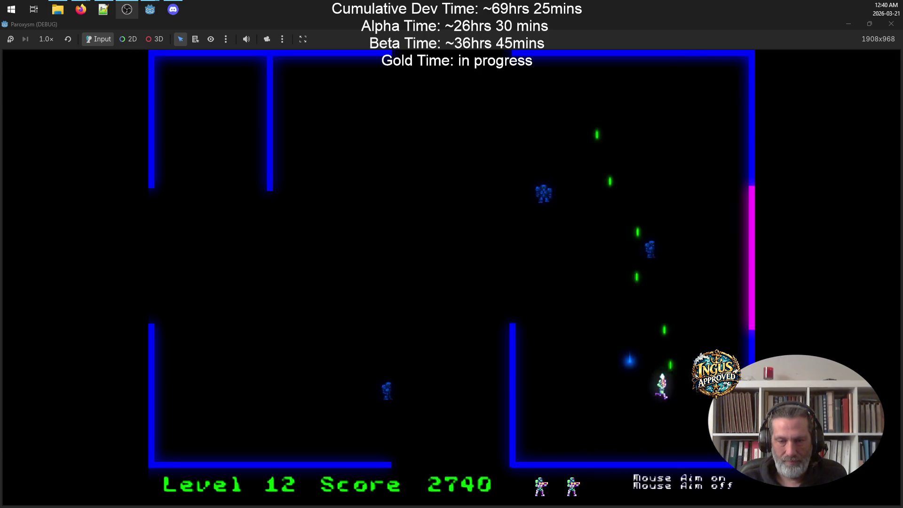
pyautogui.press('a')
pyautogui.press('s')
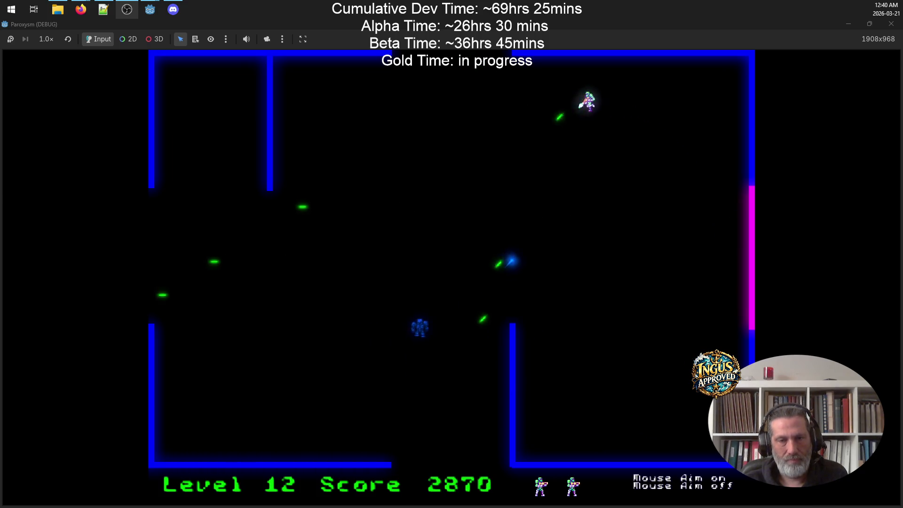
pyautogui.press('d')
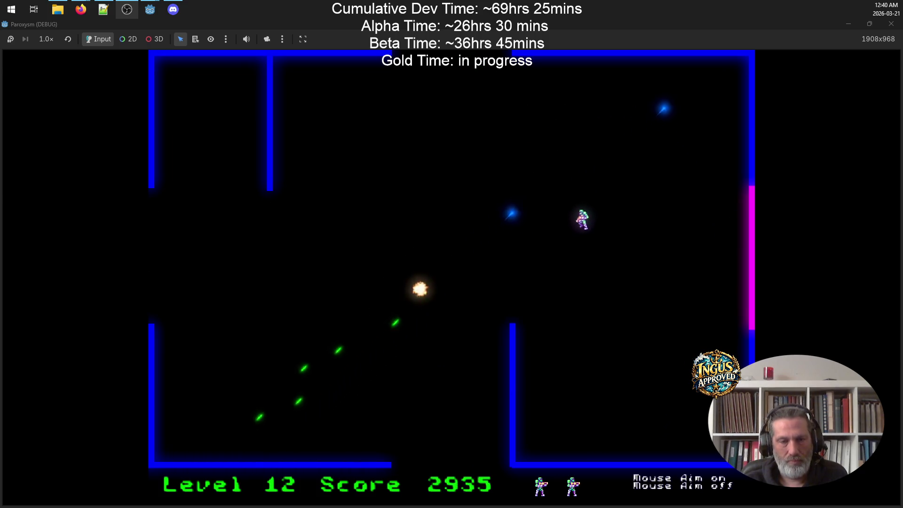
pyautogui.press('a')
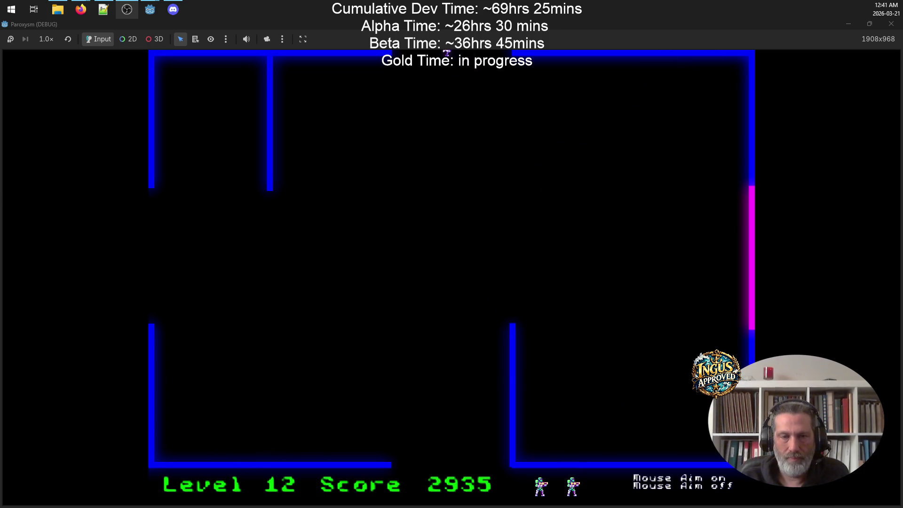
pyautogui.press('d')
pyautogui.press('w')
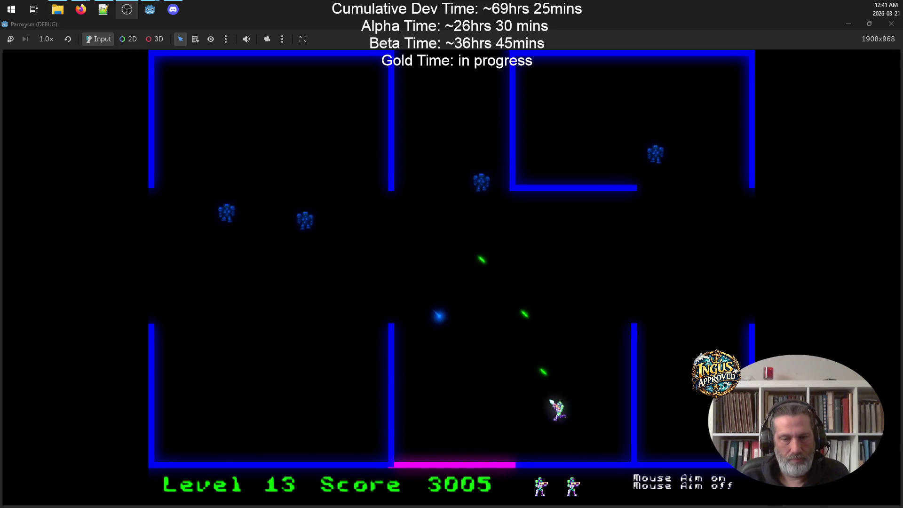
pyautogui.press('a')
pyautogui.press('s')
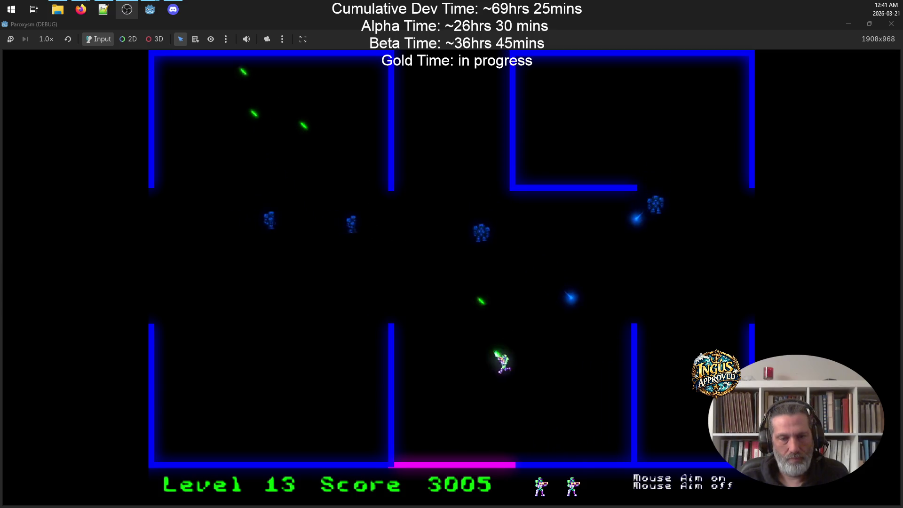
pyautogui.press('w')
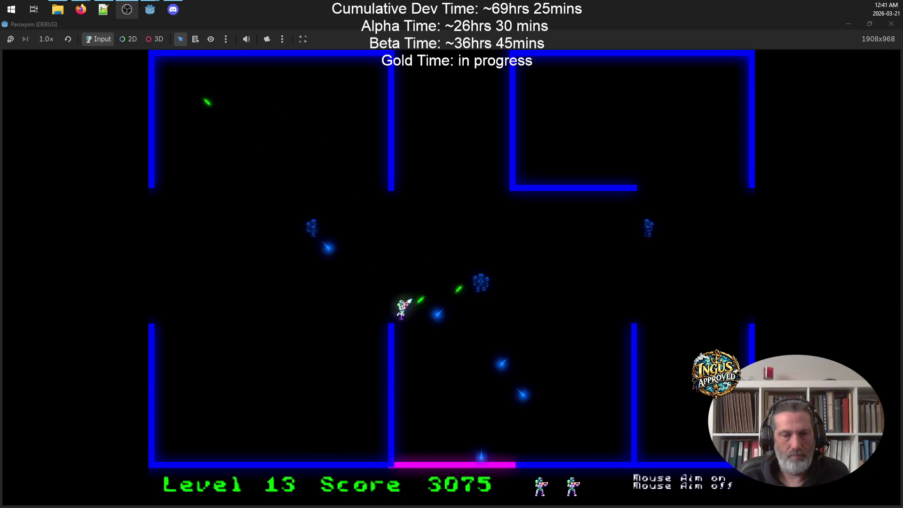
pyautogui.press('d')
pyautogui.press('w')
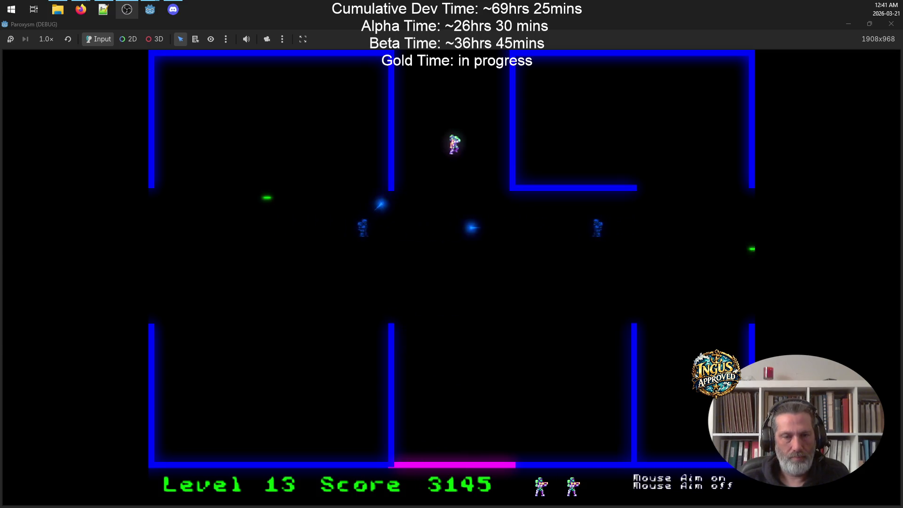
pyautogui.press('d')
pyautogui.press('s')
pyautogui.press('s')
pyautogui.press('a')
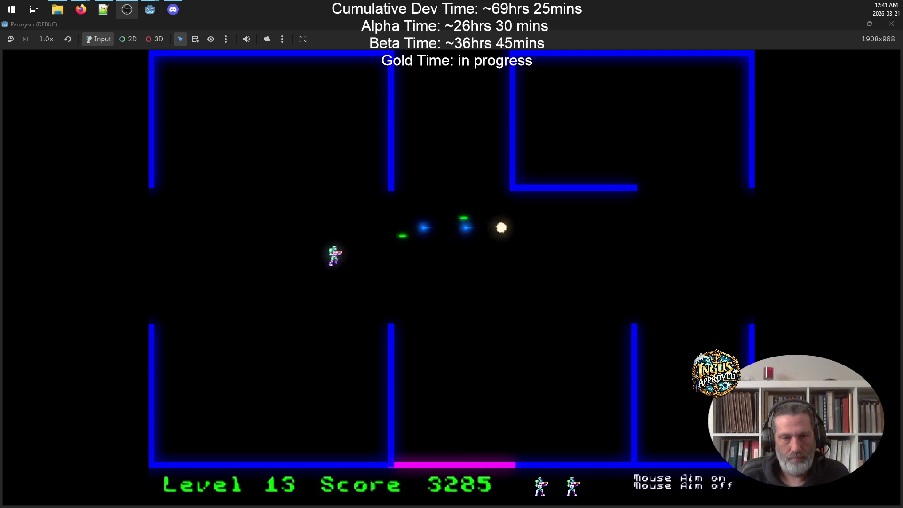
pyautogui.press('a')
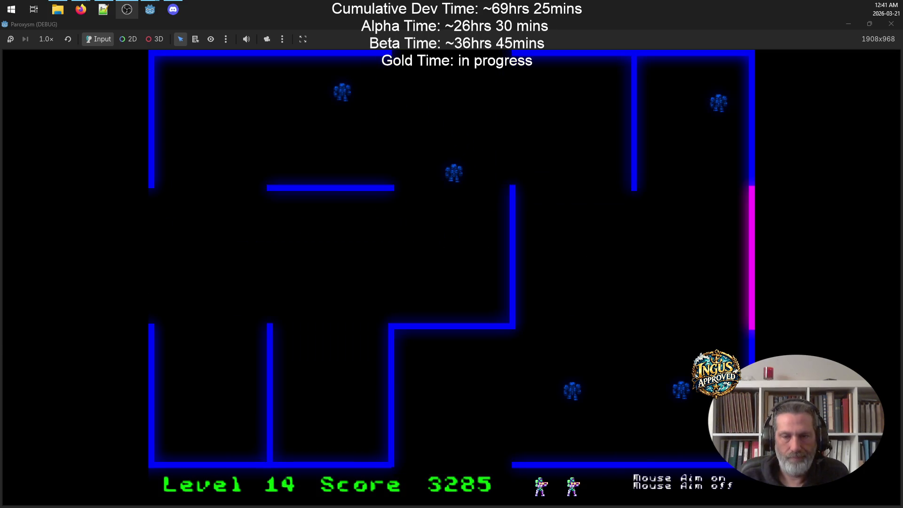
# Step: Sweep the Level 14 maze, gunning down robots along the right wall and top area
pyautogui.press('w')
pyautogui.press('a')
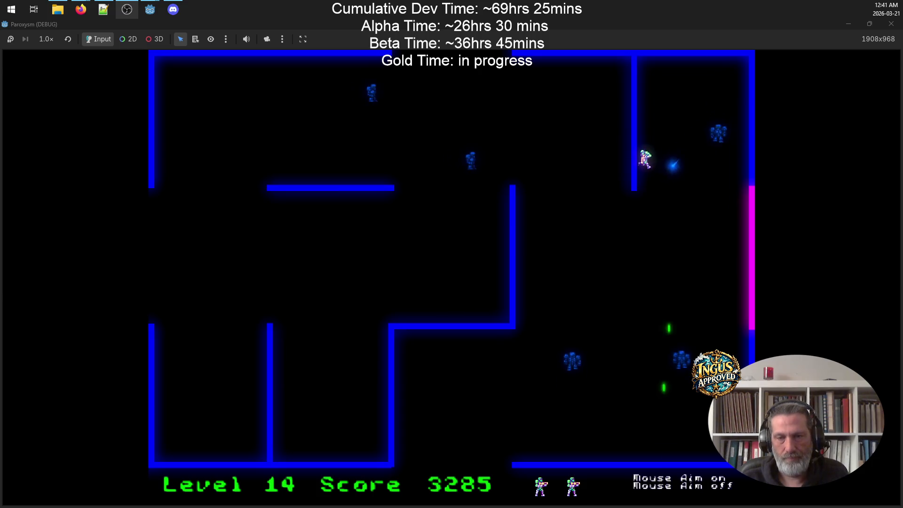
pyautogui.press('d')
pyautogui.press('a')
pyautogui.press('d')
pyautogui.press('s')
pyautogui.press('s')
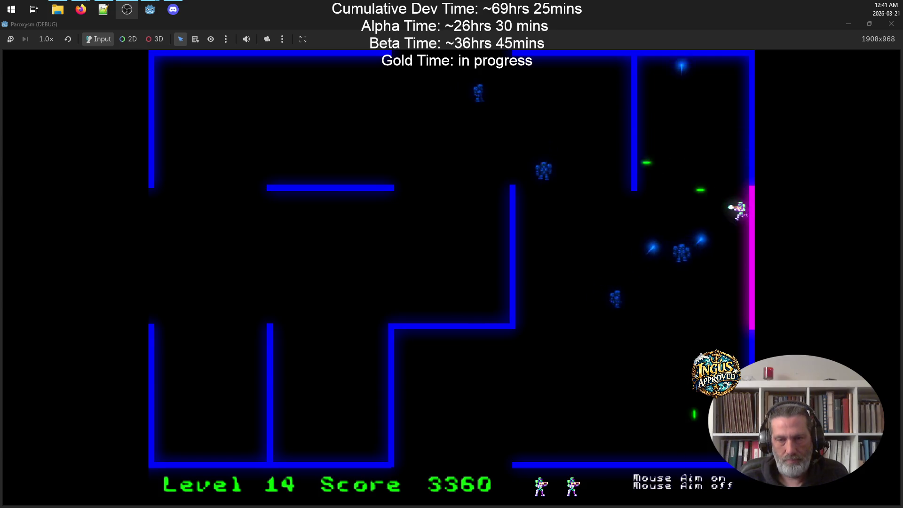
pyautogui.press('a')
pyautogui.press('s')
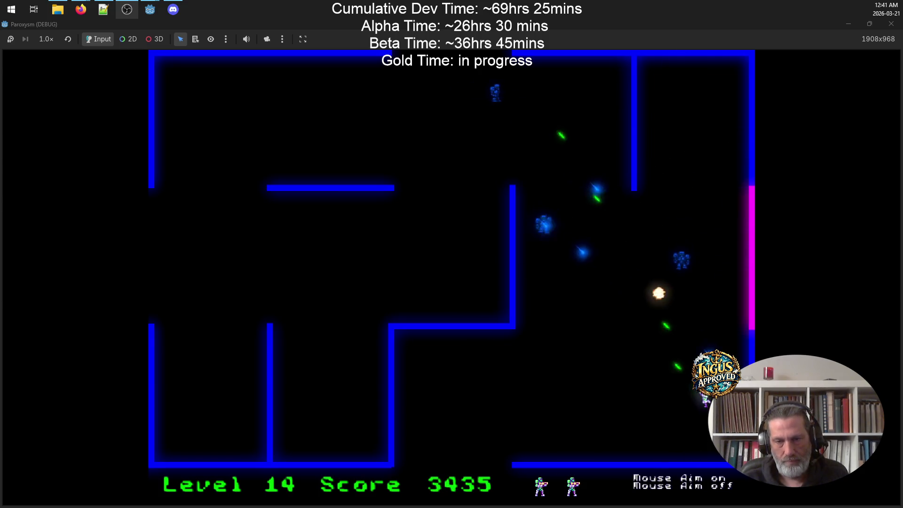
pyautogui.press('a')
pyautogui.press('w')
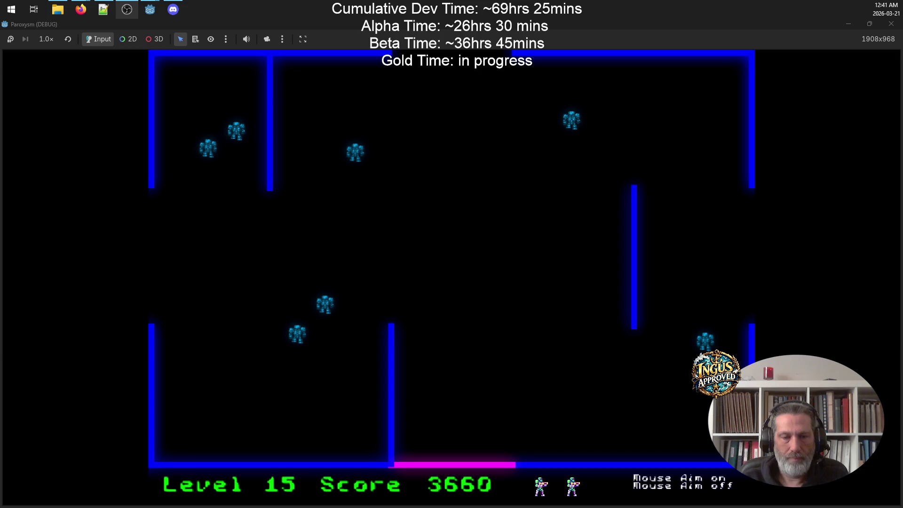
pyautogui.press('d')
pyautogui.press('w')
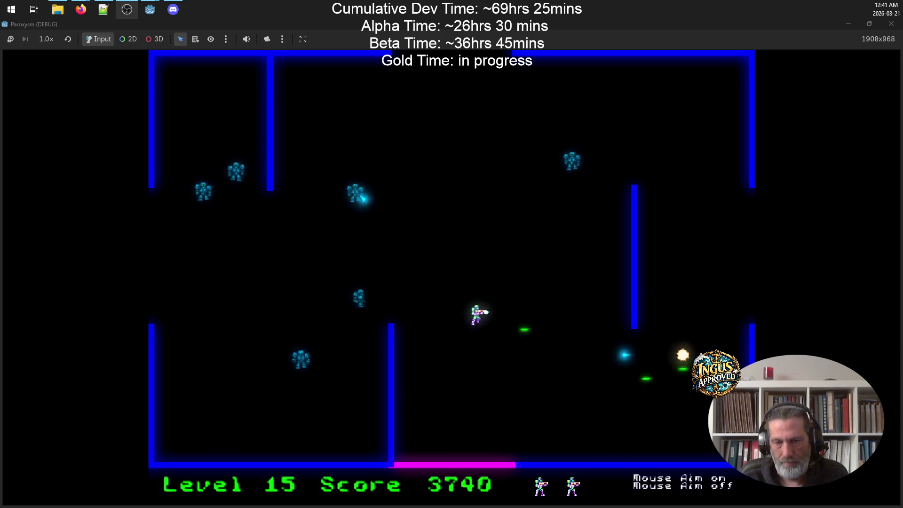
pyautogui.press('w')
pyautogui.press('d')
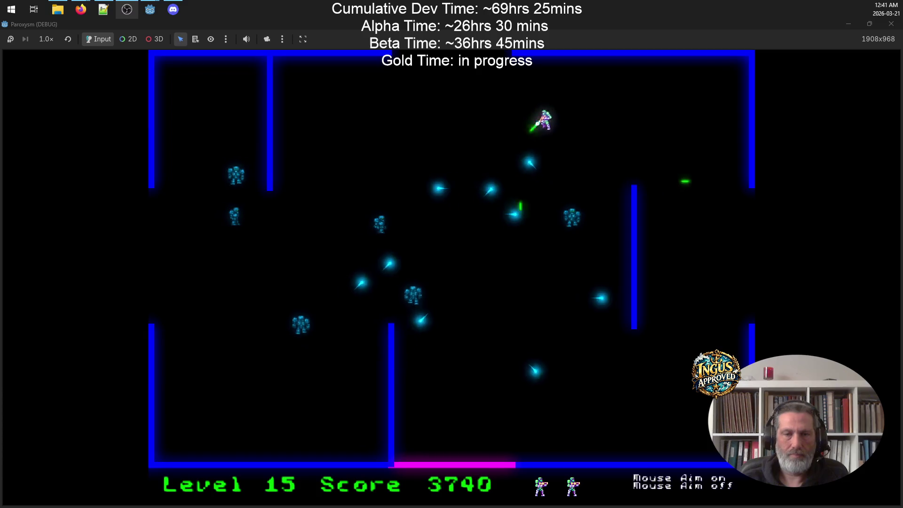
pyautogui.press('s')
pyautogui.press('w')
# Step: Finish off the remaining robots, including the top one, and exit the maze toward Level 16
pyautogui.press('a')
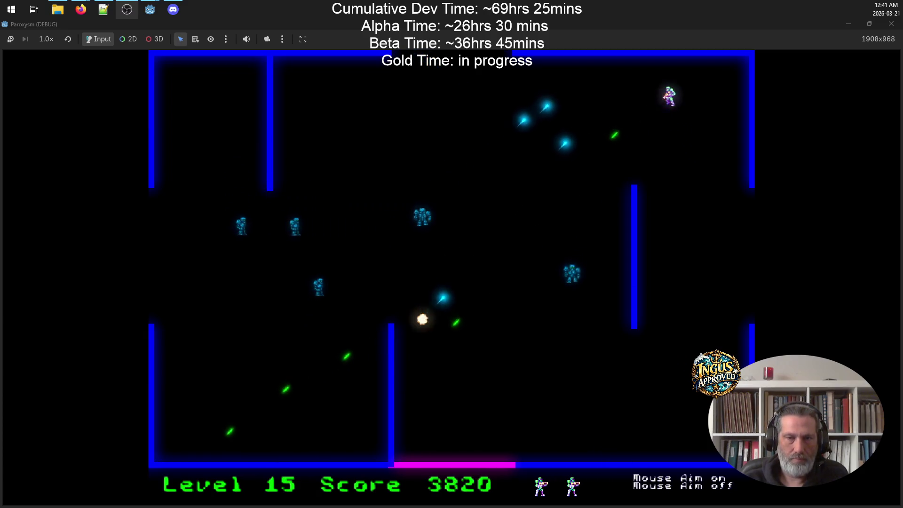
pyautogui.press('s')
pyautogui.press('w')
pyautogui.press('a')
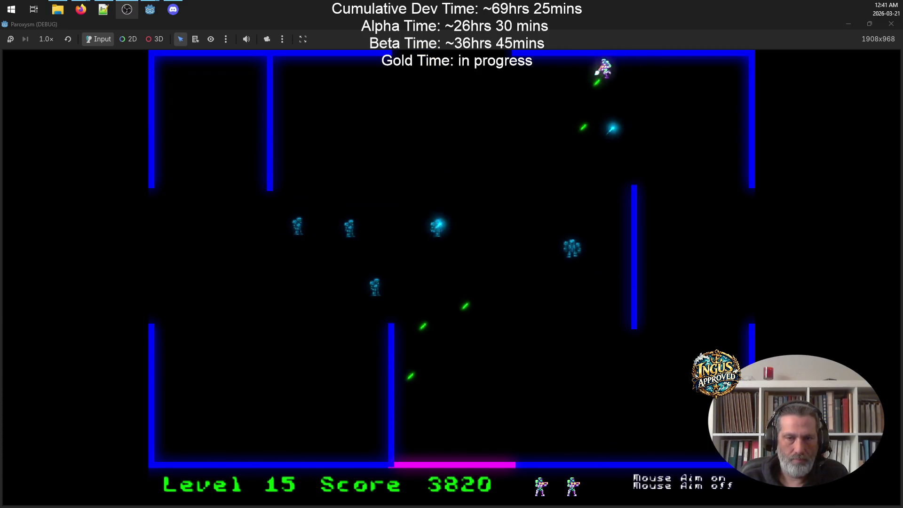
pyautogui.press('s')
pyautogui.press('d')
pyautogui.press('a')
pyautogui.press('w')
pyautogui.press('a')
pyautogui.press('s')
pyautogui.press('d')
pyautogui.press('a')
pyautogui.press('s')
pyautogui.press('a')
pyautogui.press('d')
pyautogui.press('w')
pyautogui.press('a')
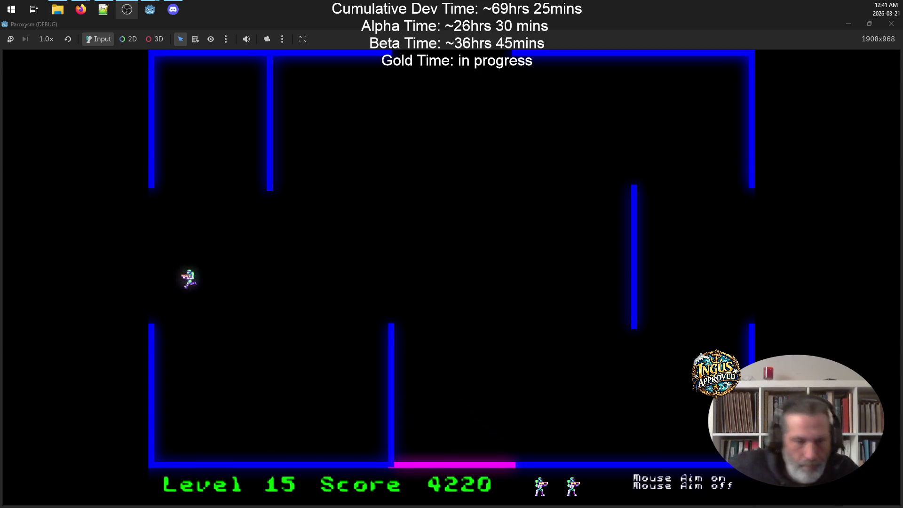
pyautogui.press('a')
# Step: Clear the Level 16 robots by strafing the right wall and sweeping left, reaching 4985 points
pyautogui.press('s')
pyautogui.press('a')
pyautogui.press('w')
pyautogui.press('s')
pyautogui.press('w')
pyautogui.press('w')
pyautogui.press('s')
pyautogui.press('s')
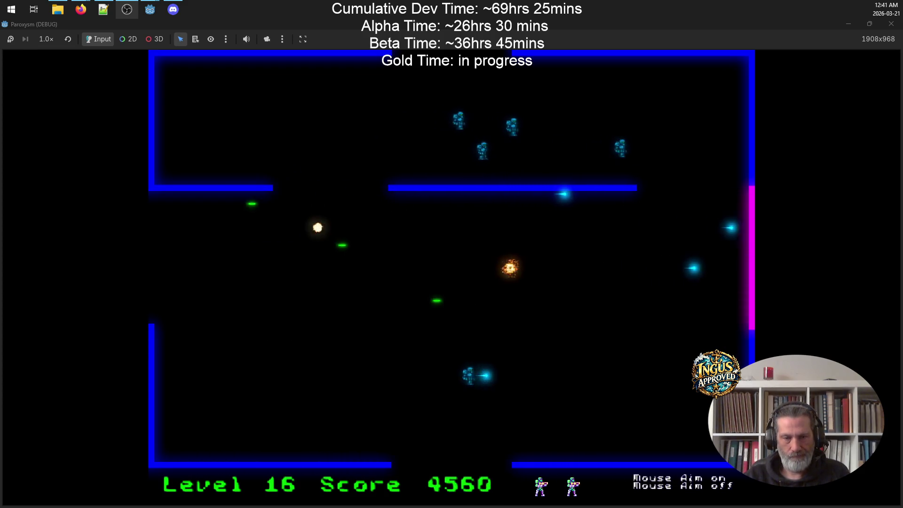
pyautogui.press('w')
pyautogui.press('a')
pyautogui.press('d')
pyautogui.press('w')
pyautogui.press('s')
pyautogui.press('a')
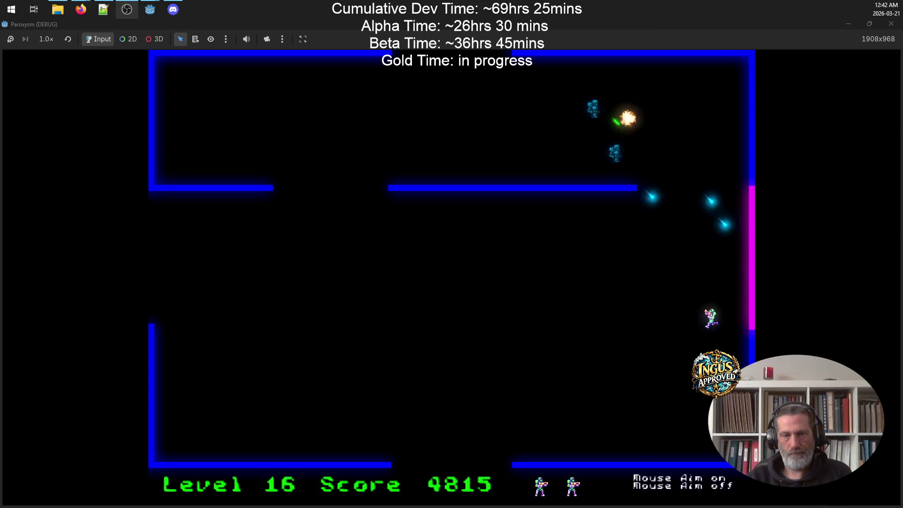
pyautogui.press('w')
pyautogui.press('a')
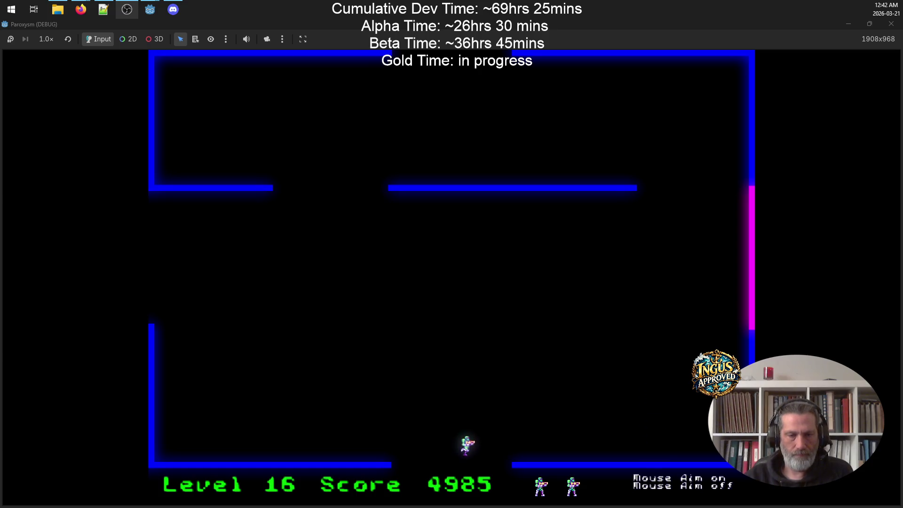
# Step: Exit to Level 17 and shoot robots along the top, right and left walls
pyautogui.press('s')
pyautogui.press('w')
pyautogui.press('d')
pyautogui.press('s')
pyautogui.press('w')
pyautogui.press('a')
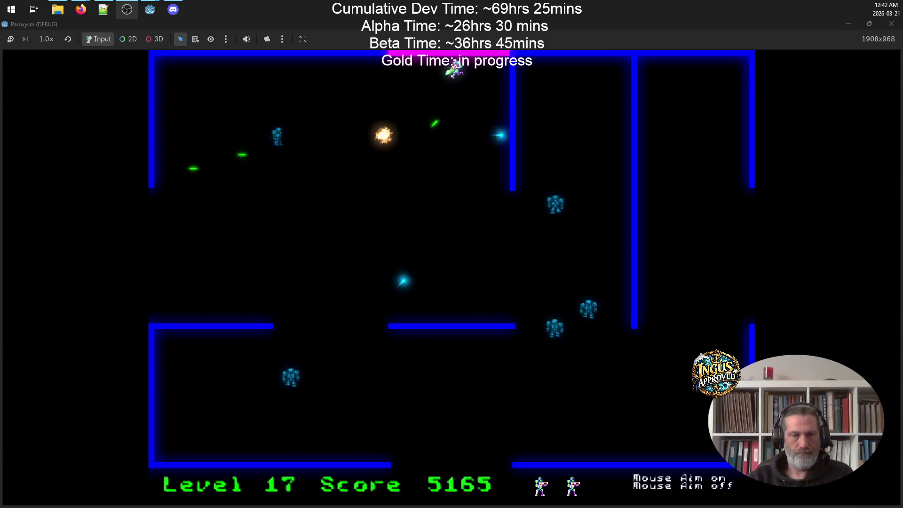
pyautogui.press('d')
pyautogui.press('w')
pyautogui.press('a')
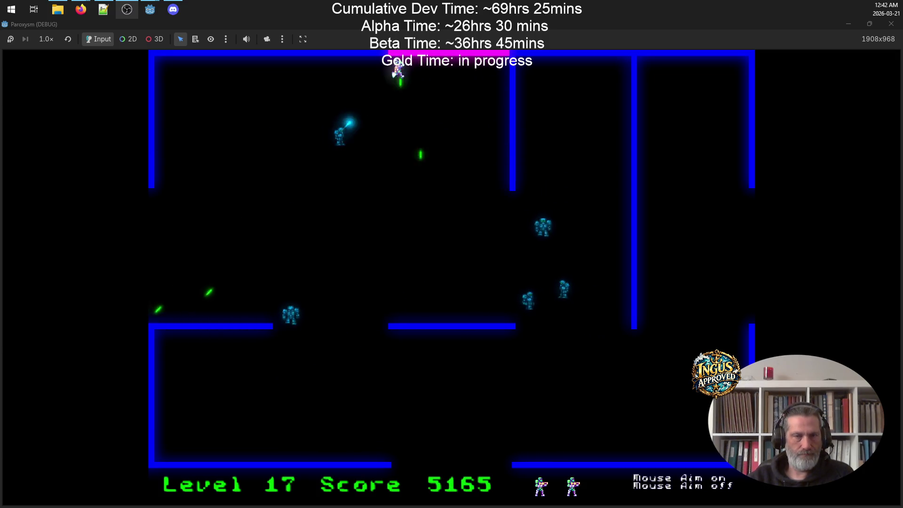
pyautogui.press('a')
pyautogui.press('s')
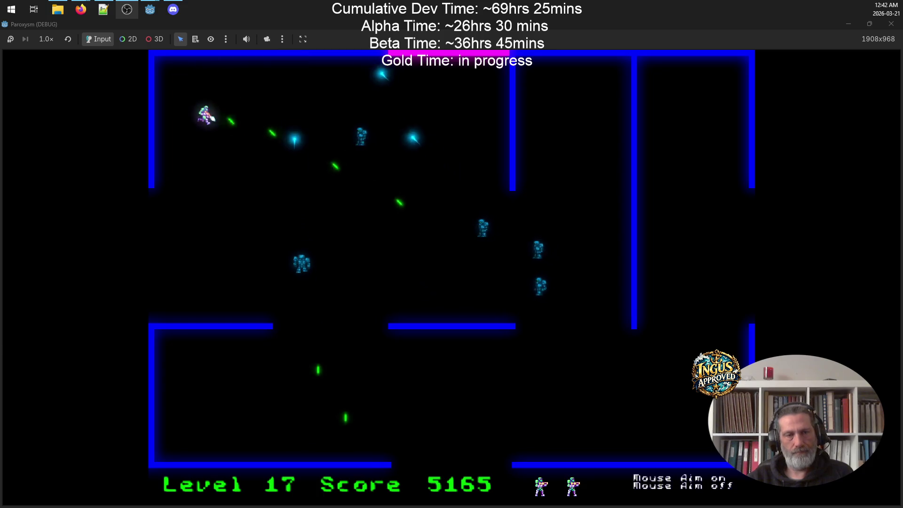
pyautogui.press('w')
pyautogui.press('d')
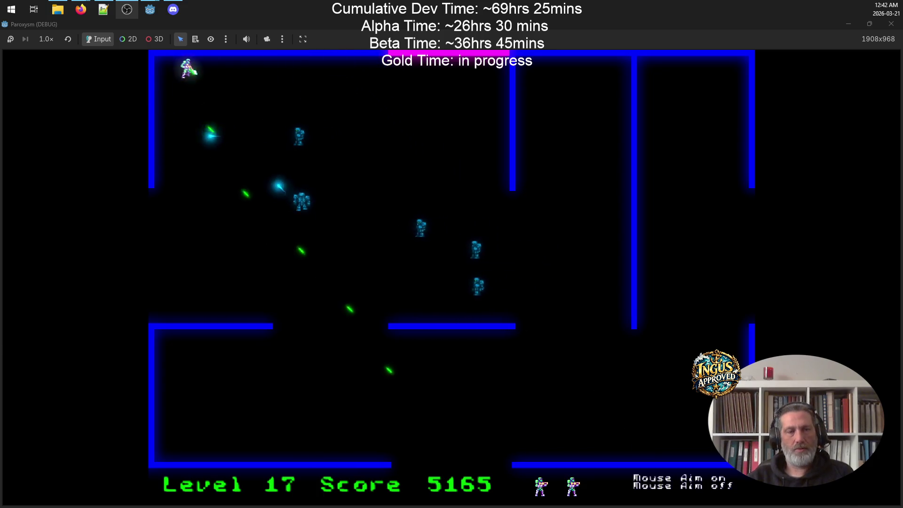
pyautogui.press('a')
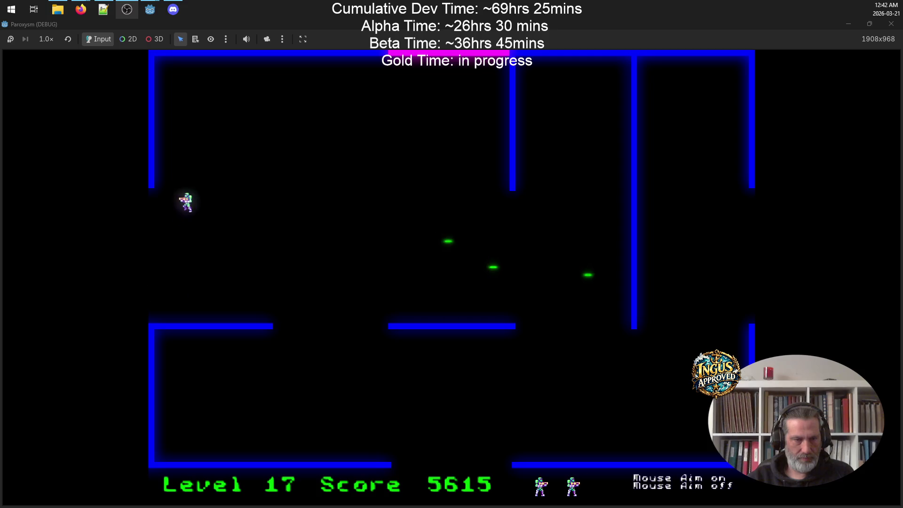
# Step: Switch to arrow keys and space, firing down at robots while running along the top wall
pyautogui.press('Up')
pyautogui.press('Left')
pyautogui.press('space')
pyautogui.press('Right')
pyautogui.press('Down')
pyautogui.press('Left')
pyautogui.press('space')
pyautogui.press('Up')
pyautogui.press('Left')
pyautogui.press('space')
pyautogui.press('Down')
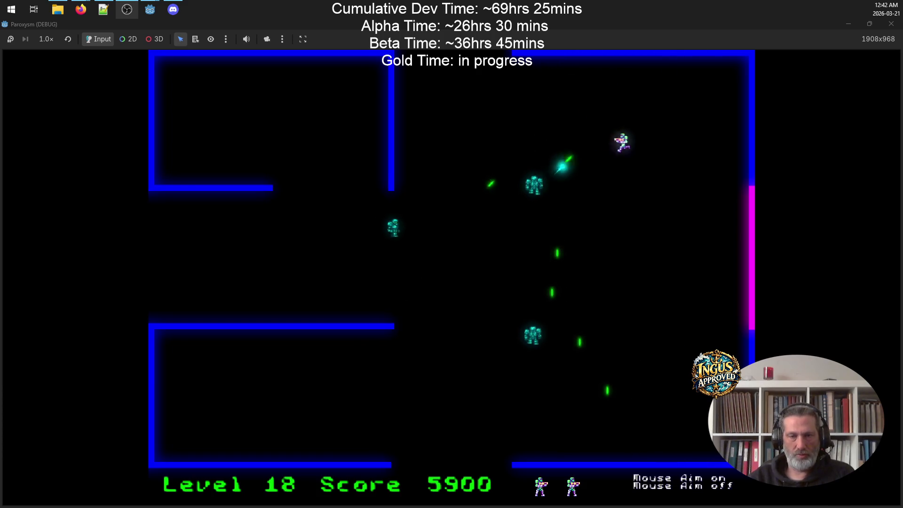
# Step: Destroy the remaining robots on the right and left, then exit left to Level 20
pyautogui.press('Down')
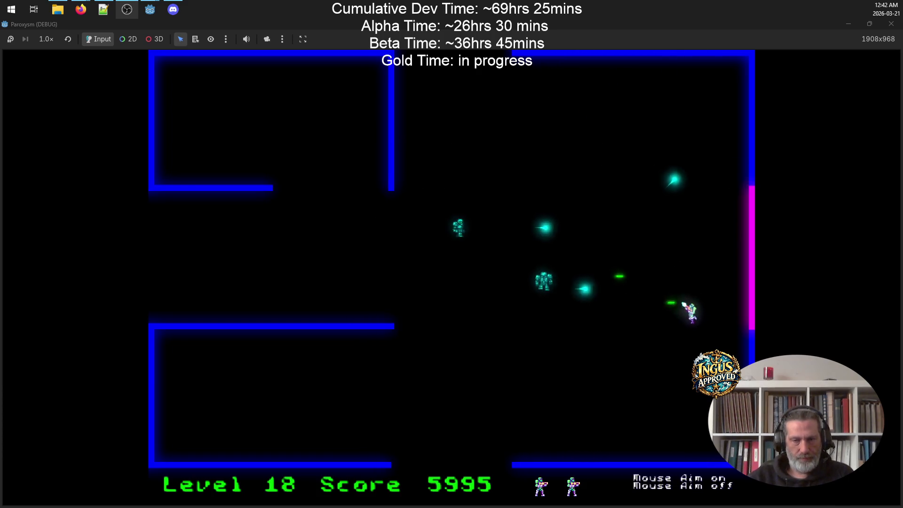
pyautogui.press('Left')
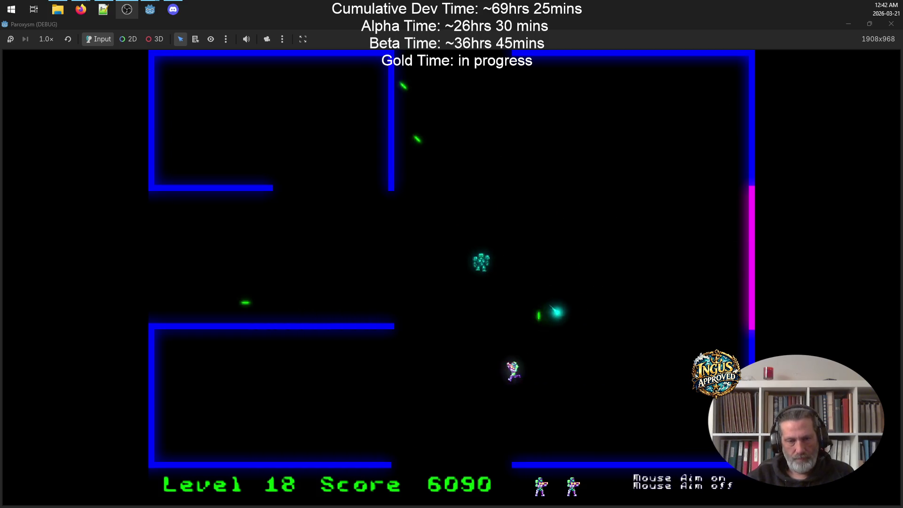
pyautogui.press('Left')
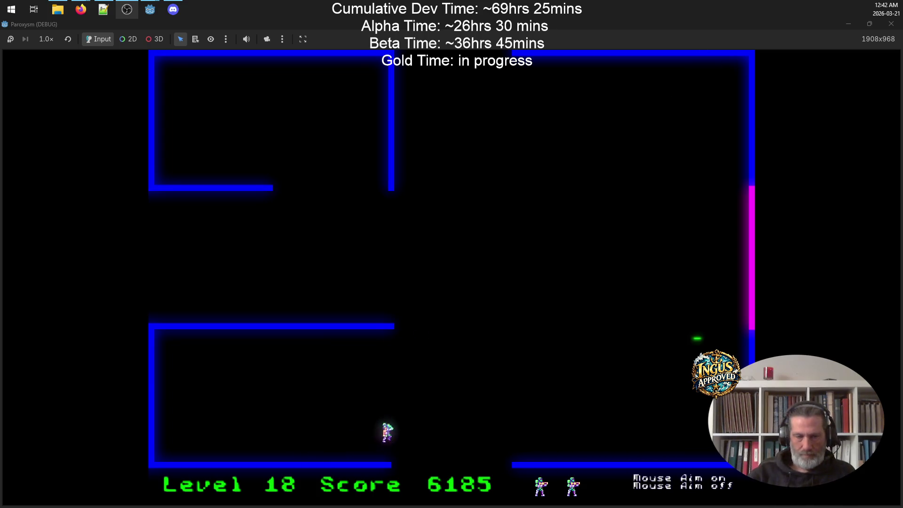
pyautogui.press('Up')
pyautogui.press('Right')
pyautogui.press('Right')
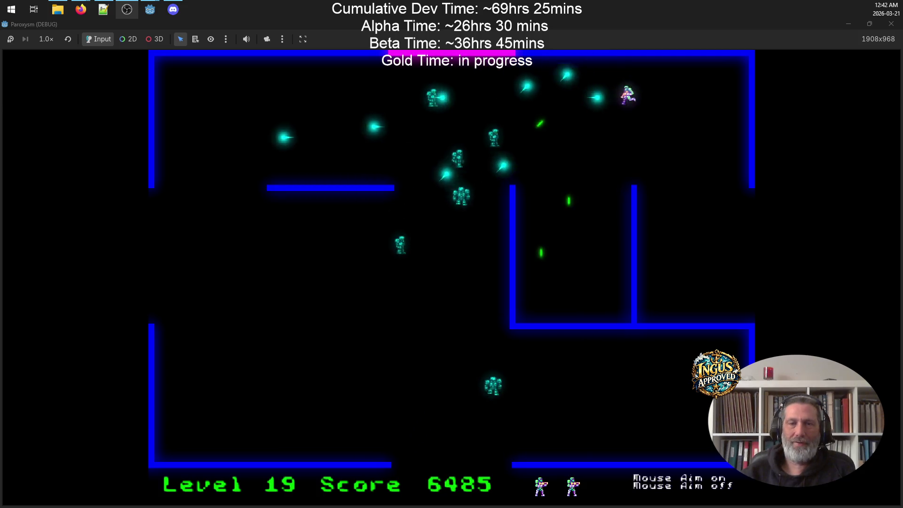
pyautogui.press('Down')
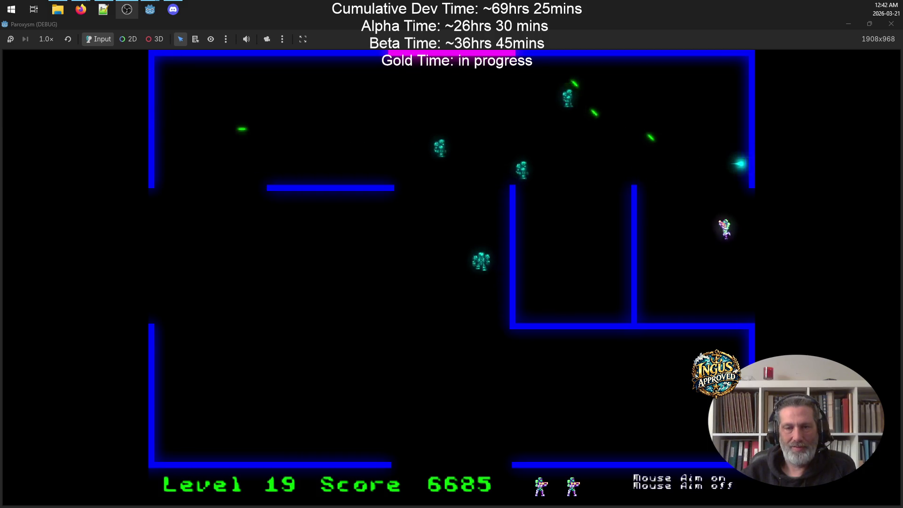
pyautogui.press('Up')
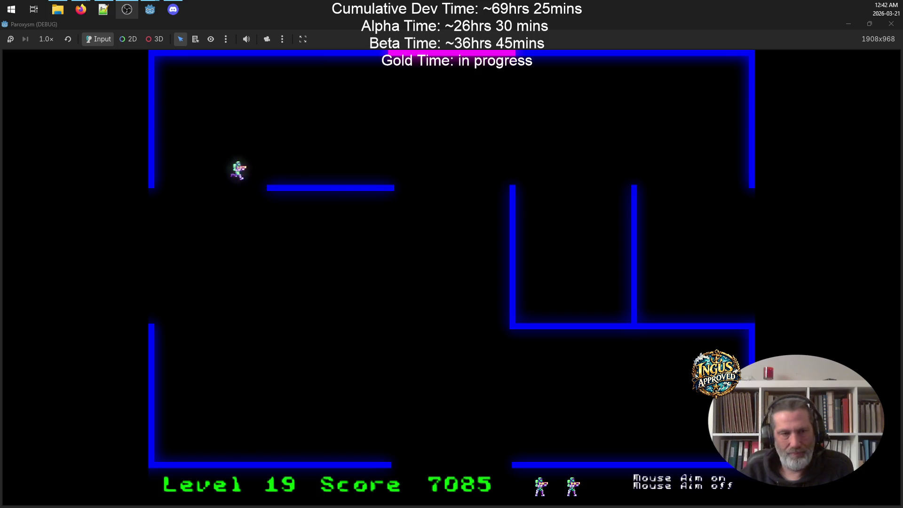
pyautogui.press('Left')
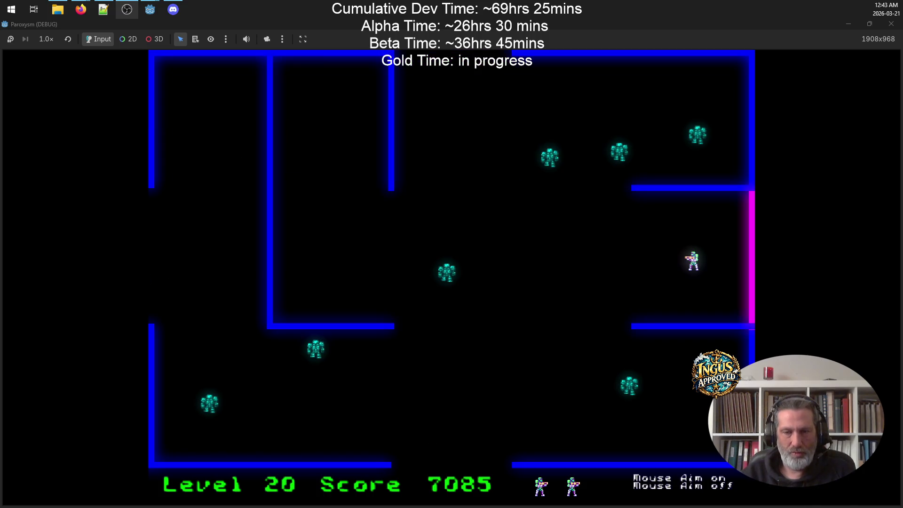
# Step: Clear the Level 20 robots from the right wall and centre, then exit at the bottom to Level 21
pyautogui.press('Up')
pyautogui.press('Down')
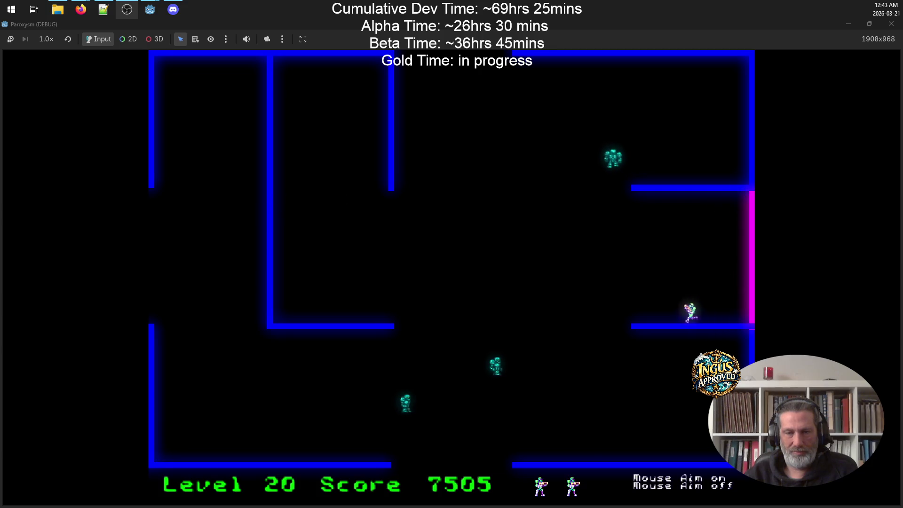
pyautogui.press('Up')
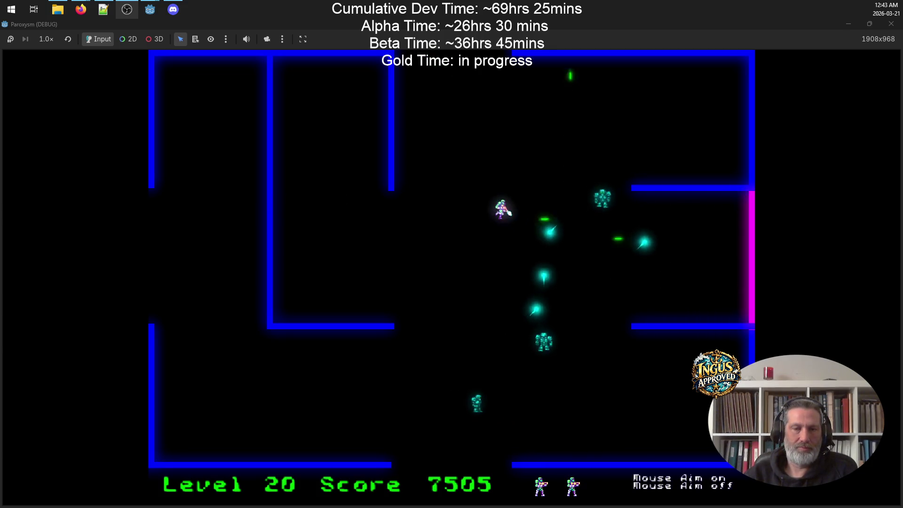
pyautogui.press('Right')
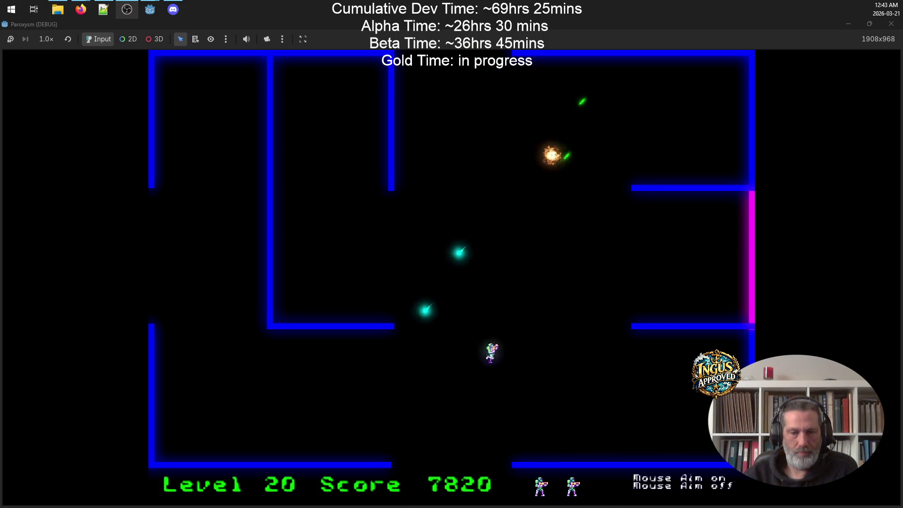
pyautogui.press('Down')
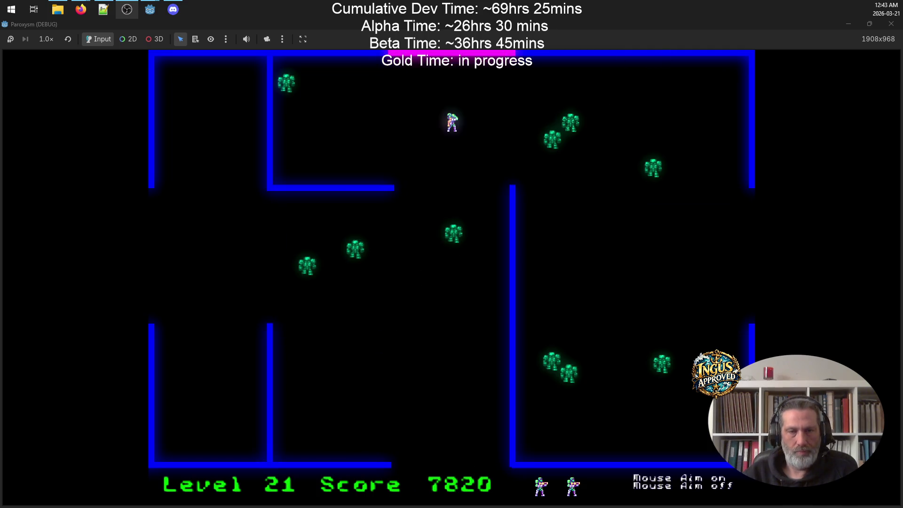
# Step: Shoot the Level 21 robots around the top and right side, exiting through the right gap
pyautogui.press('space')
pyautogui.press('Up')
pyautogui.press('Right')
pyautogui.press('Down')
pyautogui.press('Right')
pyautogui.press('Down')
pyautogui.press('Down')
pyautogui.press('space')
pyautogui.press('Up')
pyautogui.press('space')
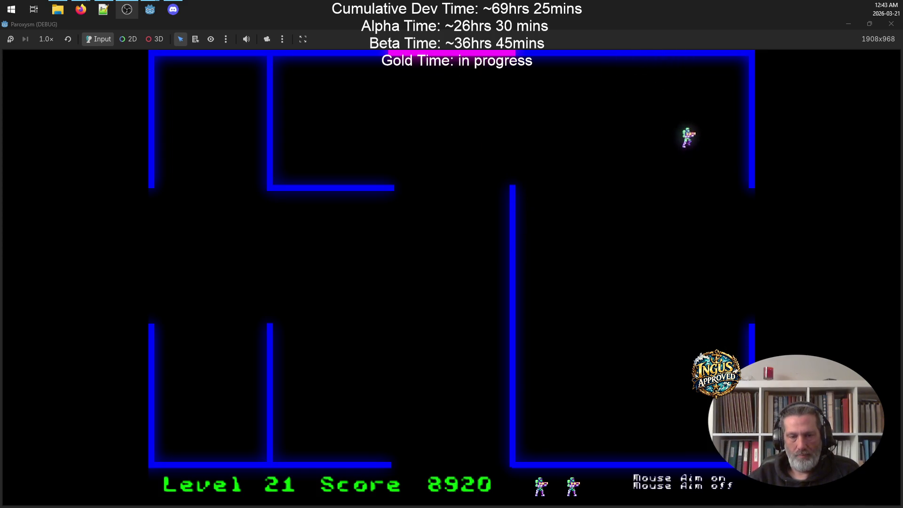
pyautogui.press('Right')
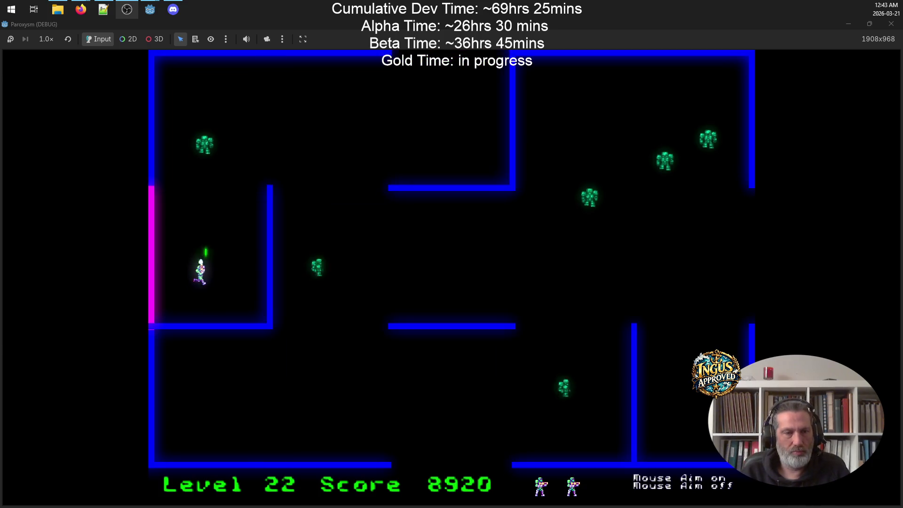
# Step: On Level 22, destroy robots moving up-right to the top wall, then down firing right
pyautogui.press('Up')
pyautogui.press('Right')
pyautogui.press('space')
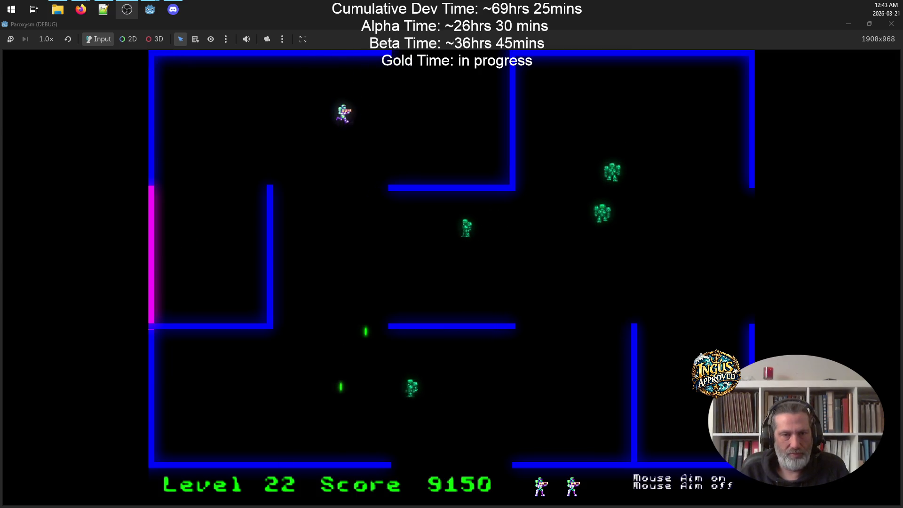
pyautogui.press('Down')
pyautogui.press('space')
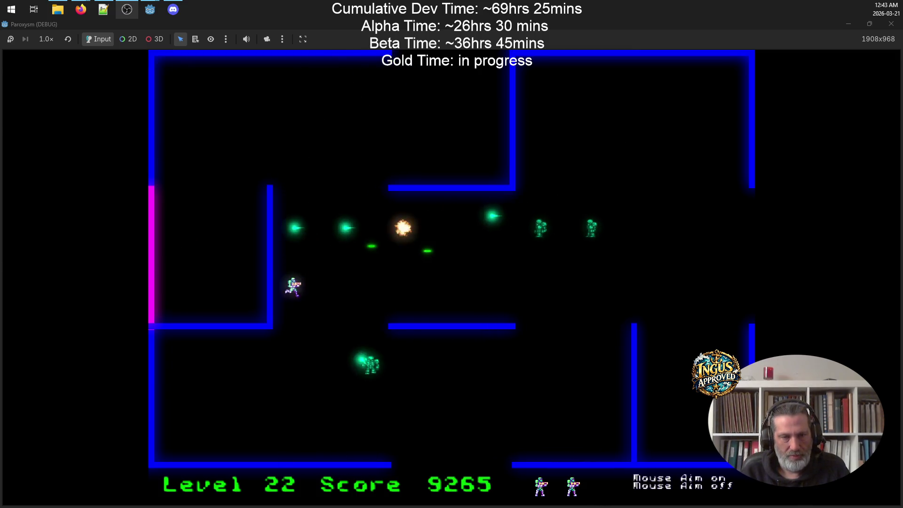
pyautogui.press('Right')
pyautogui.press('Down')
pyautogui.press('space')
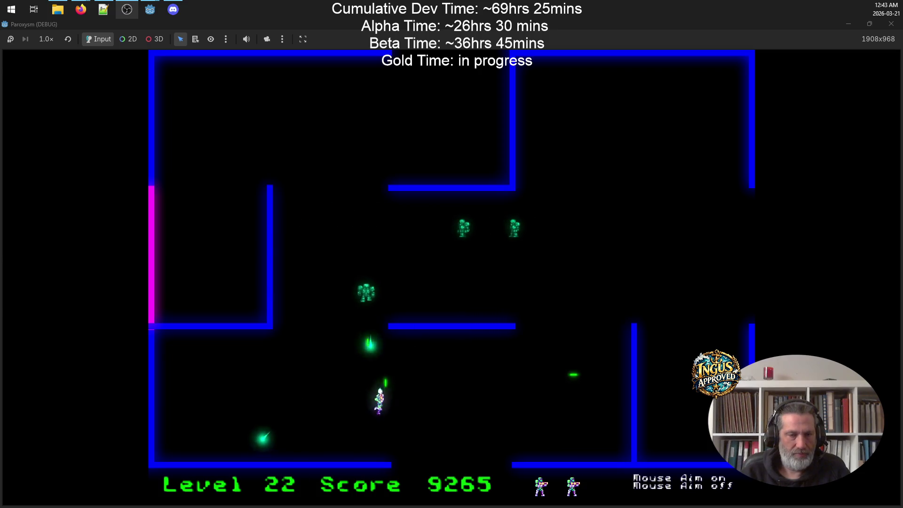
# Step: Finish the Level 22 robots with diagonal fire and head left, reaching Level 23 at 9610
pyautogui.press('Right')
pyautogui.press('Down')
pyautogui.press('space')
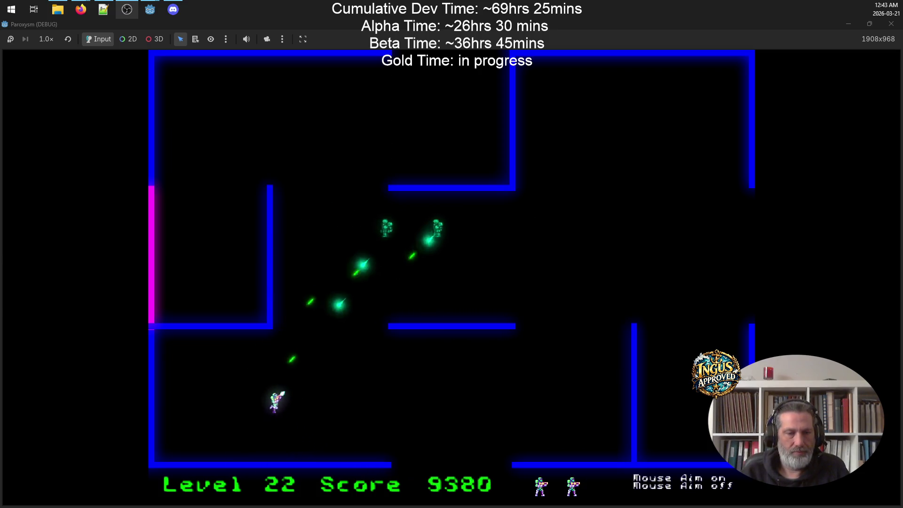
pyautogui.press('Up')
pyautogui.press('Left')
pyautogui.press('space')
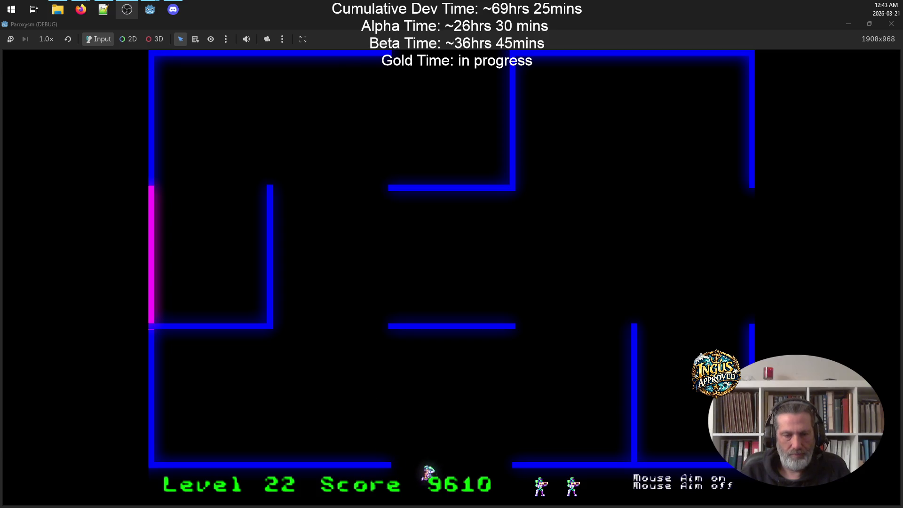
pyautogui.press('Left')
pyautogui.press('space')
pyautogui.press('Down')
# Step: Clear Level 23 by shooting the advancing robots and exiting right to Level 24
pyautogui.press('Up')
pyautogui.press('Left')
pyautogui.press('space')
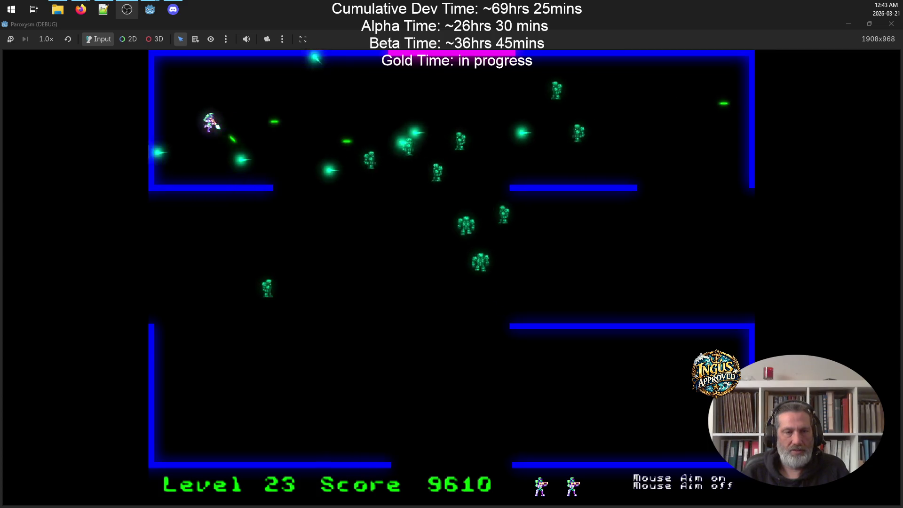
pyautogui.press('Down')
pyautogui.press('space')
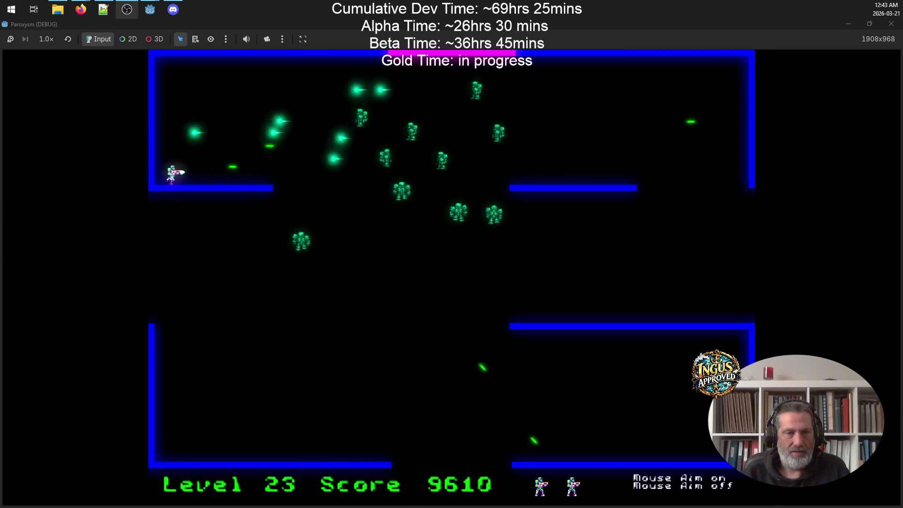
pyautogui.press('Right')
pyautogui.press('Up')
pyautogui.press('space')
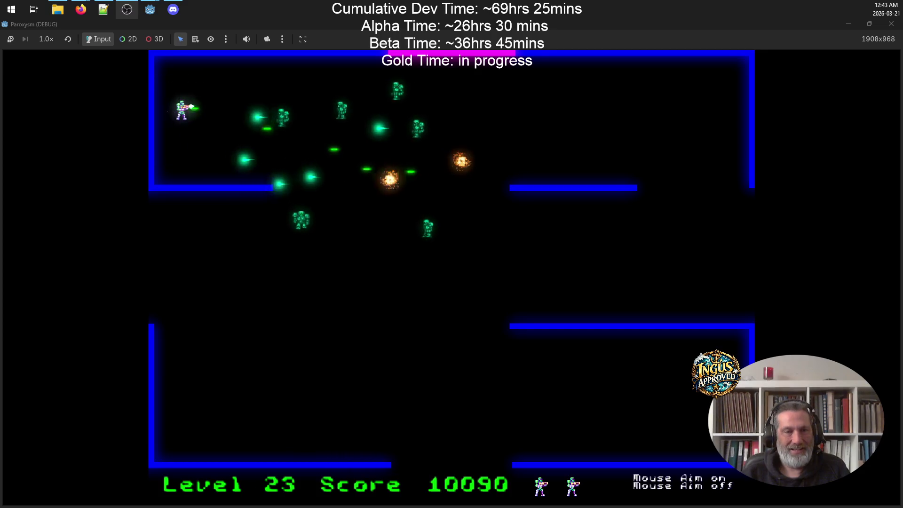
pyautogui.press('Right')
pyautogui.press('Left')
pyautogui.press('space')
pyautogui.press('Right')
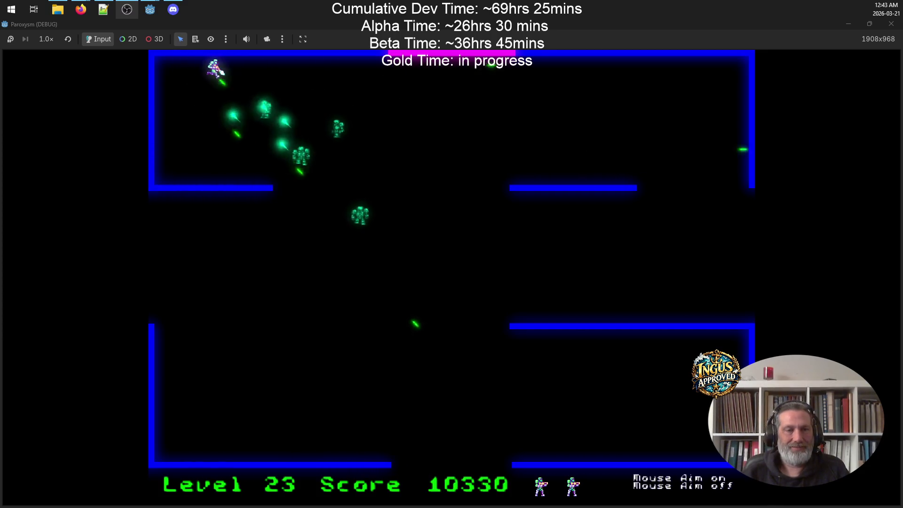
pyautogui.press('Right')
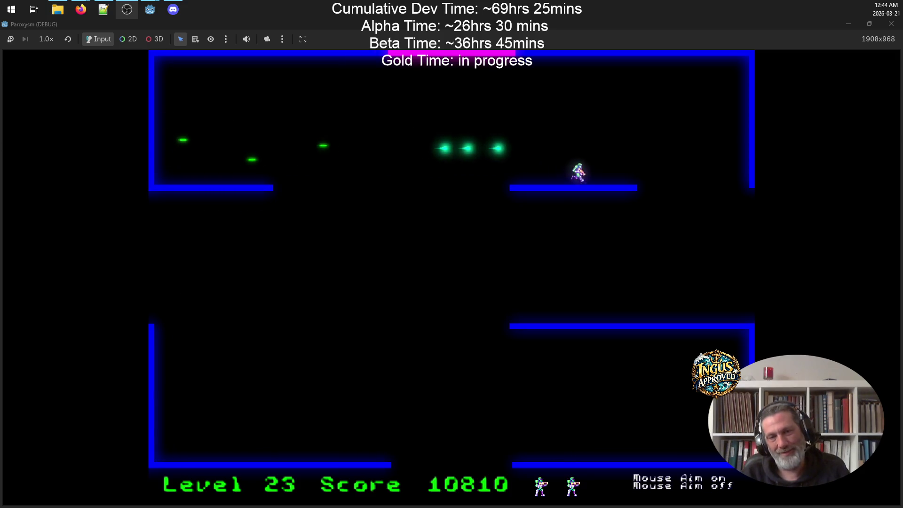
pyautogui.press('Right')
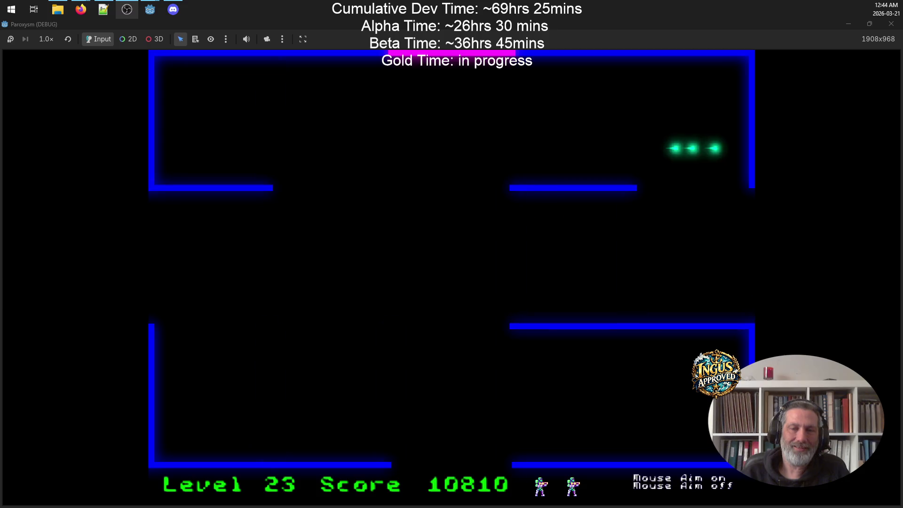
# Step: Fight through Level 24 while dodging fire and leave by the top exit
pyautogui.press('Up')
pyautogui.press('space')
pyautogui.press('Left')
pyautogui.press('Down')
pyautogui.press('space')
pyautogui.press('Up')
pyautogui.press('Right')
pyautogui.press('Up')
pyautogui.press('Left')
pyautogui.press('space')
pyautogui.press('Up')
pyautogui.press('Up')
pyautogui.press('Right')
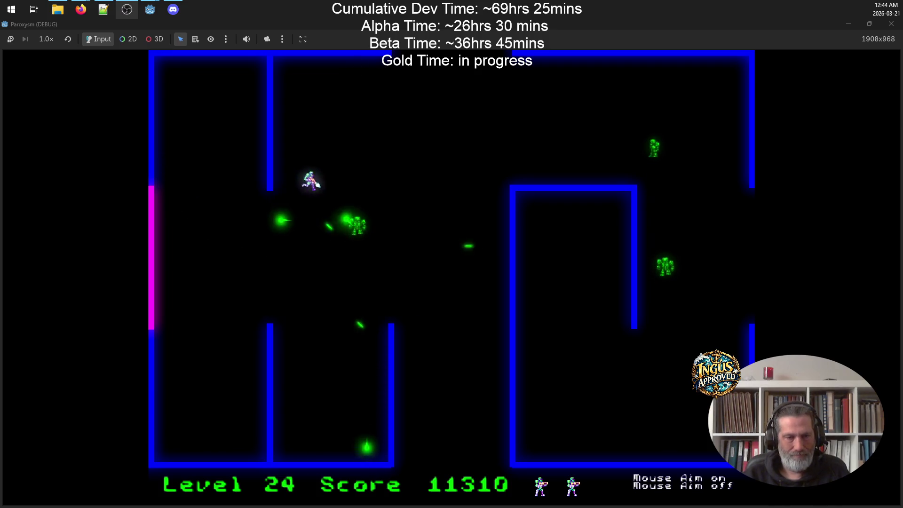
pyautogui.press('Left')
pyautogui.press('Down')
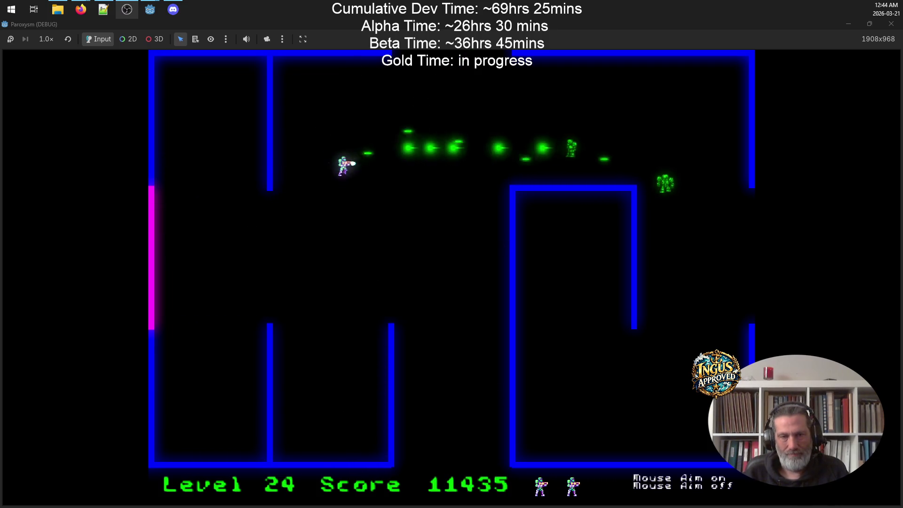
pyautogui.press('Right')
pyautogui.press('Up')
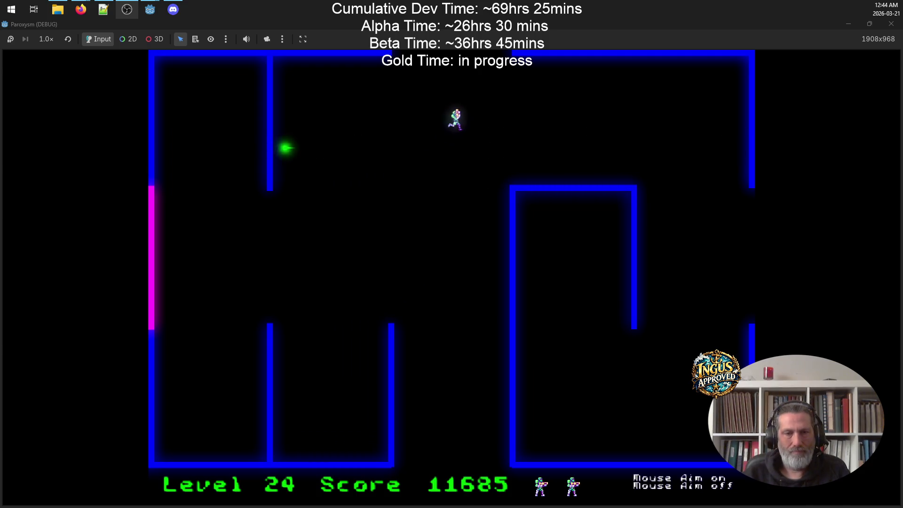
pyautogui.press('Up')
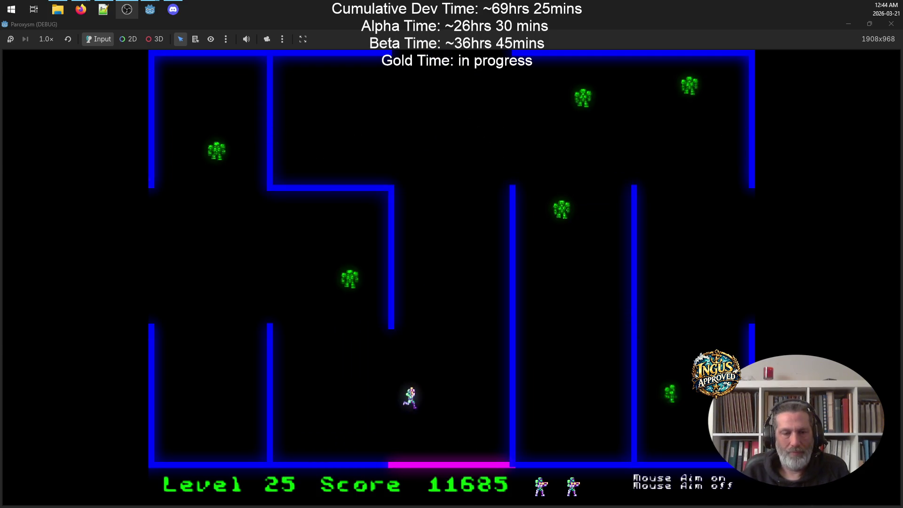
# Step: Shoot robots in Level 25 while sidestepping their fire and climbing the wall
pyautogui.press('Left')
pyautogui.press('Up')
pyautogui.press('Right')
pyautogui.press('Down')
pyautogui.press('Right')
pyautogui.press('Left')
pyautogui.press('Up')
pyautogui.press('Right')
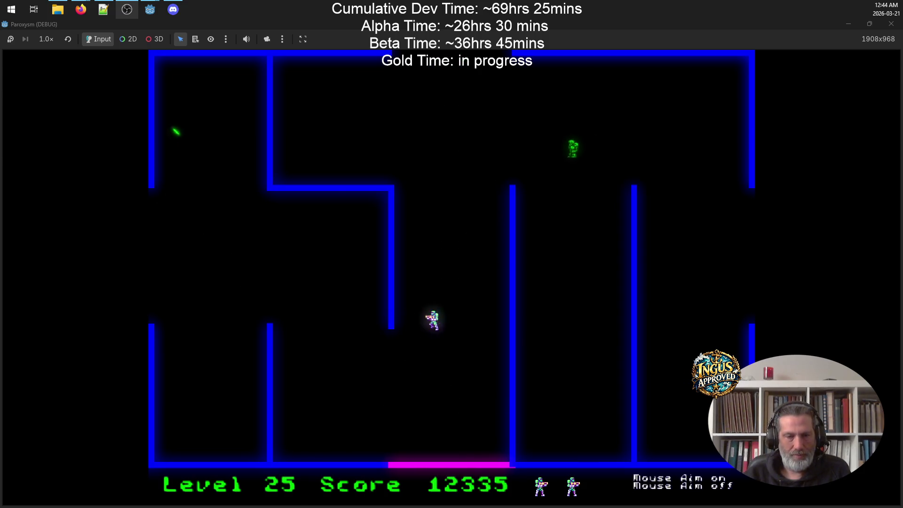
pyautogui.press('Up')
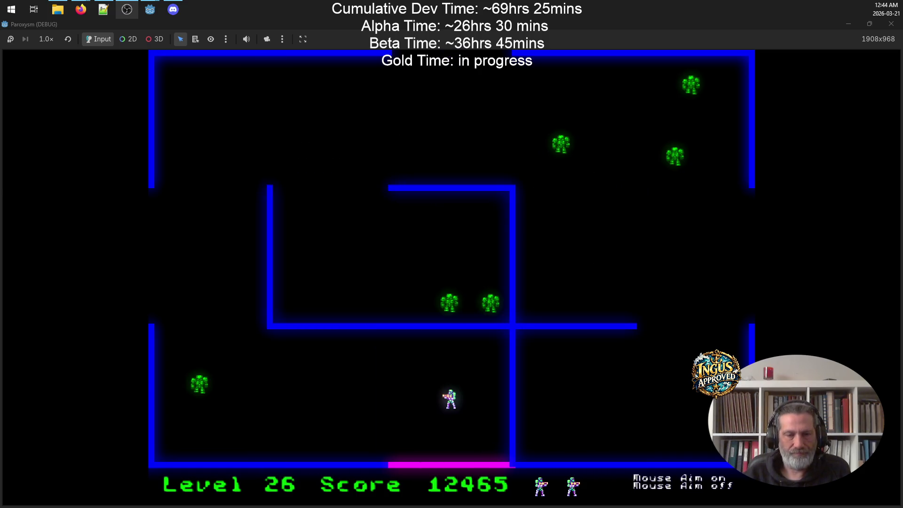
# Step: Clear the remaining robots through Level 26, reaching Level 27 at 13415 points
pyautogui.press('Left')
pyautogui.press('Down')
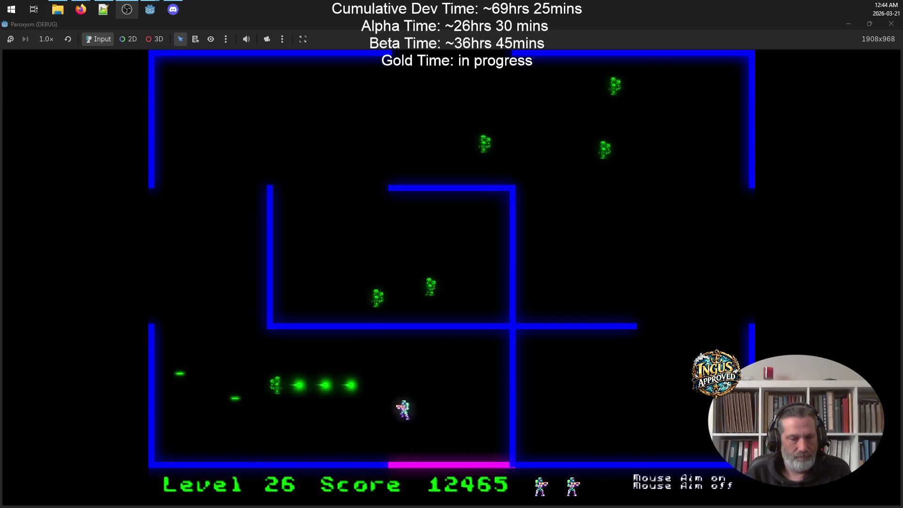
pyautogui.press('Left')
pyautogui.press('Up')
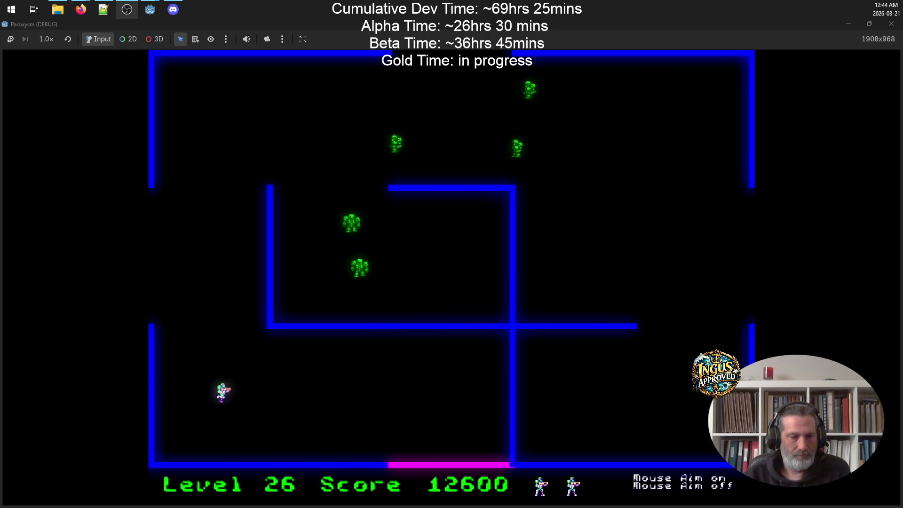
pyautogui.press('Up')
pyautogui.press('Left')
pyautogui.press('Right')
pyautogui.press('Down')
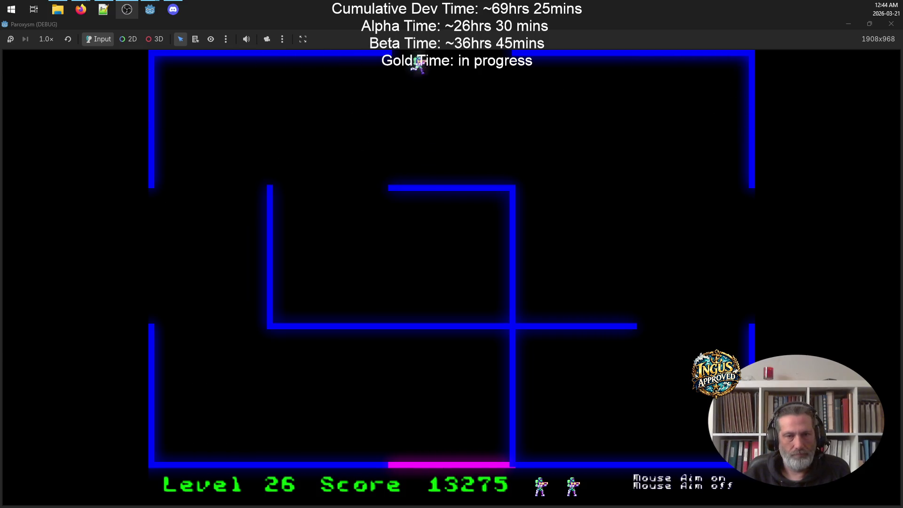
pyautogui.press('Right')
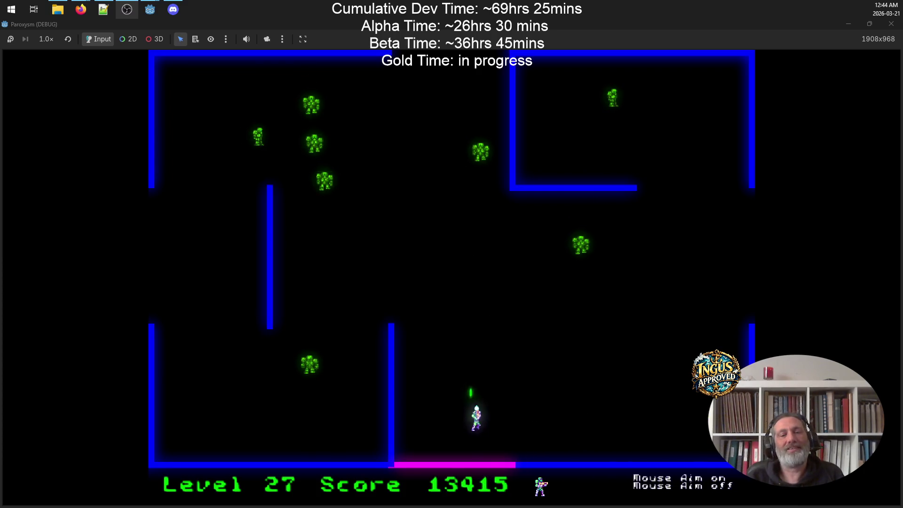
# Step: Run along the Level 27 floor destroying several robots
pyautogui.press('Right')
pyautogui.press('Up')
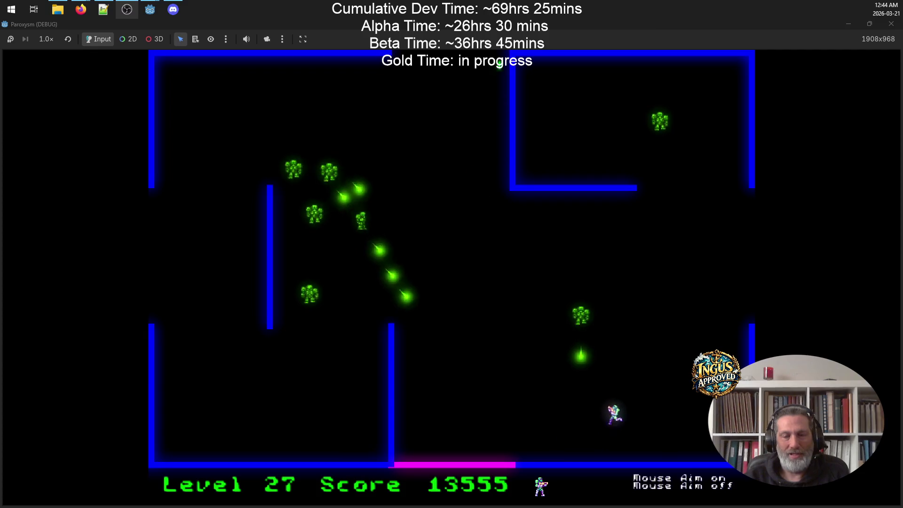
pyautogui.press('Right')
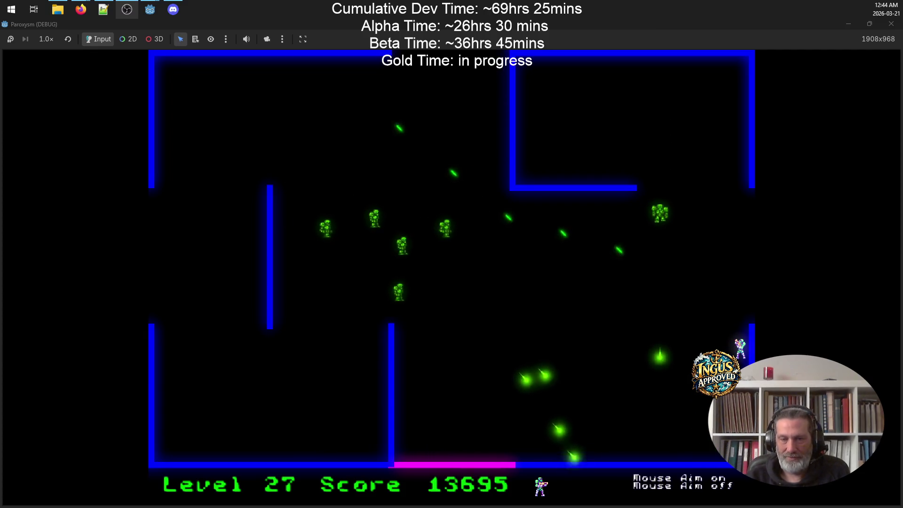
pyautogui.press('Left')
pyautogui.press('Down')
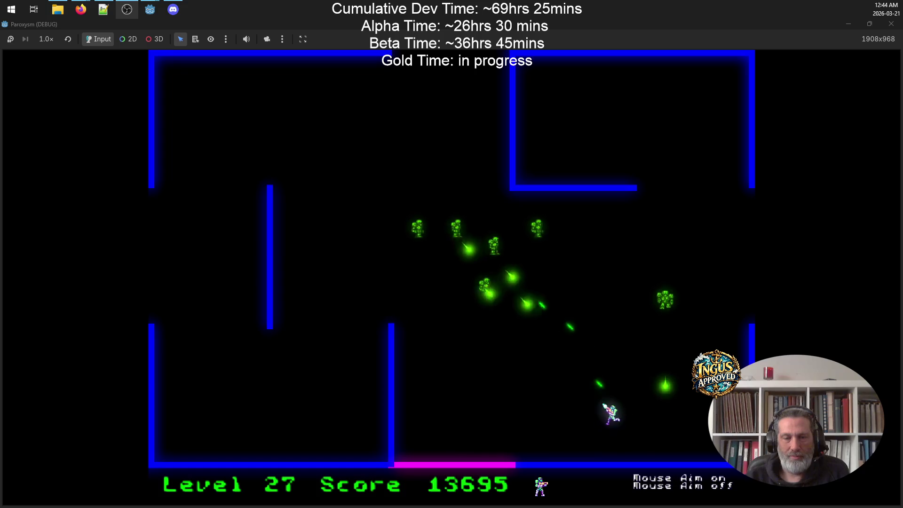
pyautogui.press('Left')
pyautogui.press('Up')
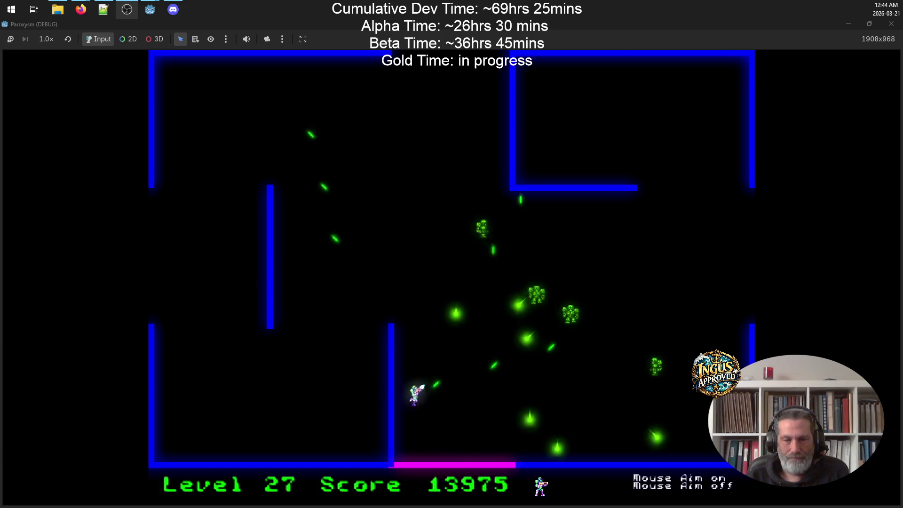
pyautogui.press('Up')
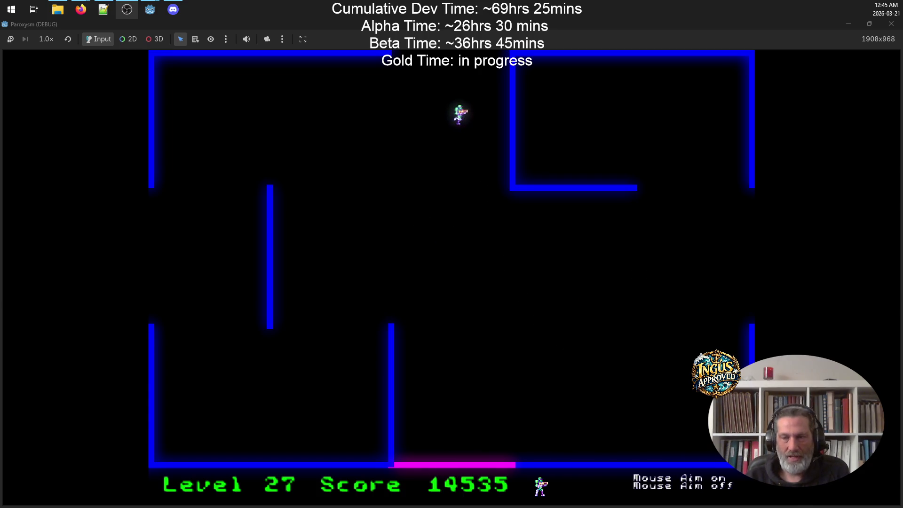
# Step: Clear Level 28's robots and exit through the right wall to Level 29
pyautogui.press('Down')
pyautogui.press('Right')
pyautogui.press('Right')
pyautogui.press('Up')
pyautogui.press('Left')
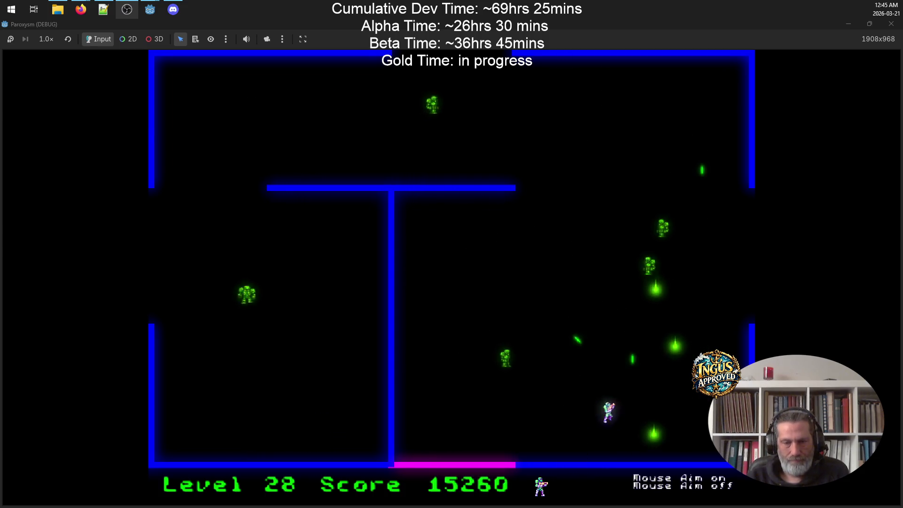
pyautogui.press('Up')
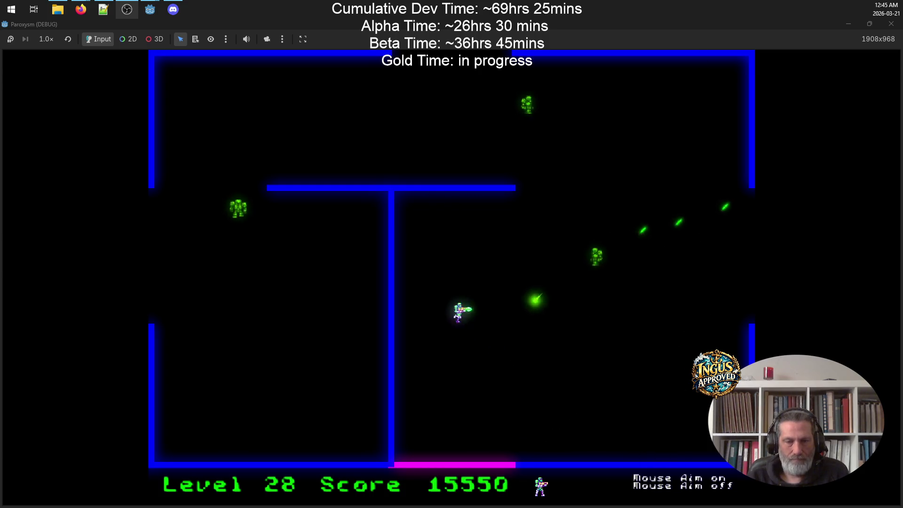
pyautogui.press('Right')
pyautogui.press('Down')
pyautogui.press('Right')
pyautogui.press('Up')
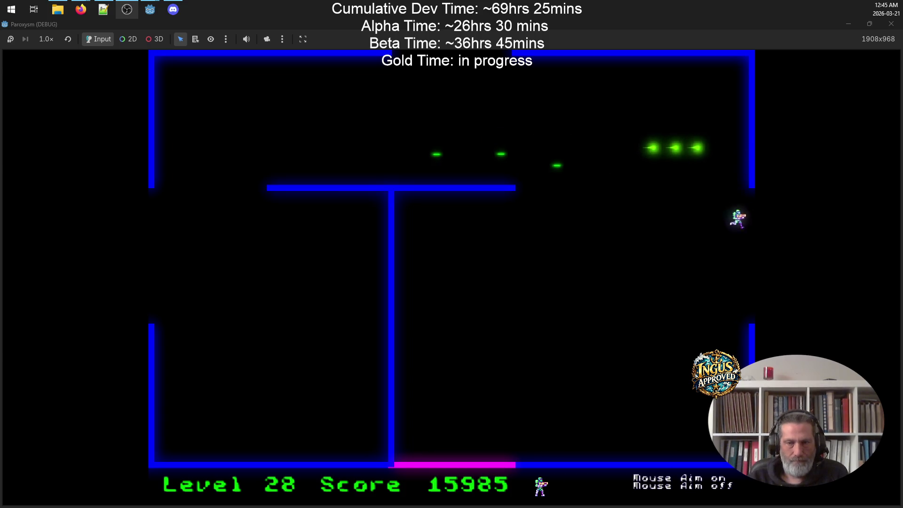
pyautogui.press('Right')
# Step: Fight Level 29 robots from the top wall and down the left wall
pyautogui.press('Up')
pyautogui.press('Left')
pyautogui.press('Up')
pyautogui.press('Right')
pyautogui.press('Left')
pyautogui.press('Left')
pyautogui.press('Down')
pyautogui.press('Down')
pyautogui.press('Right')
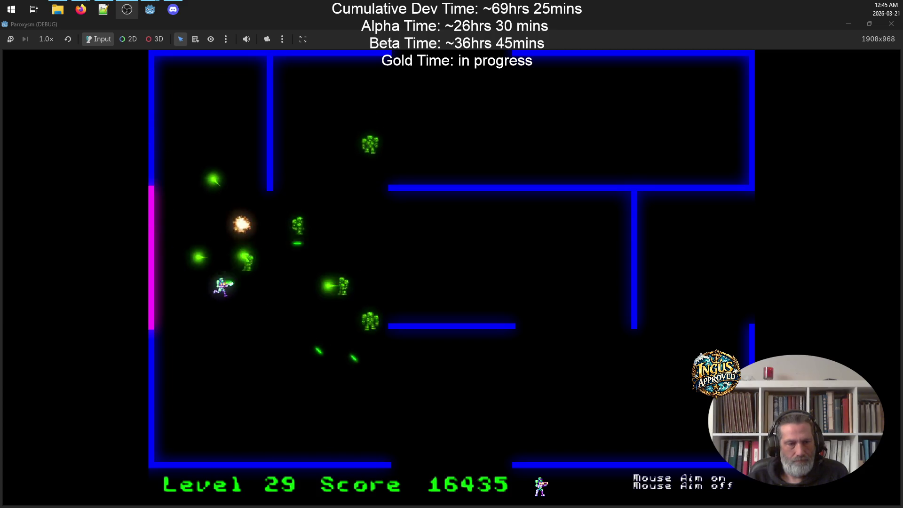
# Step: Destroy the last Level 29 robots to reach Level 30 with 17185 points
pyautogui.press('Up')
pyautogui.press('Right')
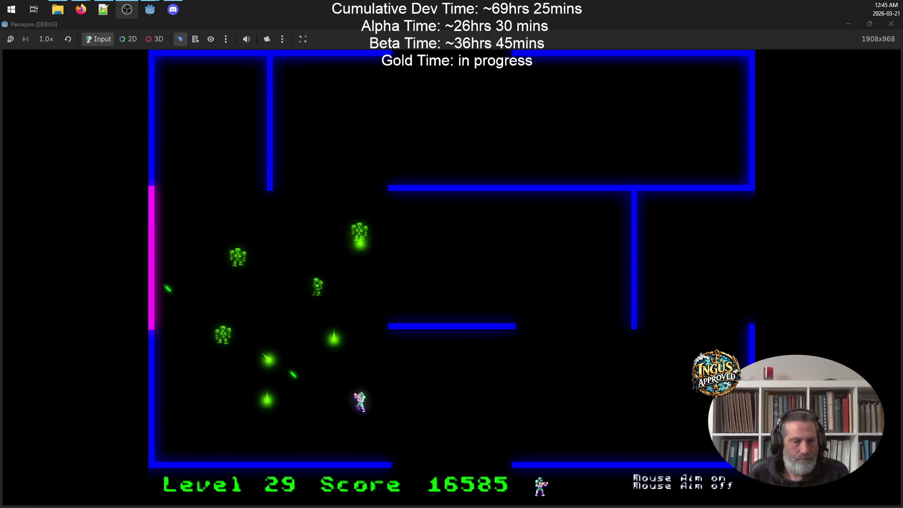
pyautogui.press('Right')
pyautogui.press('Down')
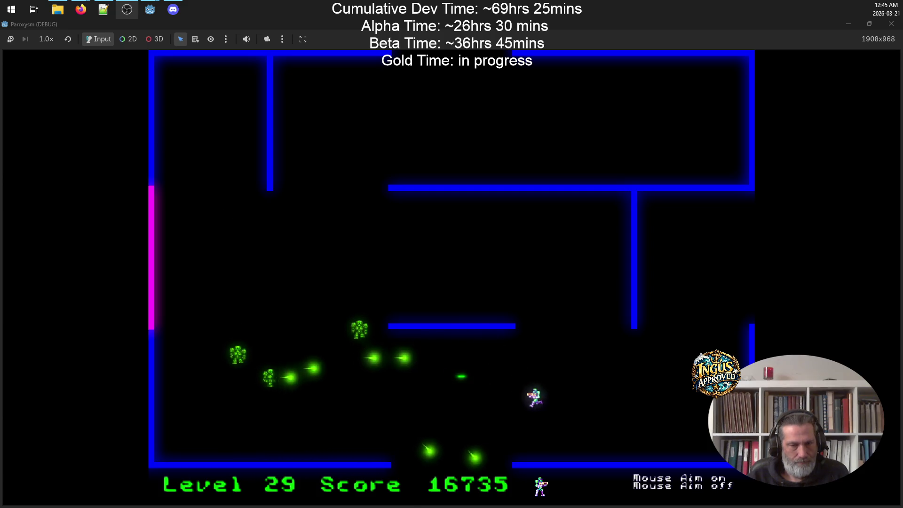
pyautogui.press('Up')
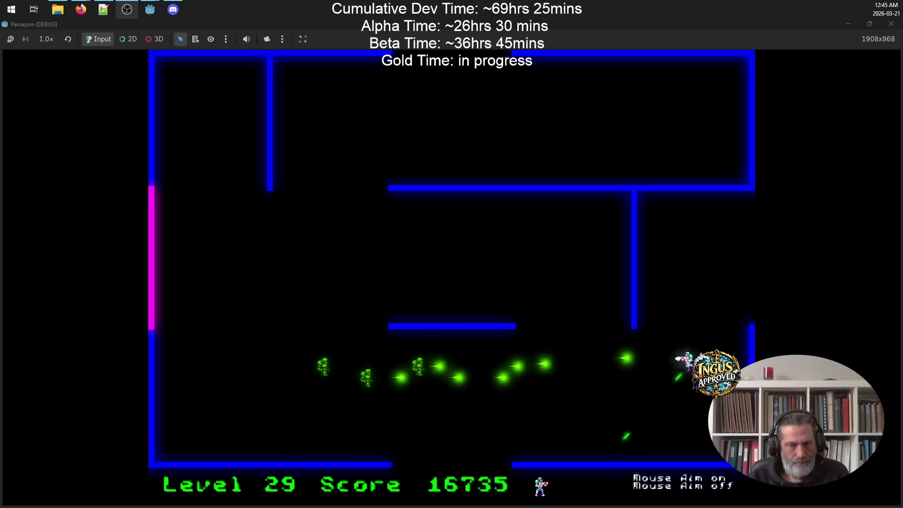
pyautogui.press('Down')
pyautogui.press('Left')
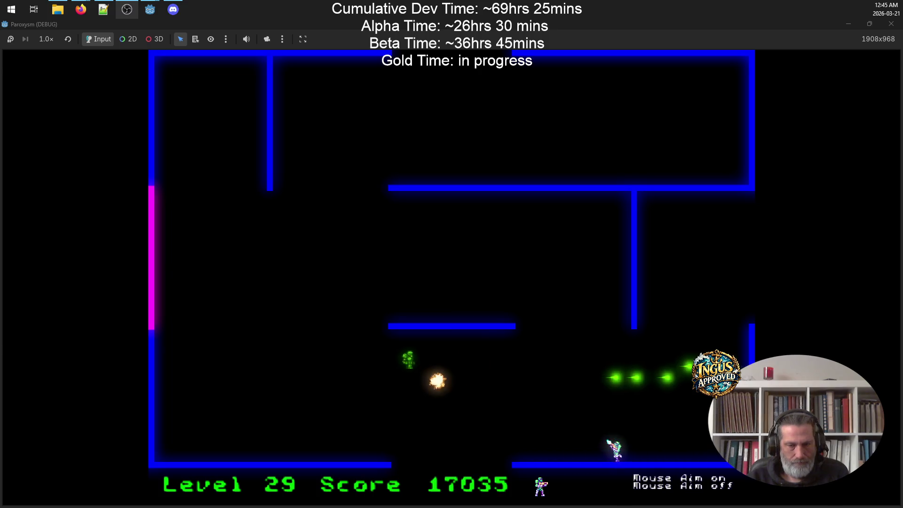
pyautogui.press('Left')
pyautogui.press('Down')
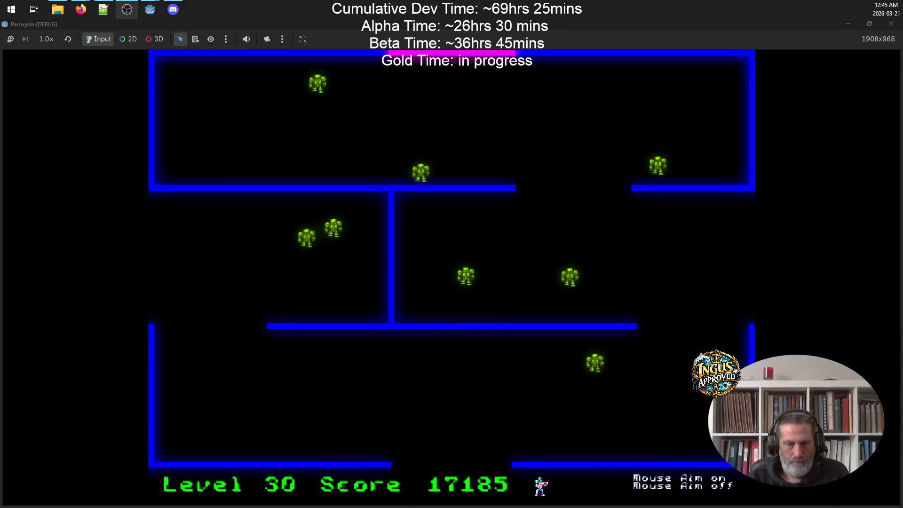
# Step: Destroy the robots in Level 30's top room, respawning once
pyautogui.press('Right')
pyautogui.press('Down')
pyautogui.press('Left')
pyautogui.press('Left')
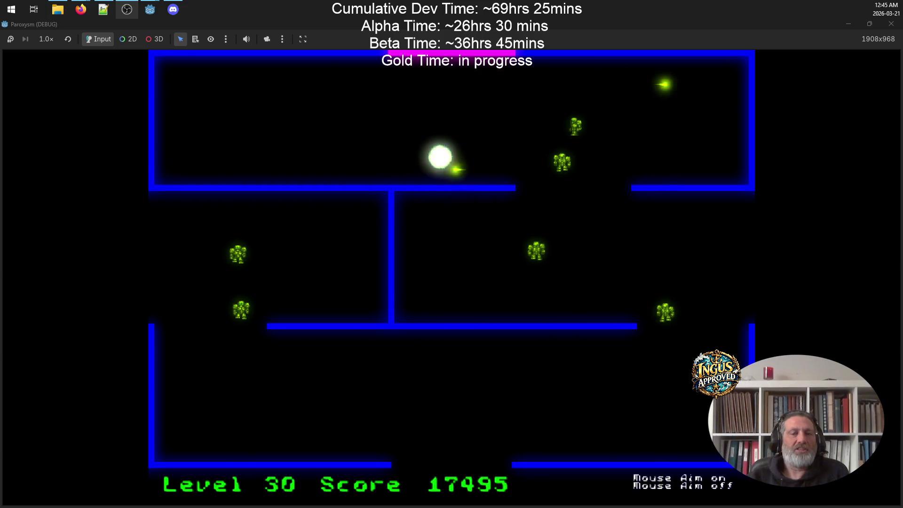
pyautogui.press('Left')
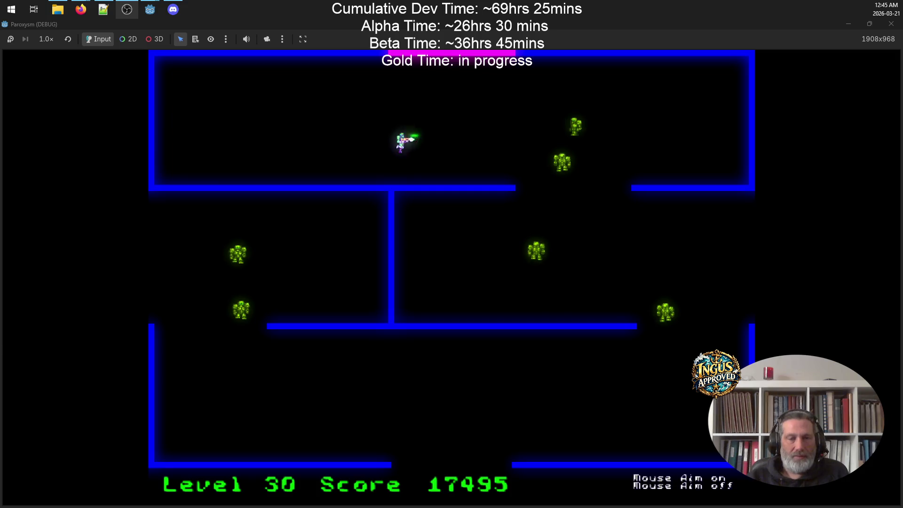
pyautogui.press('Up')
pyautogui.press('Right')
pyautogui.press('Left')
pyautogui.press('Down')
pyautogui.press('Up')
pyautogui.press('Left')
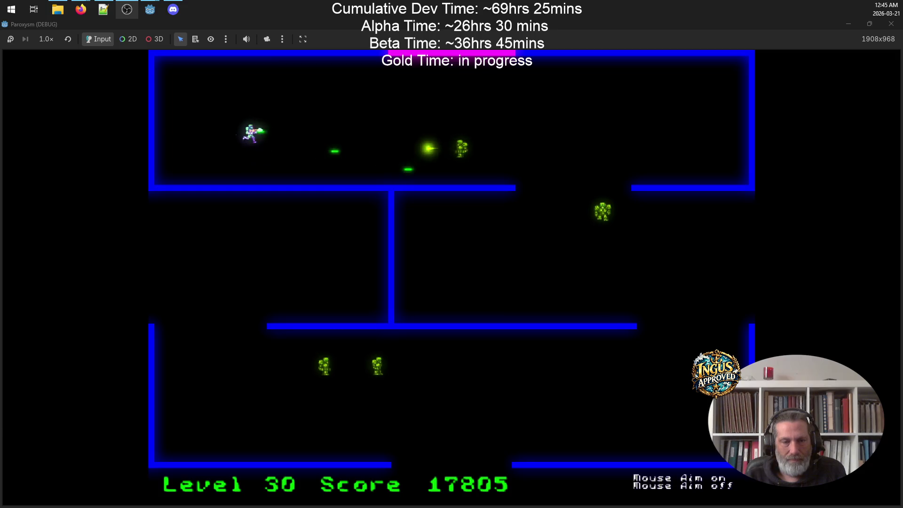
pyautogui.press('Right')
pyautogui.press('Right')
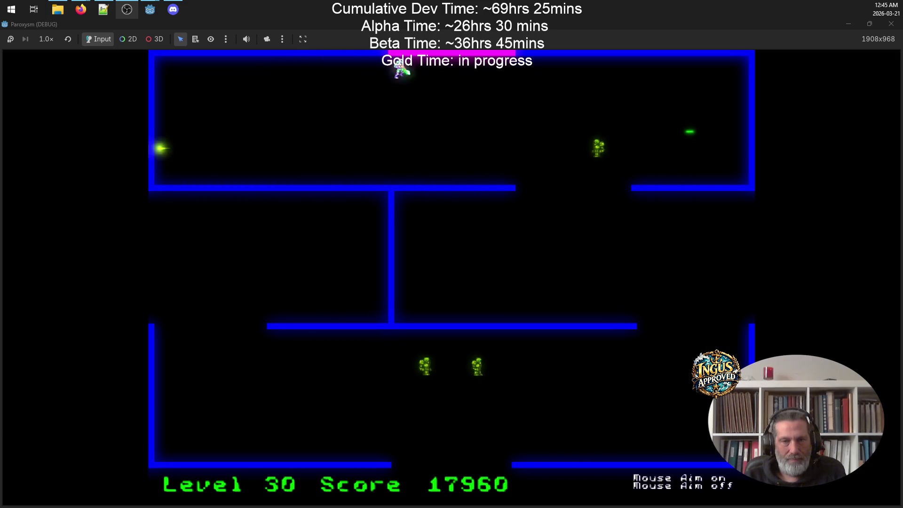
# Step: Clear Level 30's lower room and exit to Level 31
pyautogui.press('Down')
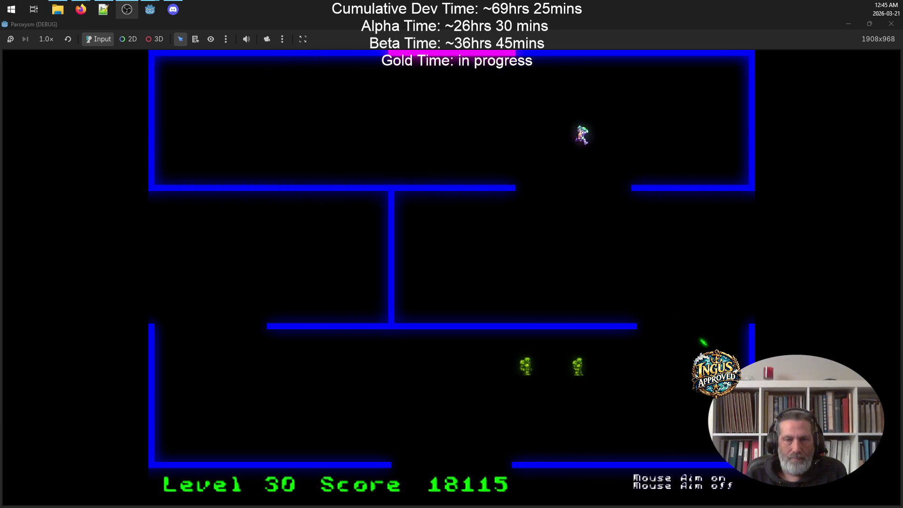
pyautogui.press('Right')
pyautogui.press('Up')
pyautogui.press('Left')
pyautogui.press('Down')
pyautogui.press('Up')
pyautogui.press('Right')
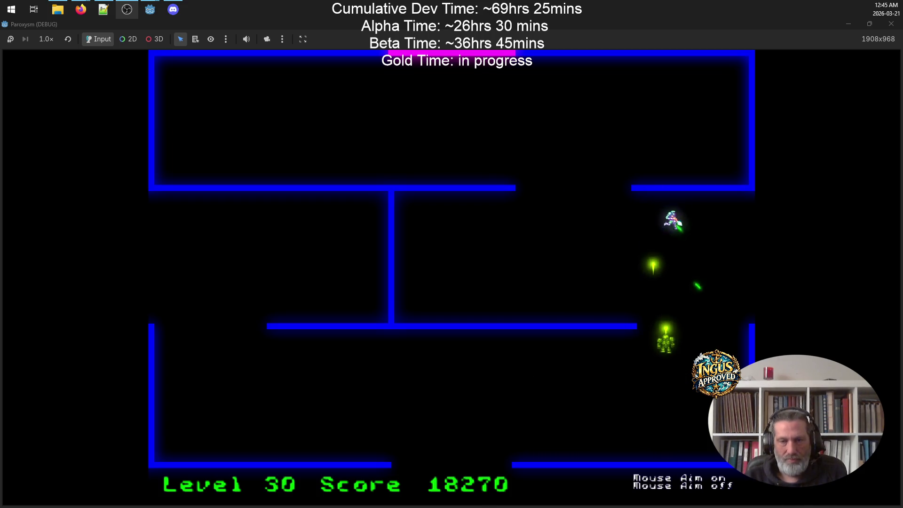
pyautogui.press('Down')
pyautogui.press('Right')
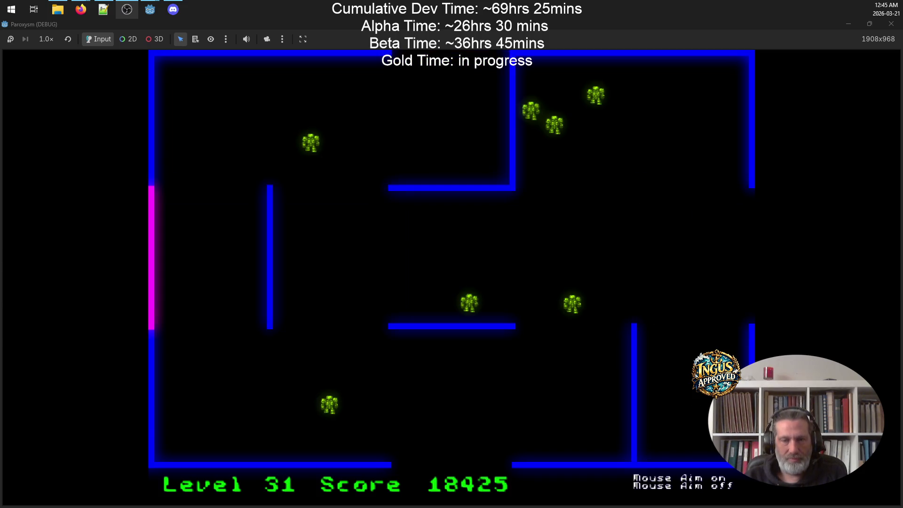
# Step: Shoot robots across Level 31 while moving up-right along the top
pyautogui.press('Up')
pyautogui.press('Right')
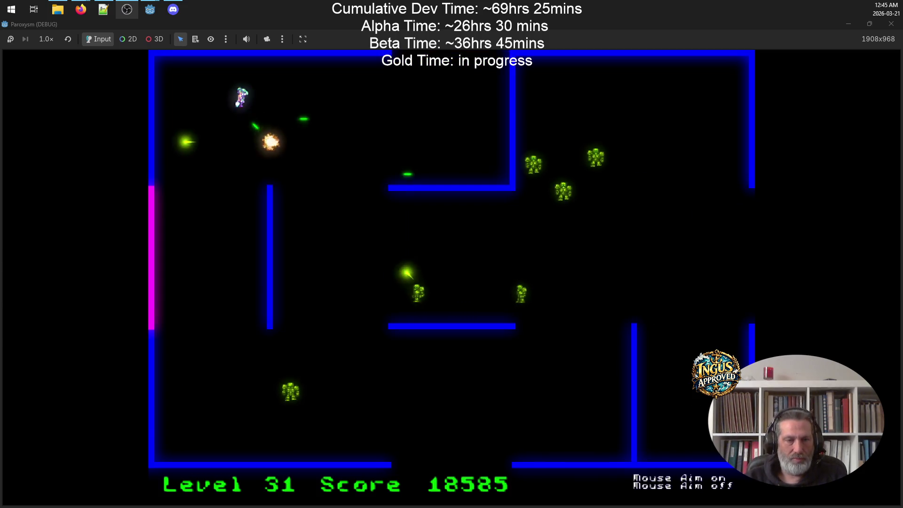
pyautogui.press('Left')
pyautogui.press('Down')
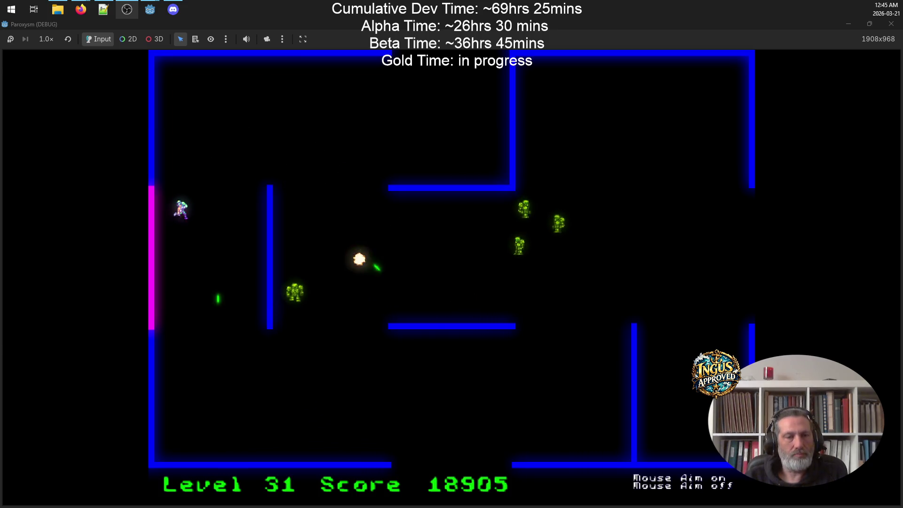
pyautogui.press('Up')
pyautogui.press('Right')
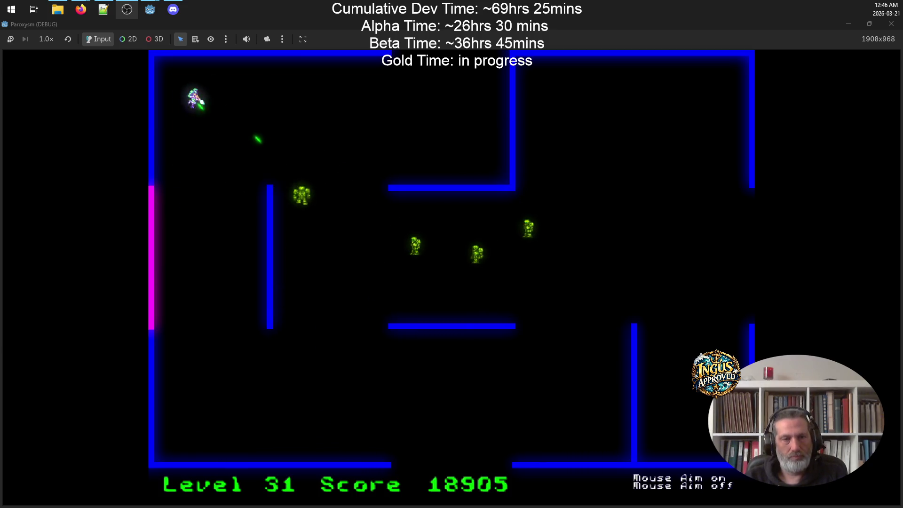
pyautogui.press('Right')
pyautogui.press('Down')
pyautogui.press('Left')
# Step: Finish Level 31's robots and leave by the top exit into Level 32
pyautogui.press('Up')
pyautogui.press('Left')
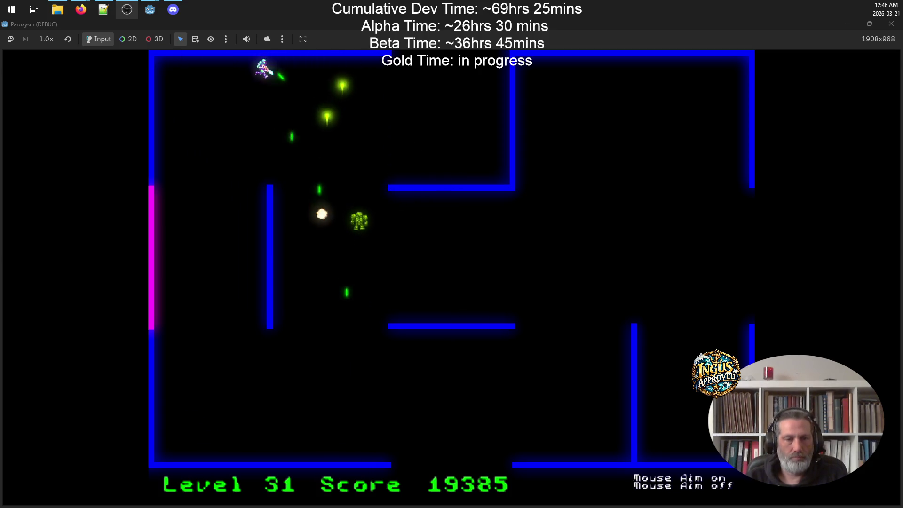
pyautogui.press('Left')
pyautogui.press('Down')
pyautogui.press('Up')
pyautogui.press('Up')
pyautogui.press('Right')
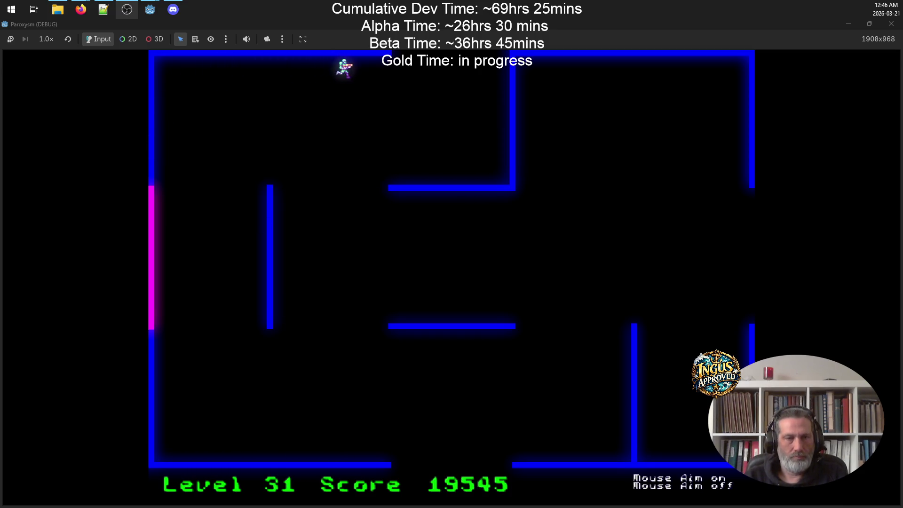
pyautogui.press('Up')
pyautogui.press('Left')
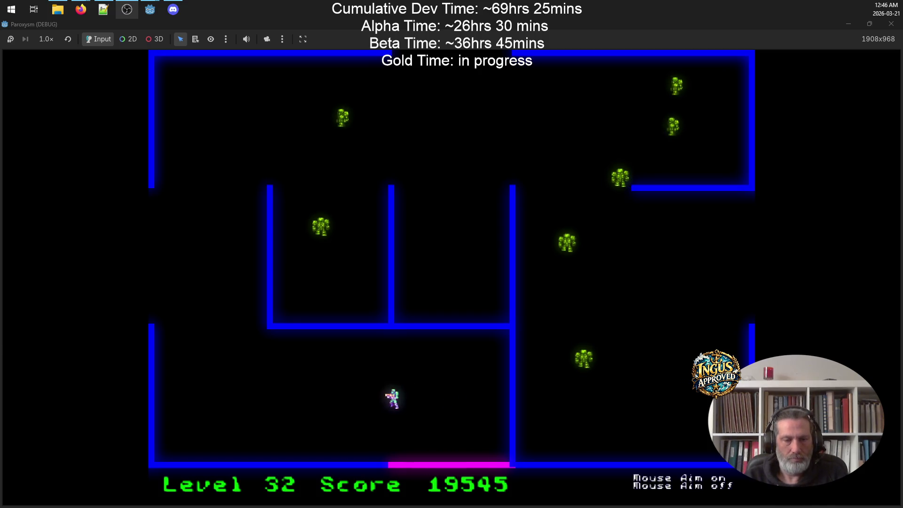
# Step: Fight through Level 32 into Level 33 until Game Over at 21210 points
pyautogui.press('Left')
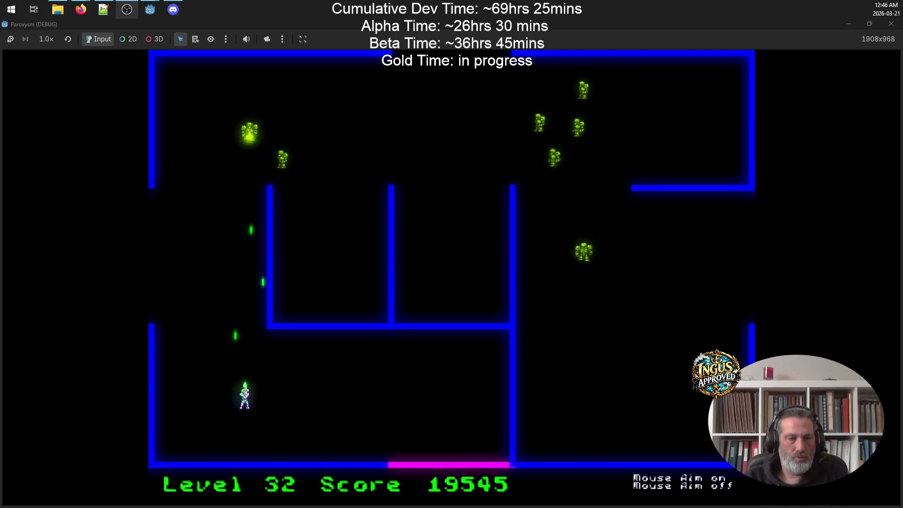
pyautogui.press('Up')
pyautogui.press('Up')
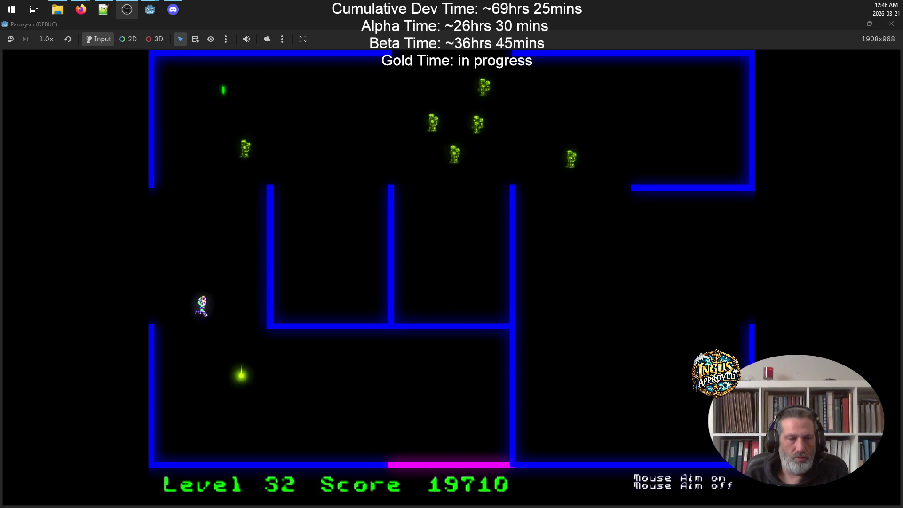
pyautogui.press('Up')
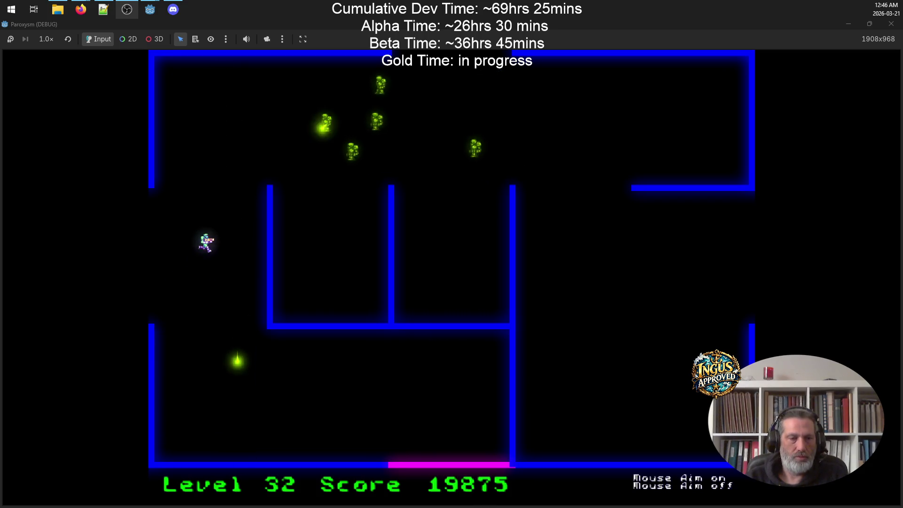
pyautogui.press('space')
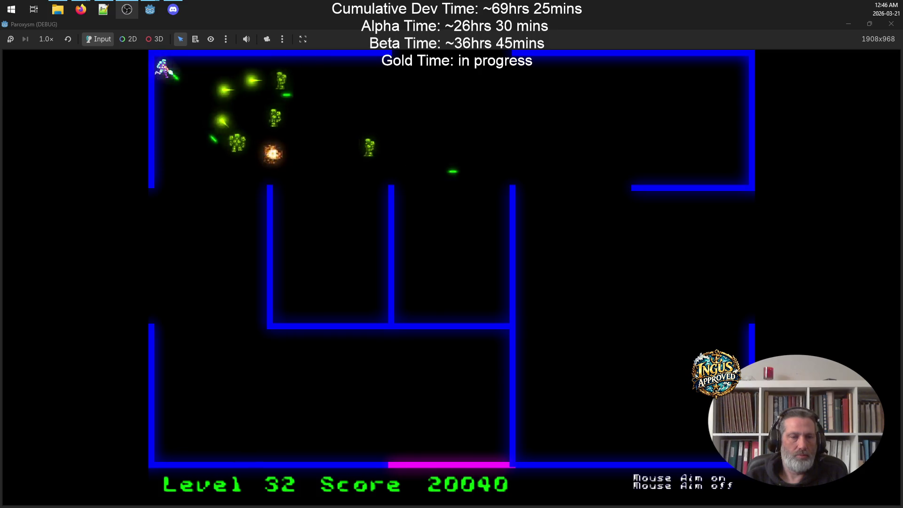
pyautogui.press('Down')
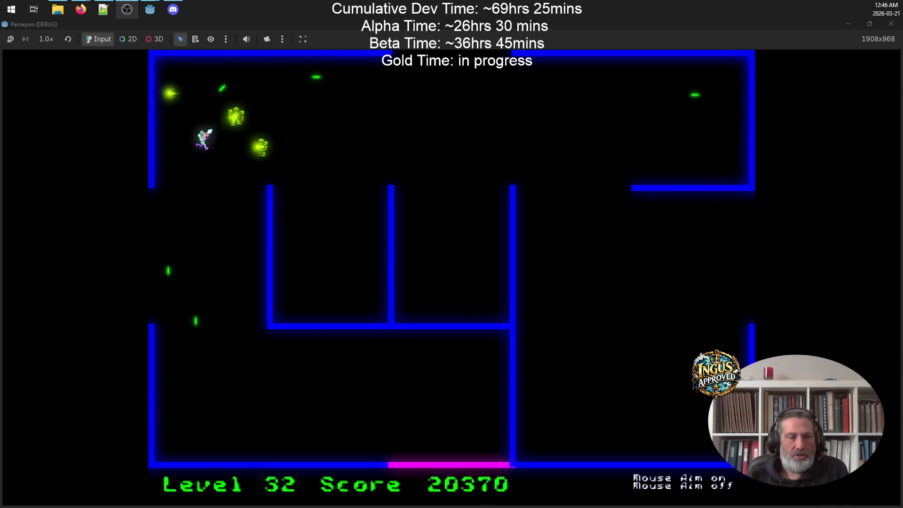
pyautogui.press('Down')
pyautogui.press('Left')
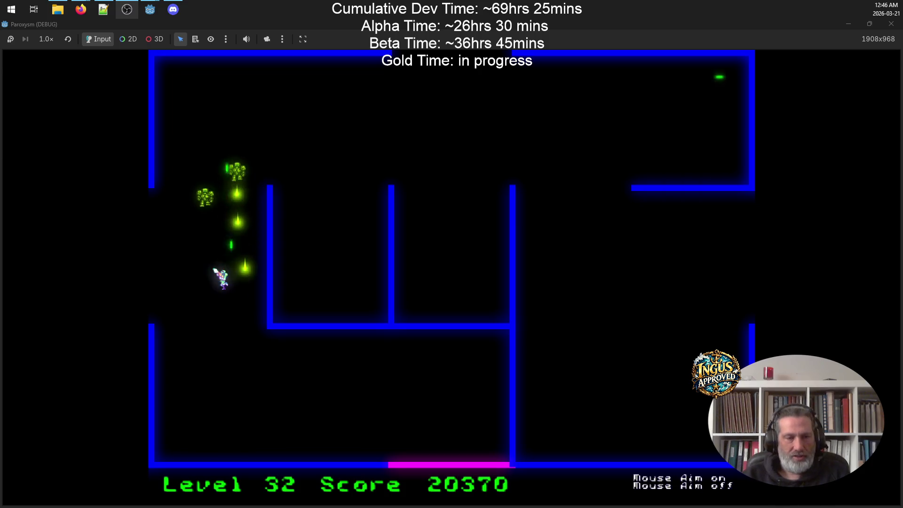
pyautogui.press('Left')
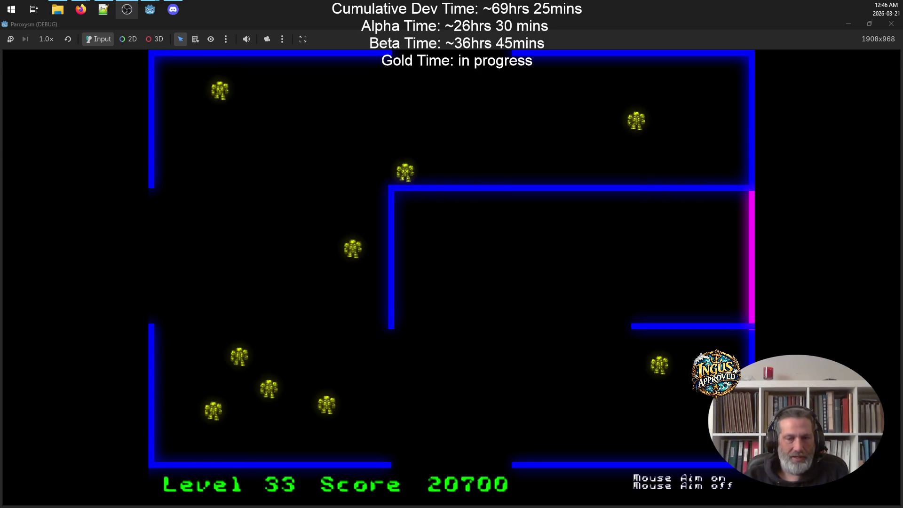
pyautogui.press('Left')
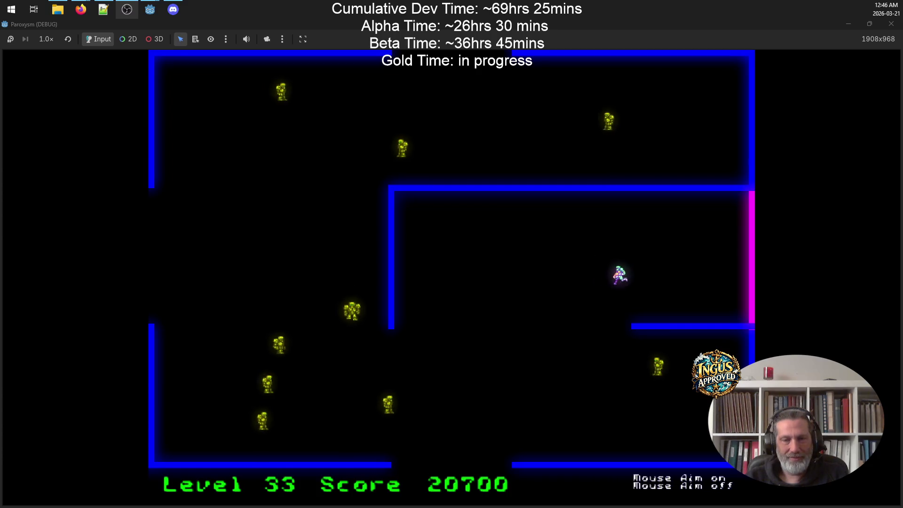
pyautogui.press('Right')
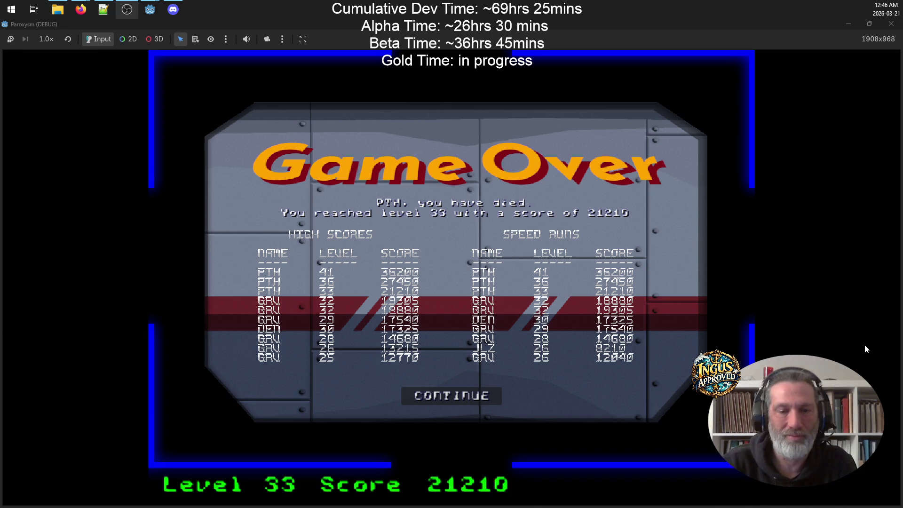
# Step: Skip to a new game from the credits, replacing the arcade name with new three-letter initials
pyautogui.click(483, 399)
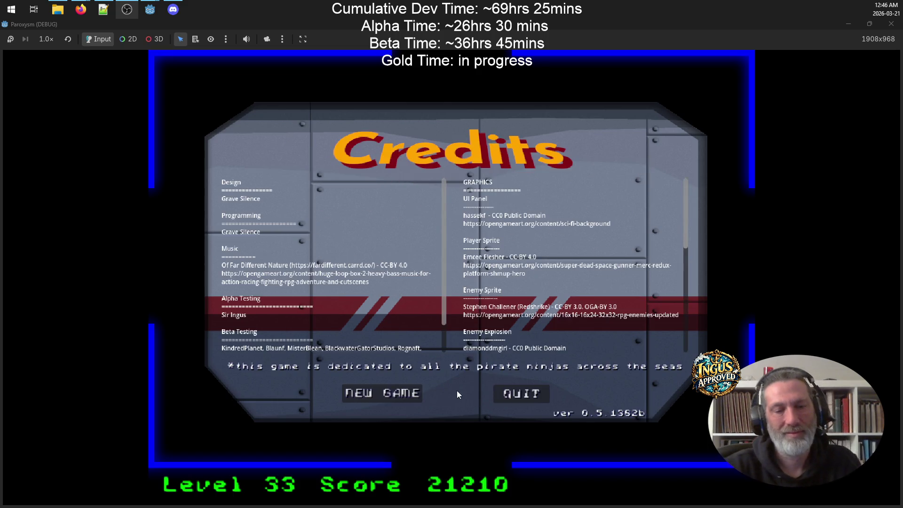
pyautogui.click(385, 394)
pyautogui.click(519, 304)
pyautogui.press('BackSpace')
pyautogui.press('BackSpace')
pyautogui.press('BackSpace')
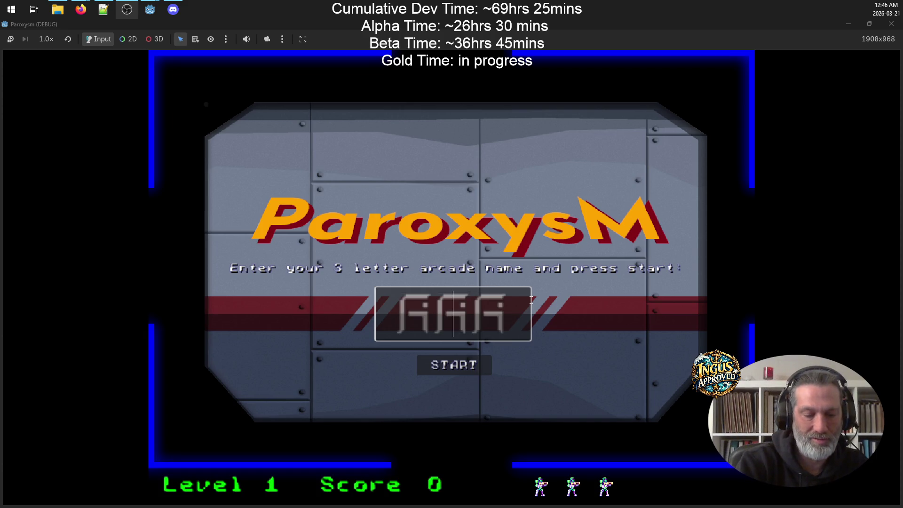
pyautogui.write('GRV')
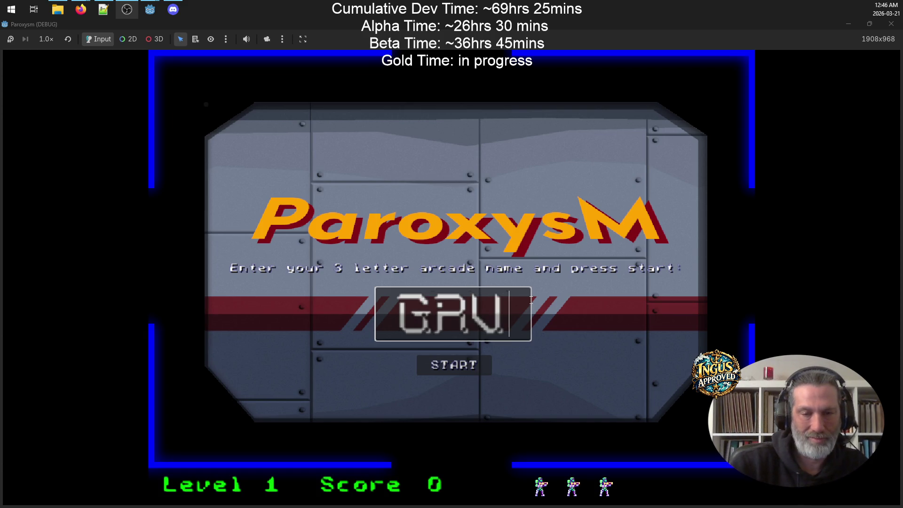
pyautogui.press('Return')
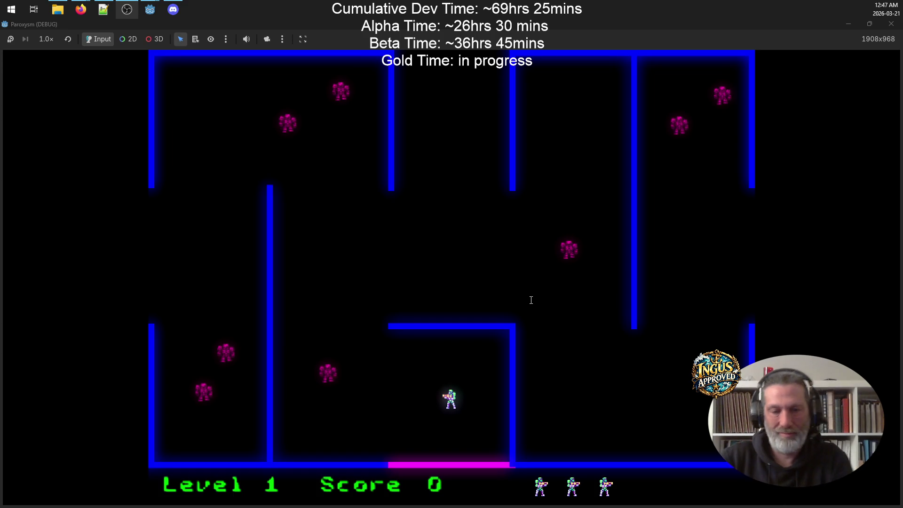
# Step: Steer the player through the maze, destroying an enemy near the bottom corridor
pyautogui.press('Up')
pyautogui.press('Right')
pyautogui.press('Down')
pyautogui.press('Right')
pyautogui.press('Down')
pyautogui.press('Up')
pyautogui.press('space')
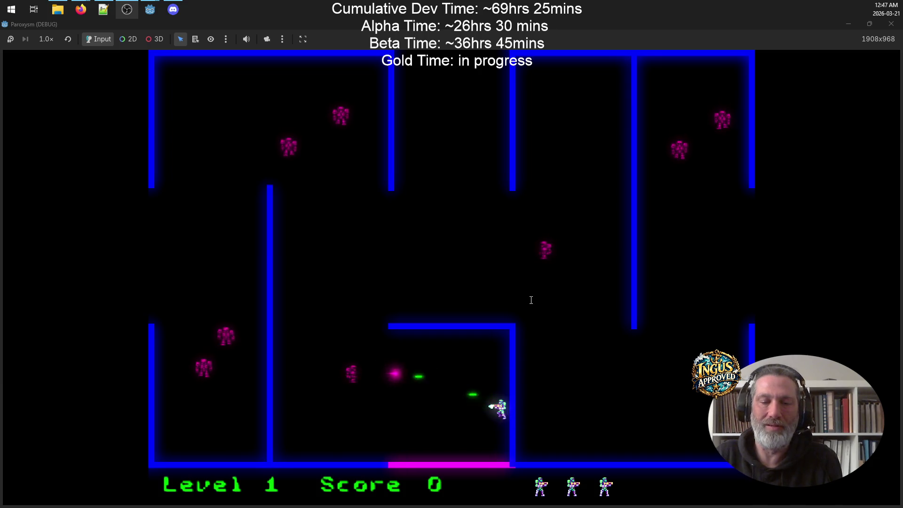
pyautogui.press('Down')
pyautogui.press('Up')
pyautogui.press('Left')
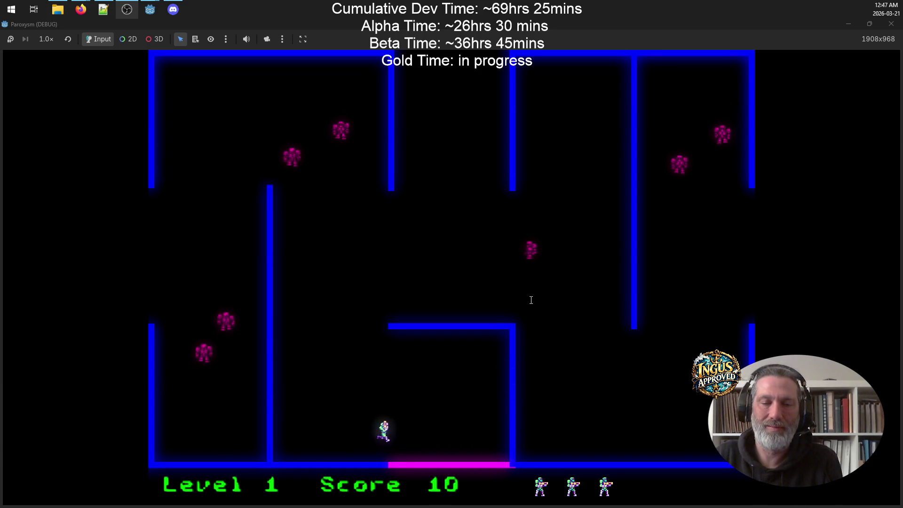
pyautogui.press('Left')
pyautogui.press('space')
pyautogui.press('Right')
pyautogui.press('Down')
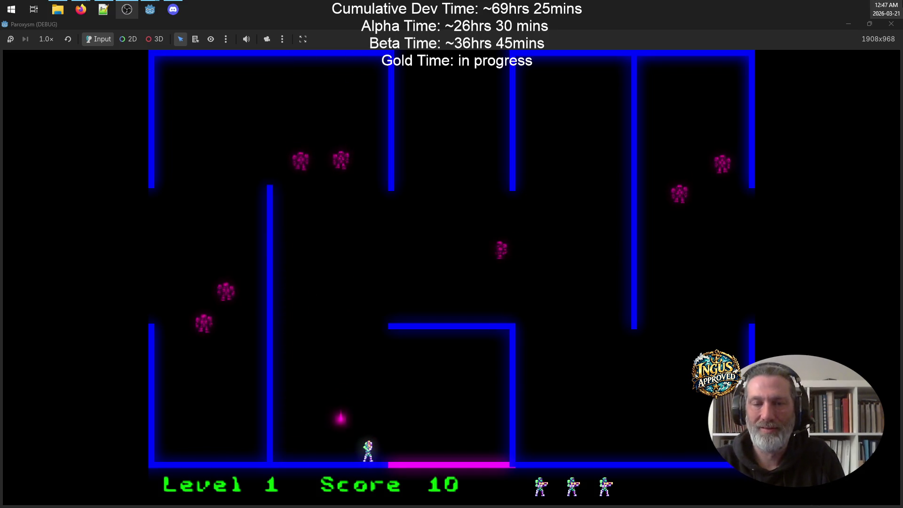
pyautogui.moveTo(899, 5)
pyautogui.press('Up')
pyautogui.press('Left')
pyautogui.press('Right')
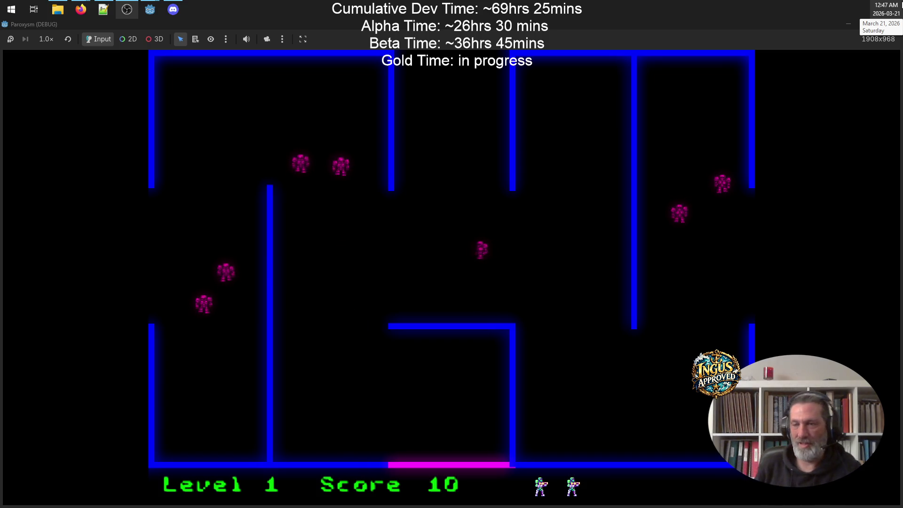
pyautogui.press('Left')
pyautogui.press('Up')
pyautogui.press('Right')
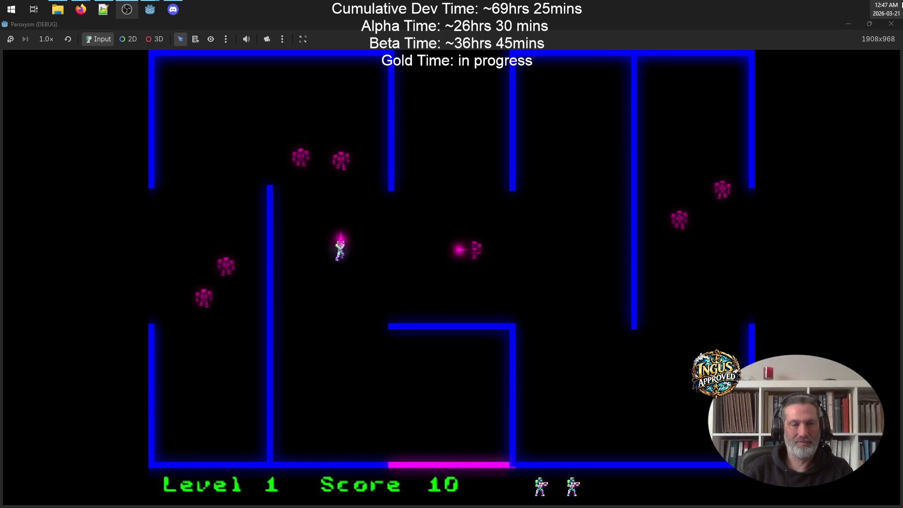
# Step: After respawning, fire at enemies above while dodging their shots up-left through the maze
pyautogui.press('Up')
pyautogui.press('Left')
pyautogui.press('space')
pyautogui.press('Up')
pyautogui.press('space')
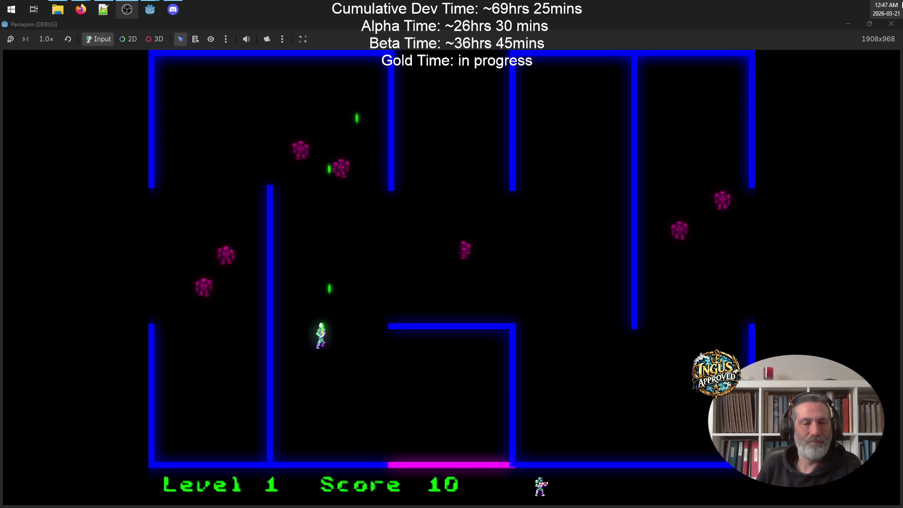
pyautogui.press('Left')
pyautogui.press('Down')
pyautogui.press('Right')
pyautogui.press('Up')
pyautogui.press('Left')
pyautogui.press('space')
pyautogui.press('Down')
pyautogui.press('Up')
pyautogui.press('Right')
pyautogui.press('Left')
pyautogui.press('Left')
pyautogui.press('Down')
pyautogui.press('Right')
pyautogui.press('Left')
pyautogui.press('Right')
pyautogui.press('Up')
pyautogui.press('Down')
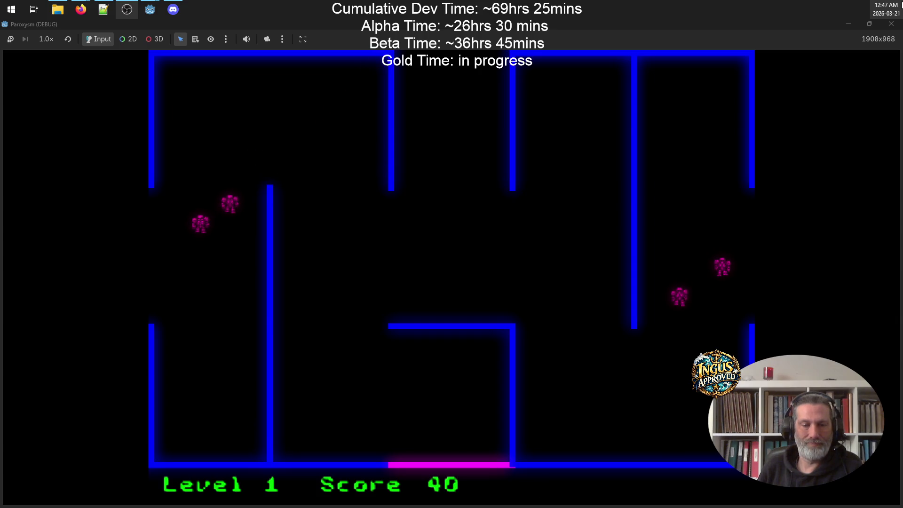
pyautogui.press('Left')
pyautogui.press('Up')
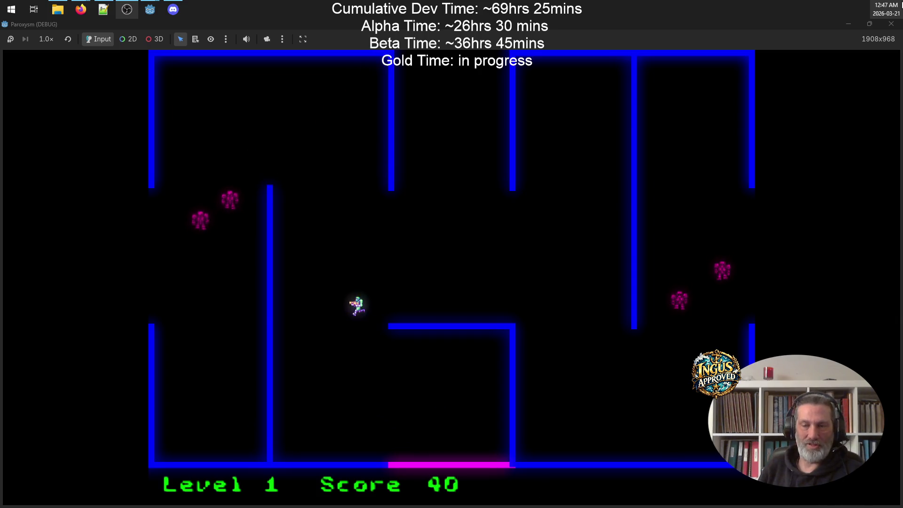
pyautogui.press('Left')
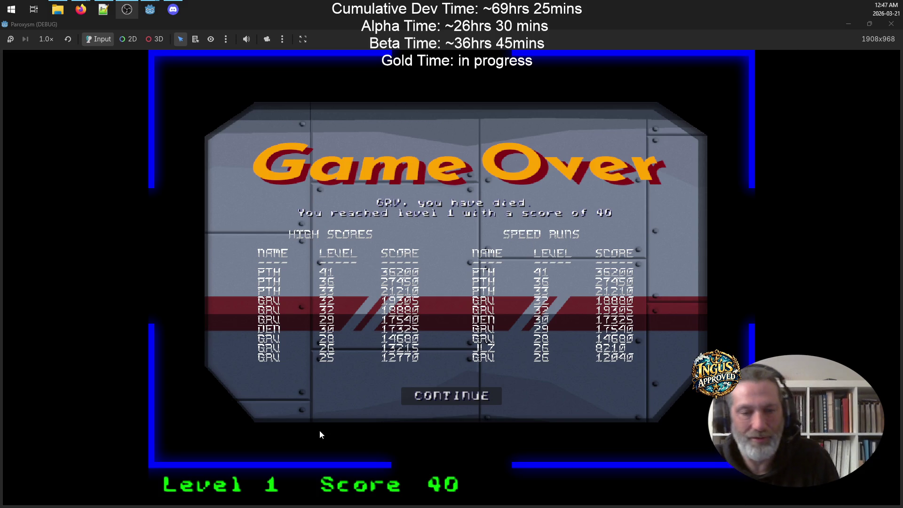
# Step: Continue past the Level 1 score-40 game-over screen, quit, and return to main_scene.gd
pyautogui.click(457, 398)
pyautogui.click(540, 391)
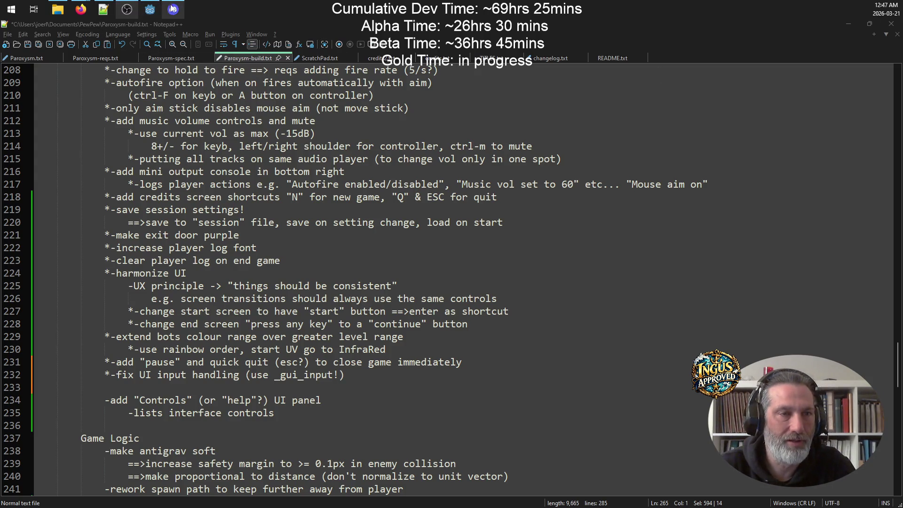
pyautogui.click(150, 9)
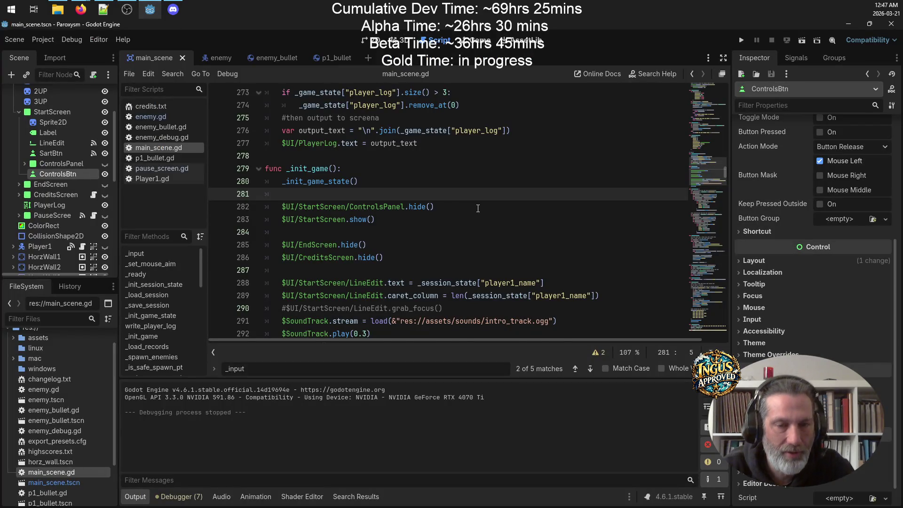
# Step: Browse main_scene.gd and place the caret on the _start_game() call
pyautogui.scroll(2, 478, 209)
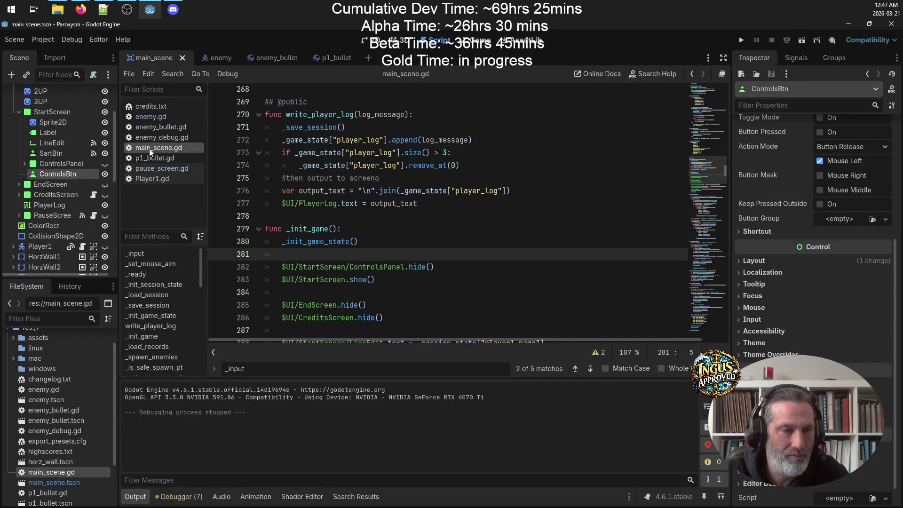
pyautogui.scroll(-10, 528, 282)
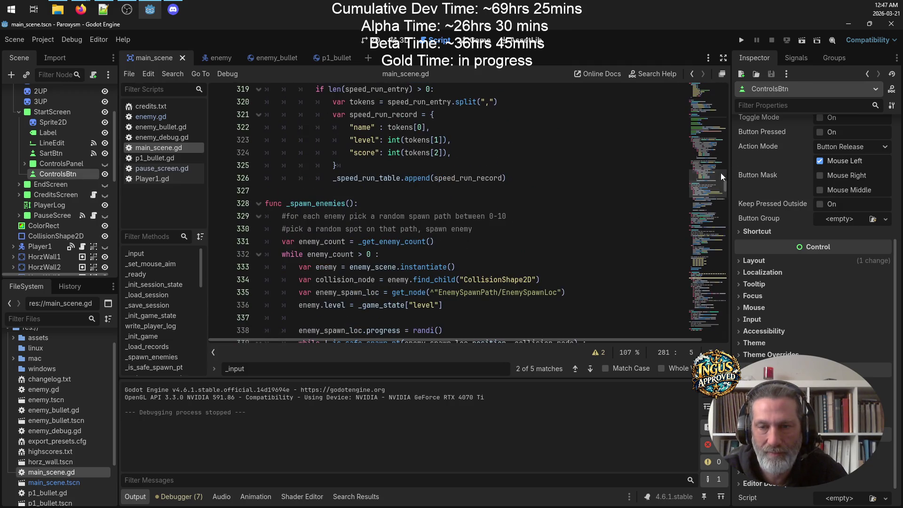
pyautogui.moveTo(722, 177); pyautogui.dragTo(710, 329)
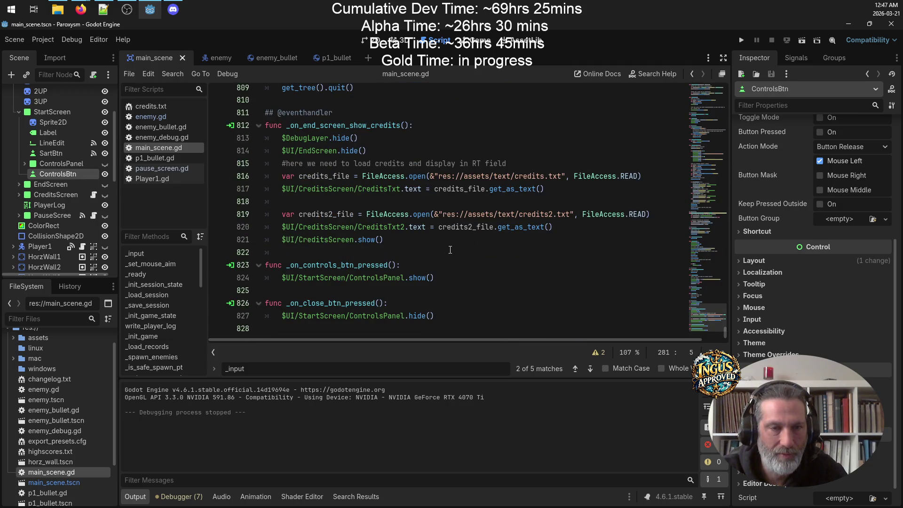
pyautogui.scroll(4, 450, 250)
pyautogui.scroll(7, 452, 250)
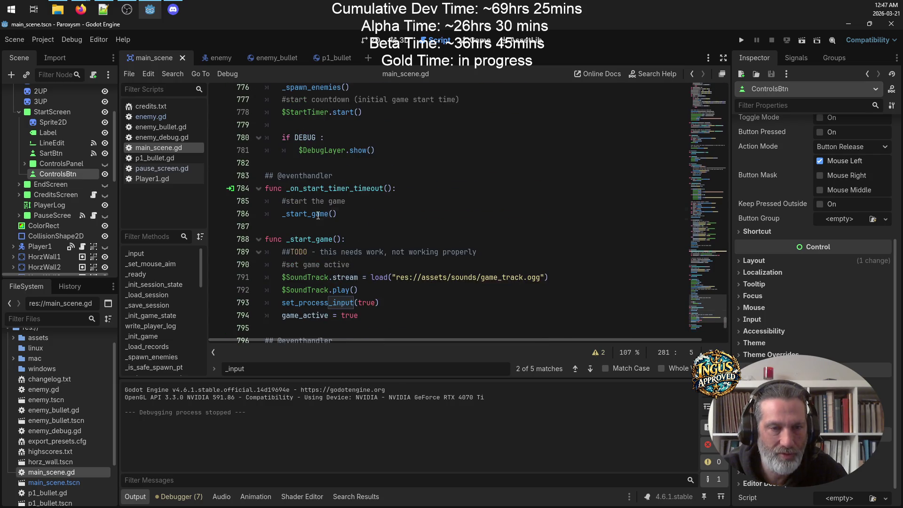
pyautogui.click(318, 214)
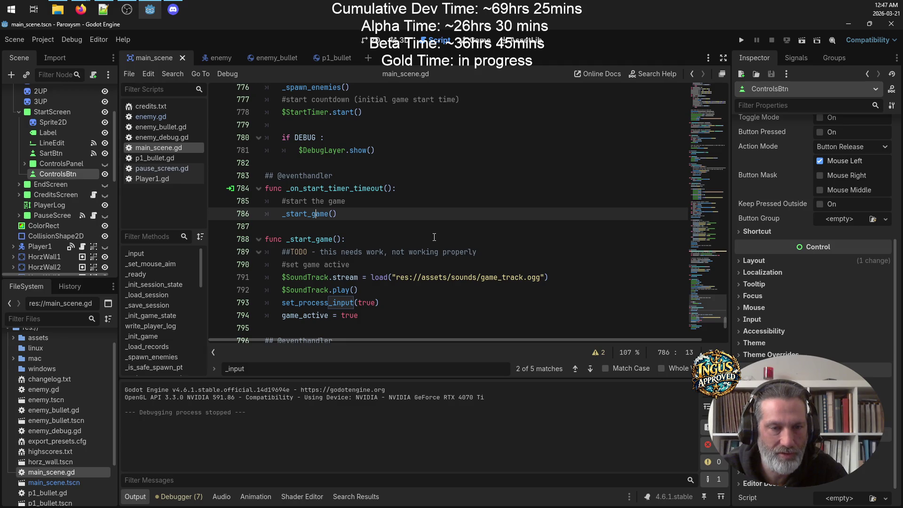
# Step: Jump to _begin_game via Filter Methods and select the two _session_state name lines (757–758)
pyautogui.scroll(17, 434, 236)
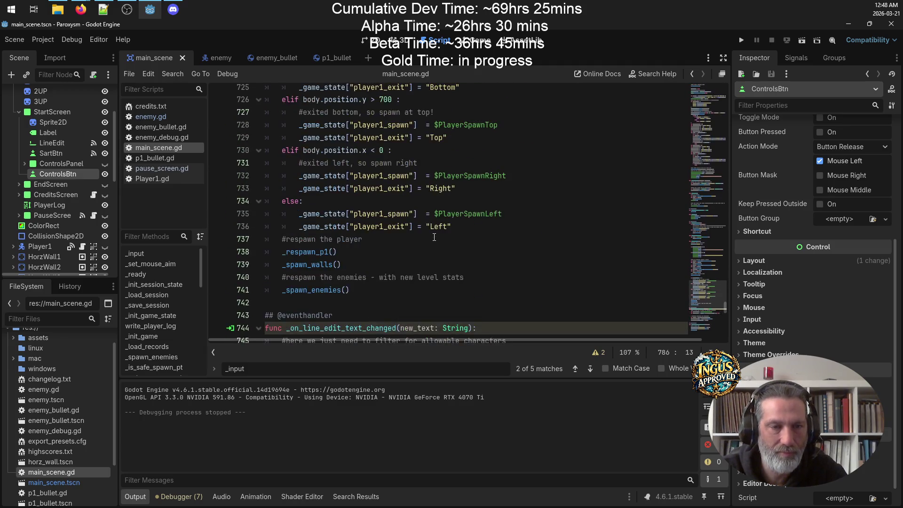
pyautogui.scroll(5, 434, 237)
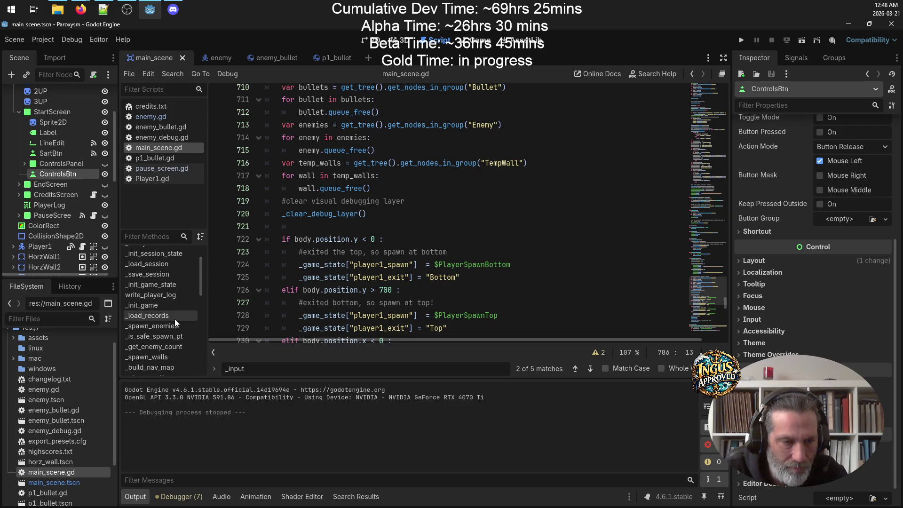
pyautogui.scroll(-5, 174, 324)
pyautogui.scroll(-8, 173, 325)
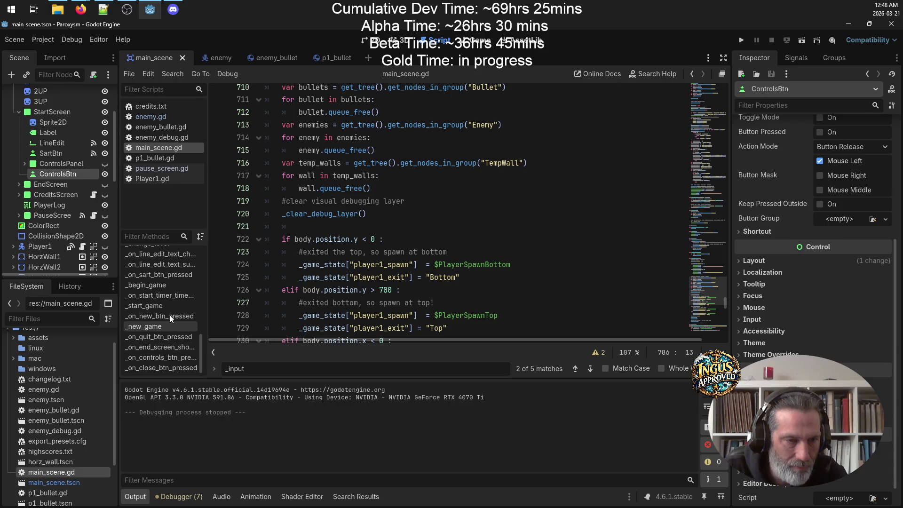
pyautogui.click(151, 284)
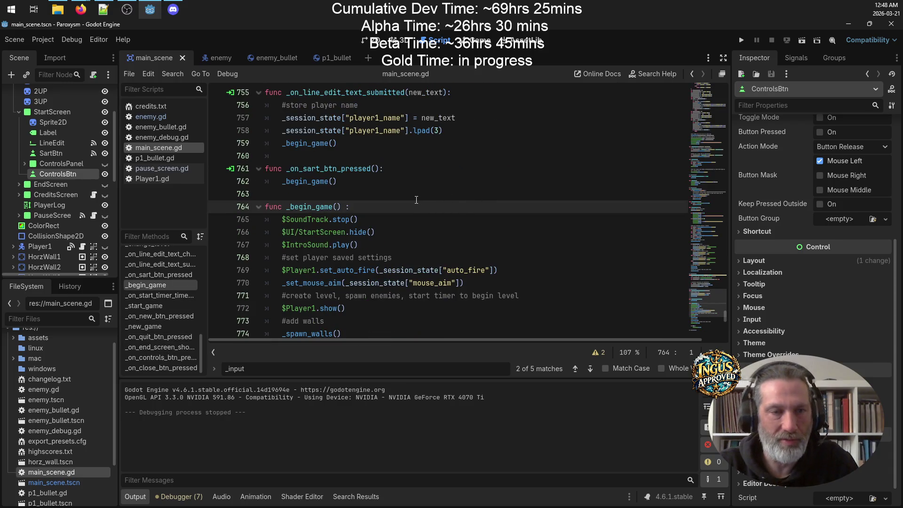
pyautogui.scroll(1, 416, 200)
pyautogui.moveTo(446, 168); pyautogui.dragTo(215, 159)
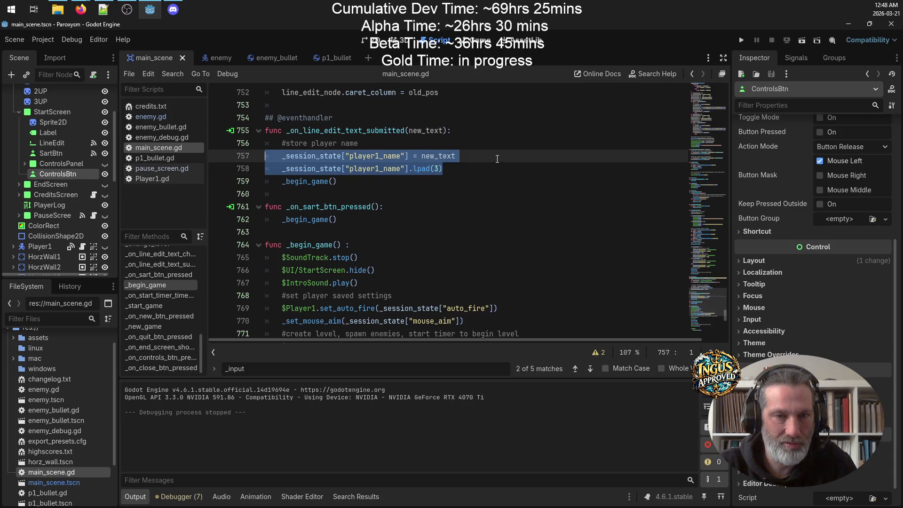
# Step: Move the name-storing comment and lines from the submit handler into _begin_game and save
pyautogui.hotkey('shift', 'Up')
pyautogui.press('Delete')
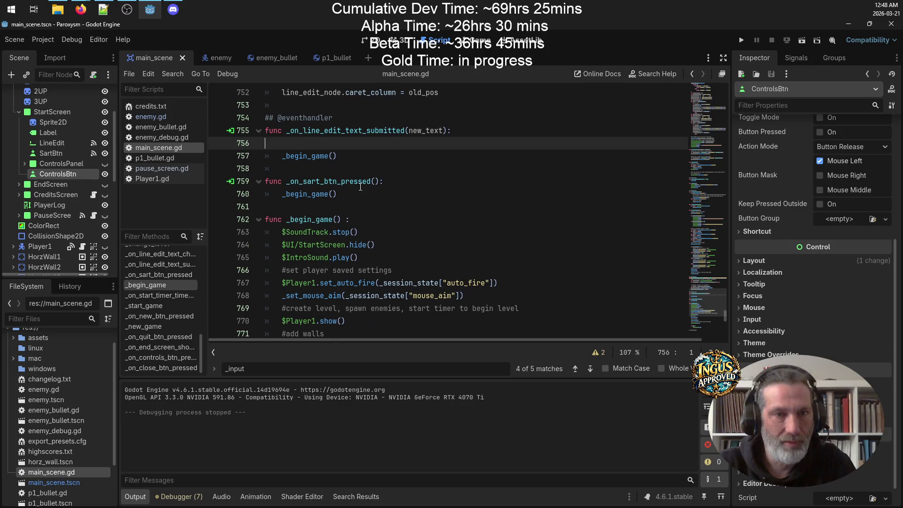
pyautogui.press('BackSpace')
pyautogui.click(378, 208)
pyautogui.hotkey('ctrl', 'v')
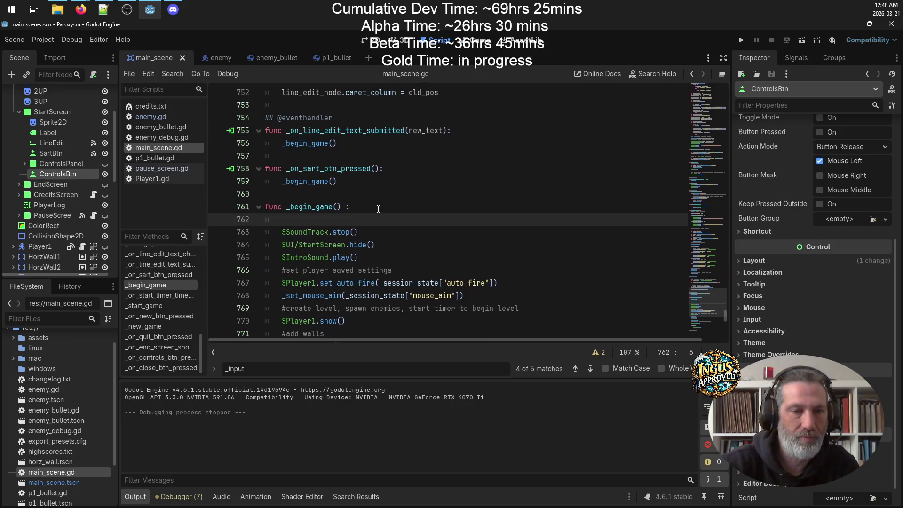
pyautogui.click(300, 219)
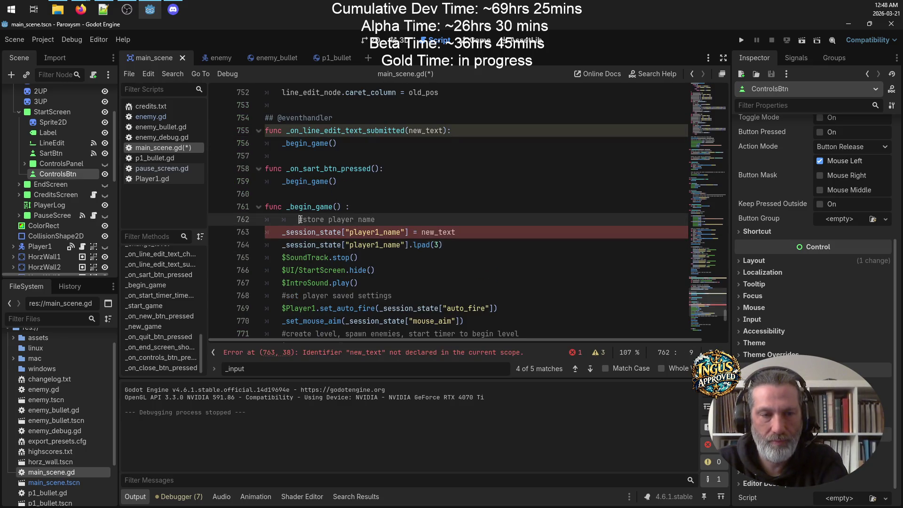
pyautogui.hotkey('ctrl', 's')
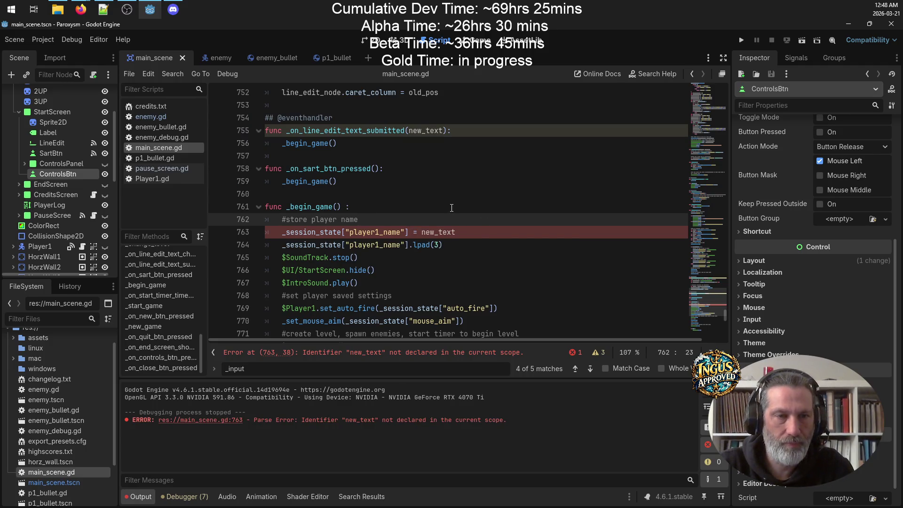
# Step: Replace new_text with $UI/StartScreen/LineEdit.text on line 763 and save the script
pyautogui.scroll(1, 451, 208)
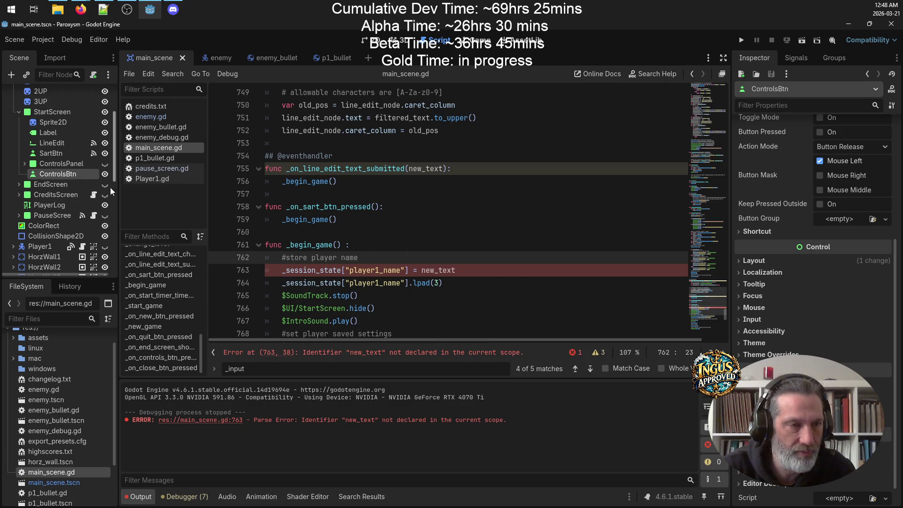
pyautogui.doubleClick(452, 268)
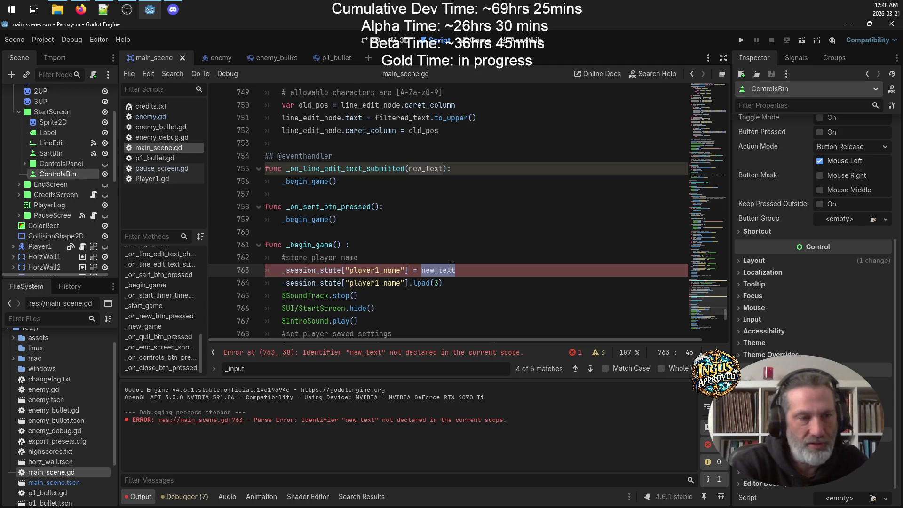
pyautogui.write('$UI')
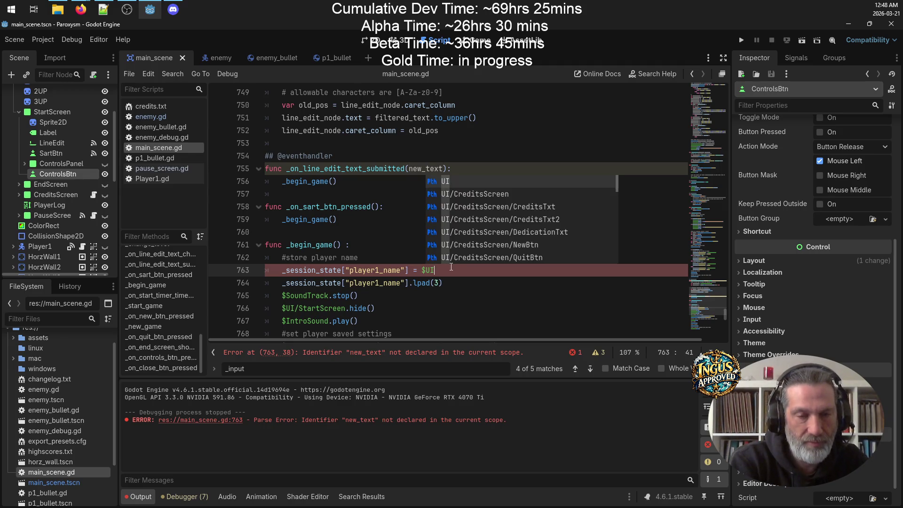
pyautogui.write('/Start')
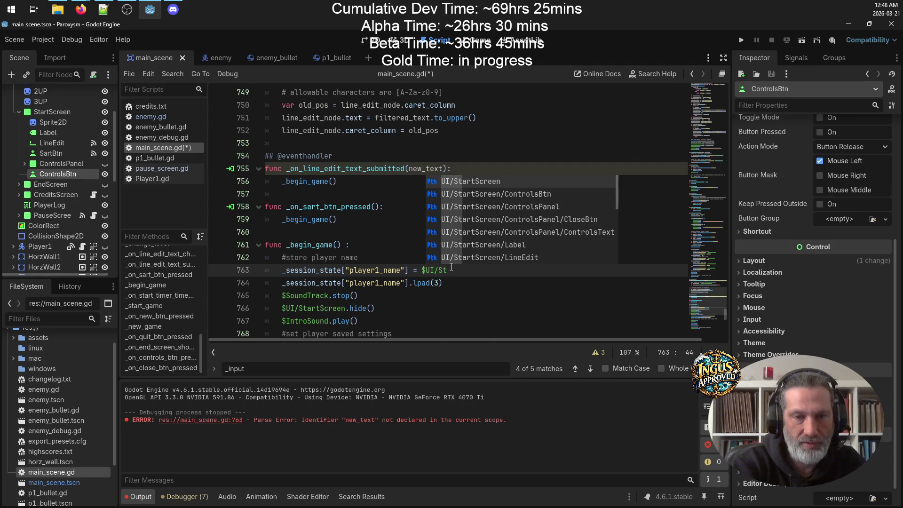
pyautogui.press('Down')
pyautogui.press('Down')
pyautogui.press('Down')
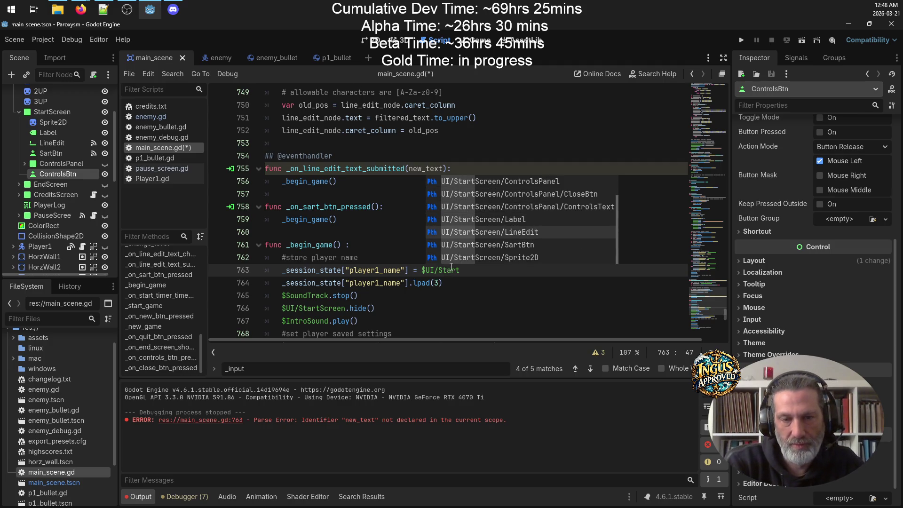
pyautogui.press('Return')
pyautogui.write('text')
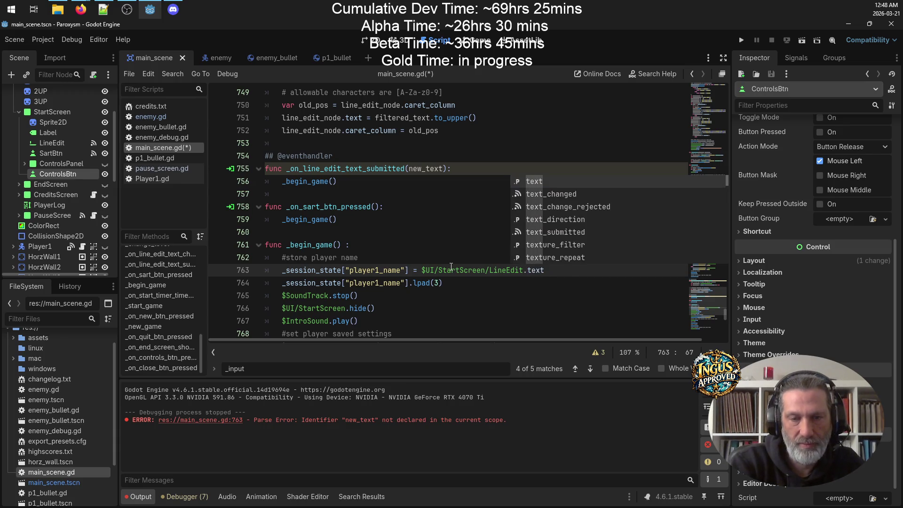
pyautogui.hotkey('ctrl', 's')
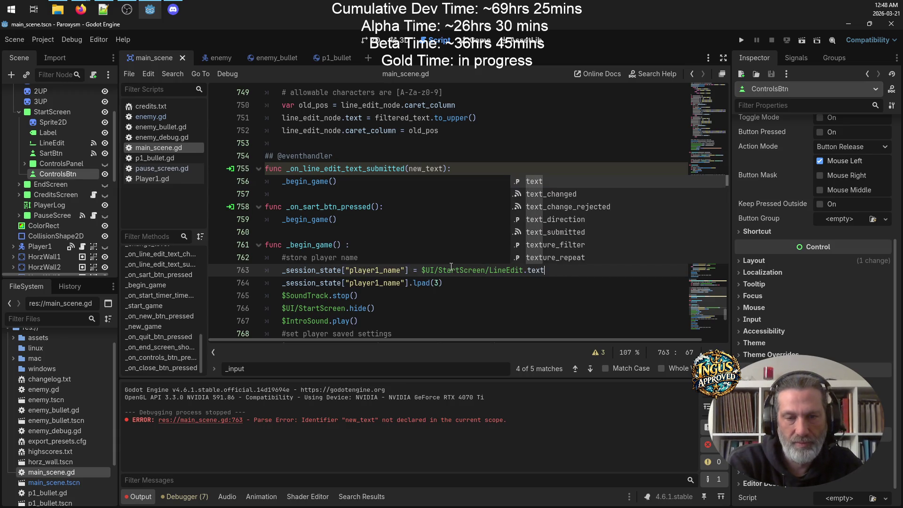
pyautogui.press('Escape')
pyautogui.press('Down')
pyautogui.press('Down')
pyautogui.hotkey('ctrl', 's')
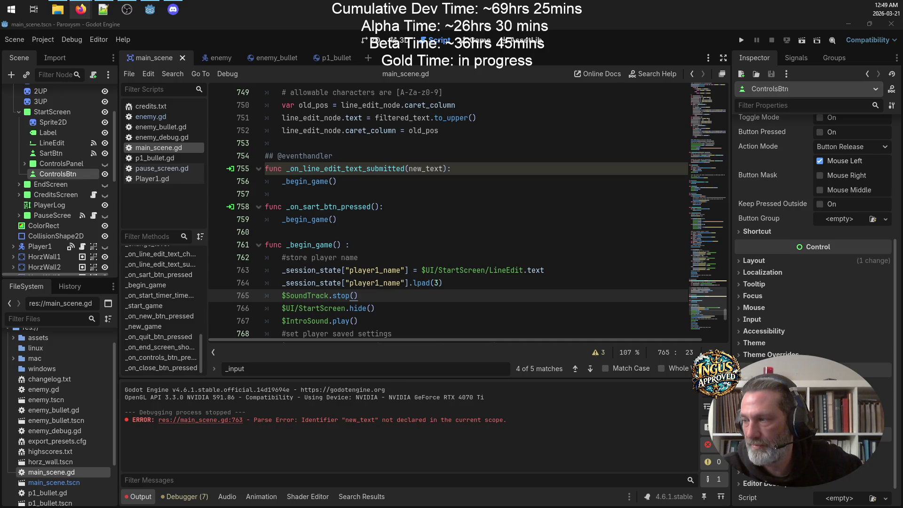
# Step: Show the Firefox online radio player window on top of the Godot editor
pyautogui.click(81, 9)
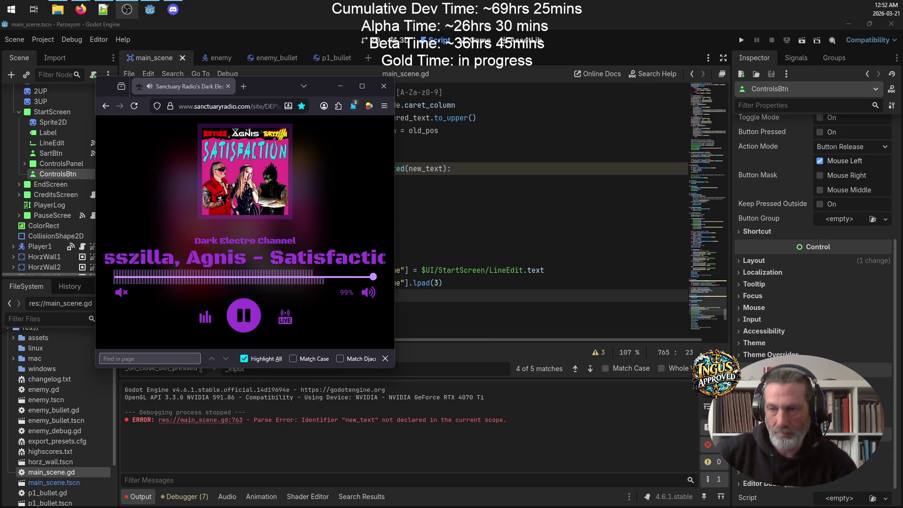
pyautogui.moveTo(832, 369)
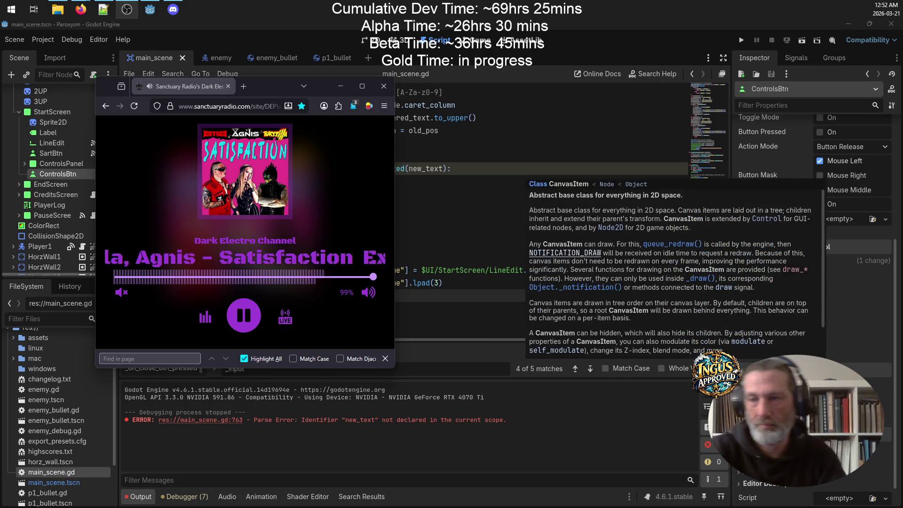